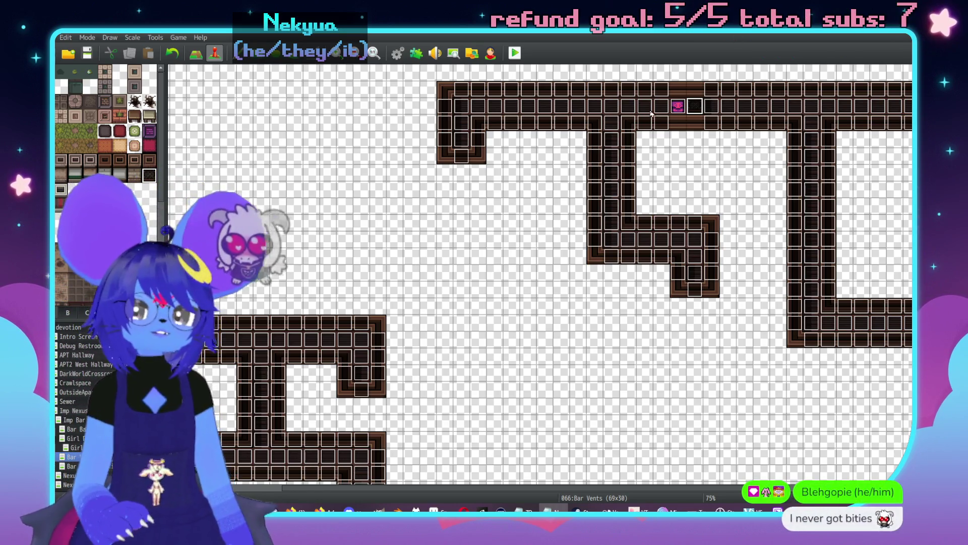
- Switch back to Map mode for tile editing
scroll(568, 205, right, 3)
key(F5)
scroll(510, 245, left, 4)
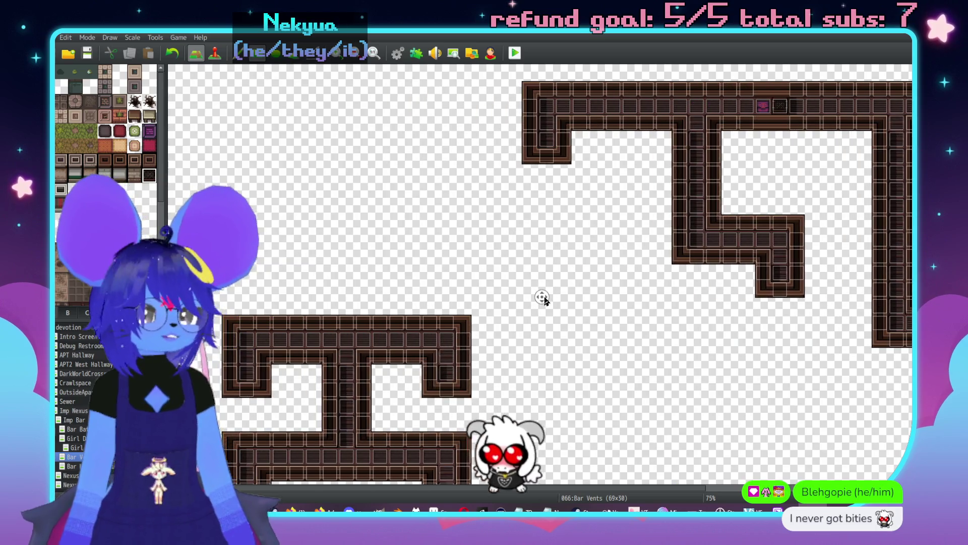
scroll(545, 299, down, 2)
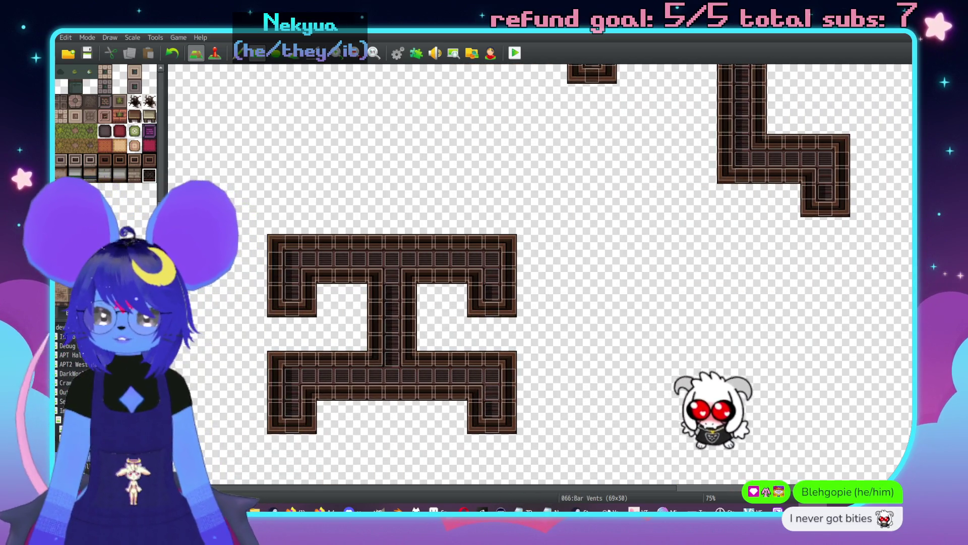
- Open the 065:Girl Dungeon map (120x80) and scroll around it
key(Up)
scroll(684, 298, down, 1)
scroll(681, 227, down, 6)
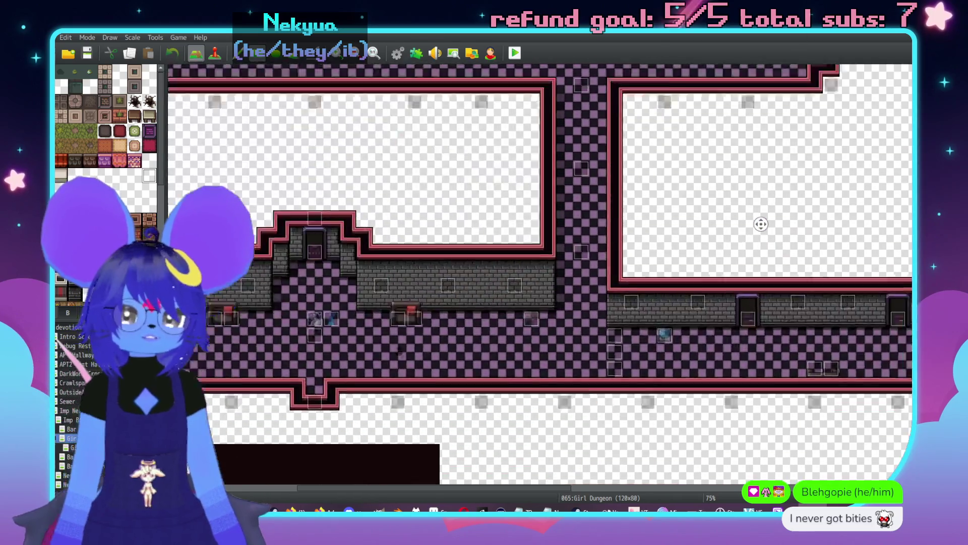
scroll(472, 235, down, 10)
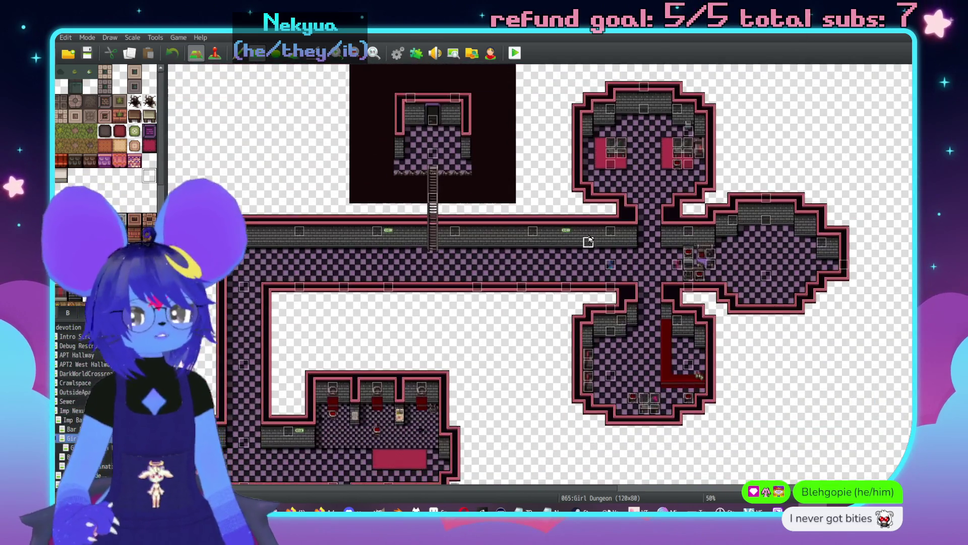
scroll(558, 223, up, 2)
scroll(559, 223, right, 2)
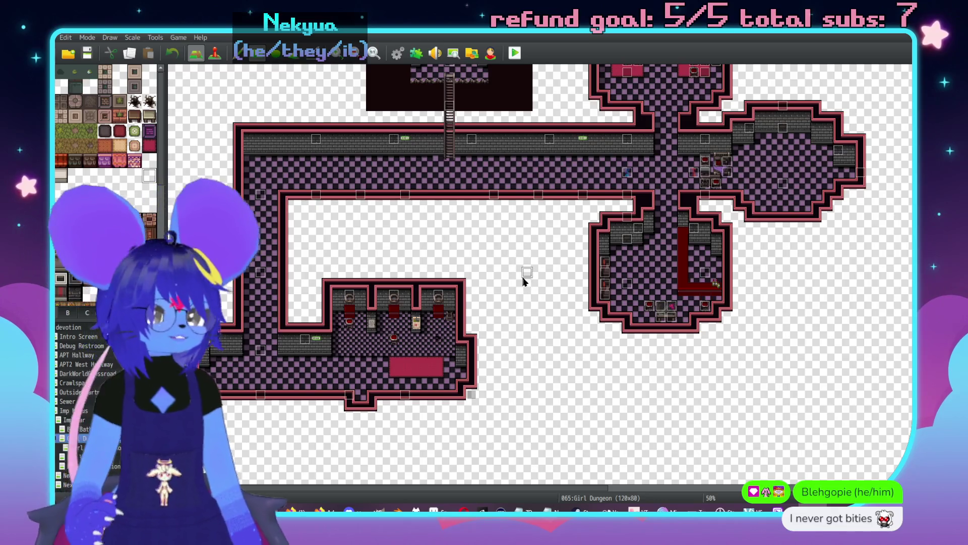
scroll(523, 281, down, 2)
scroll(521, 308, up, 1)
scroll(522, 308, up, 2)
scroll(521, 308, right, 2)
scroll(445, 298, up, 2)
scroll(445, 297, left, 2)
scroll(433, 260, down, 3)
scroll(432, 259, left, 2)
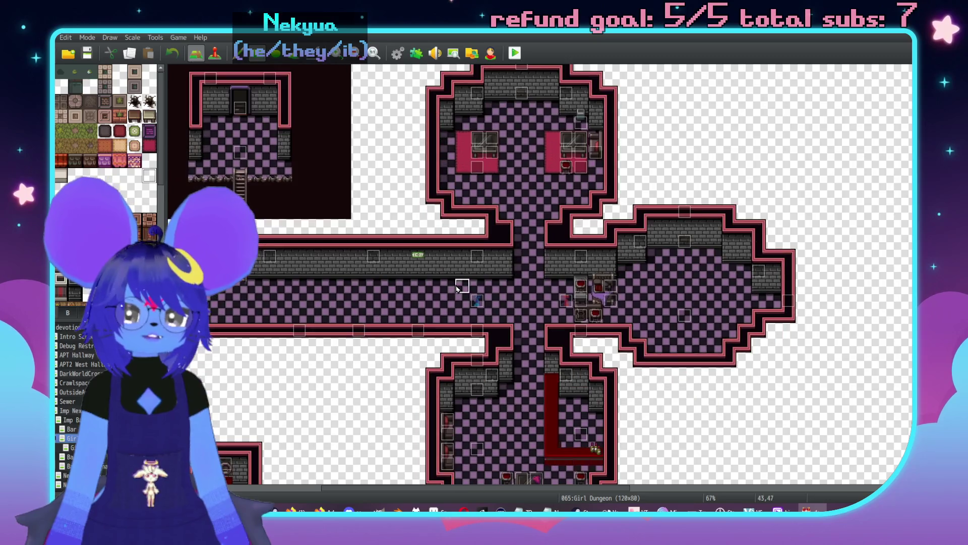
- Switch the Girl Dungeon map to Event mode with F6
key(F6)
scroll(752, 318, right, 4)
scroll(752, 317, down, 1)
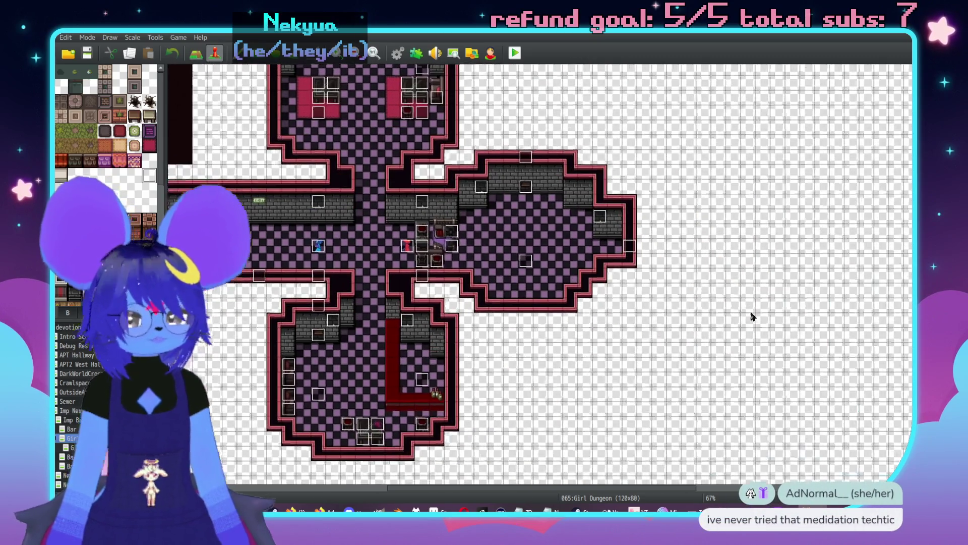
scroll(597, 303, up, 2)
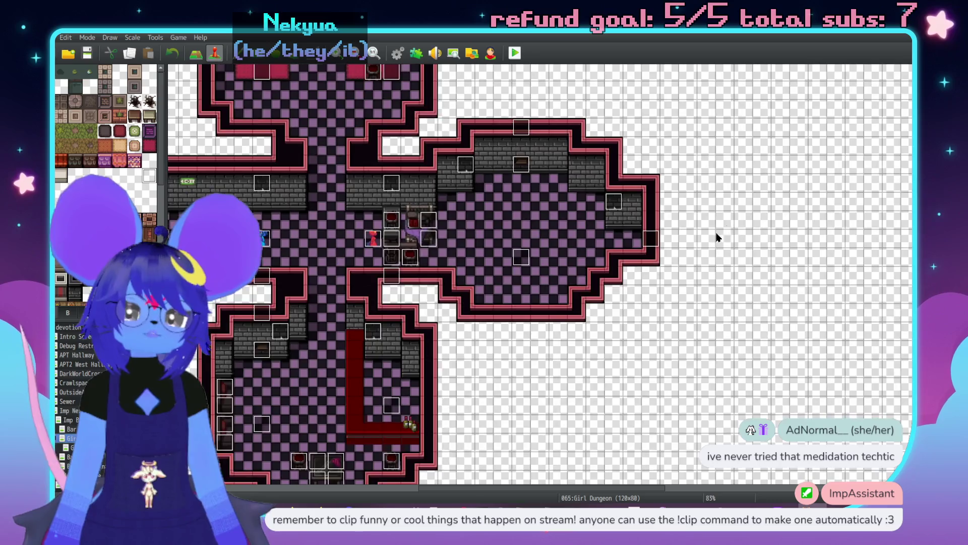
middle_click(672, 284)
middle_click(592, 295)
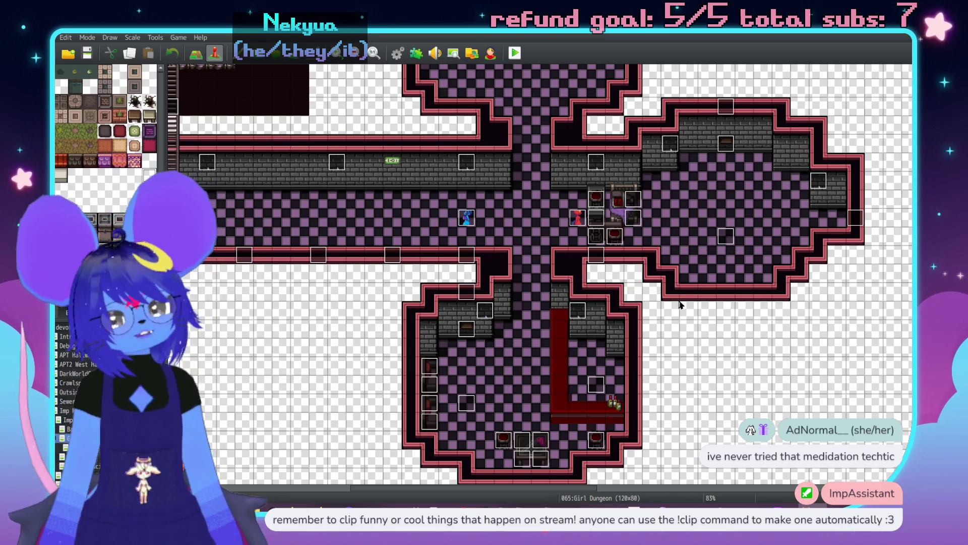
scroll(643, 327, down, 10)
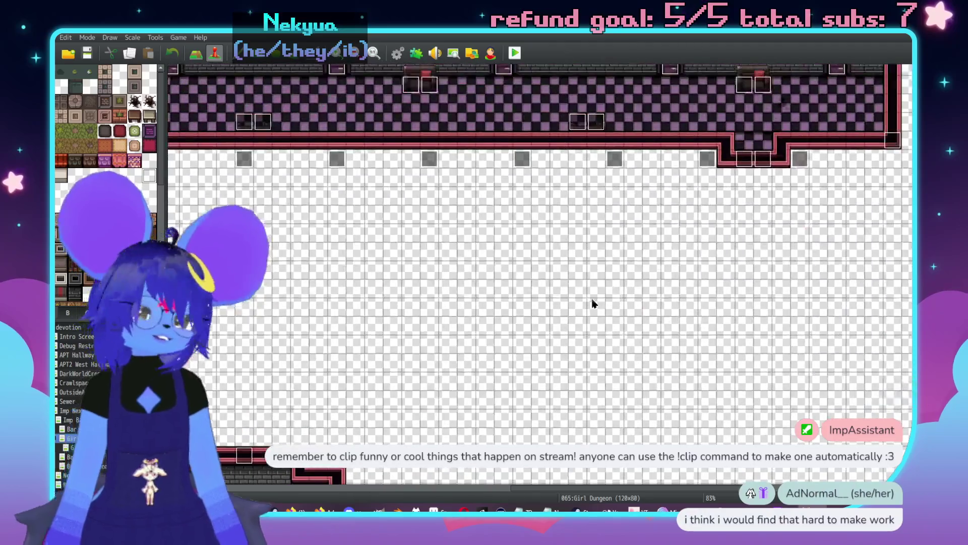
middle_click(593, 303)
middle_click(705, 223)
middle_click(651, 214)
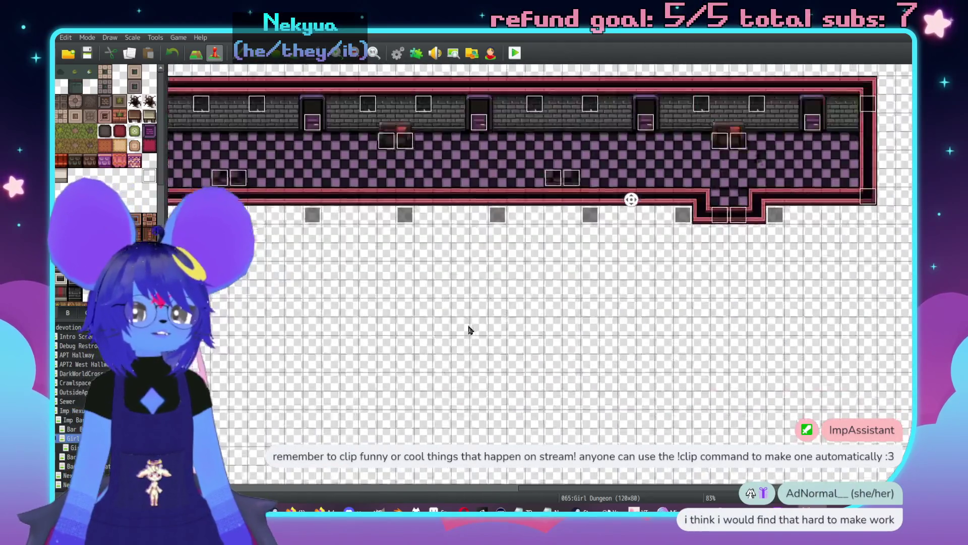
middle_click(509, 253)
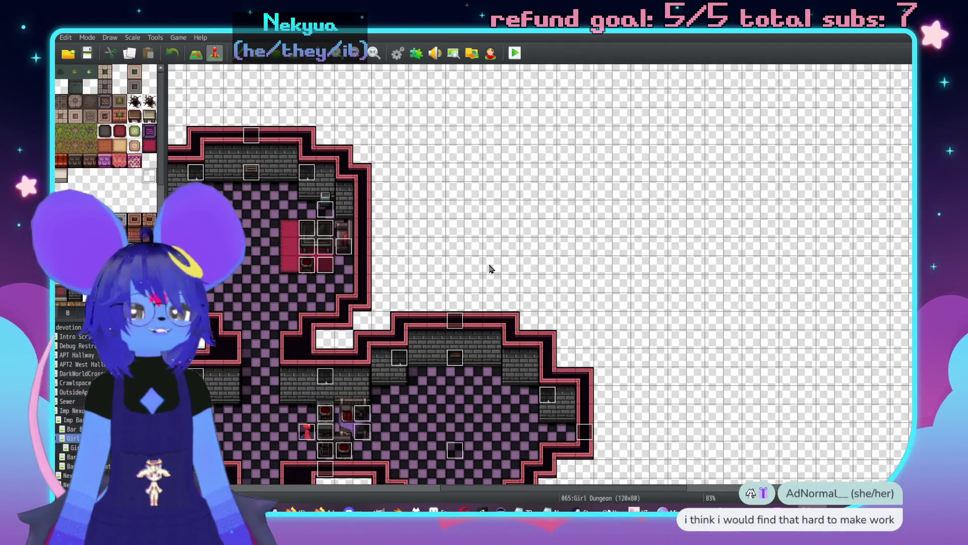
scroll(458, 125, up, 10)
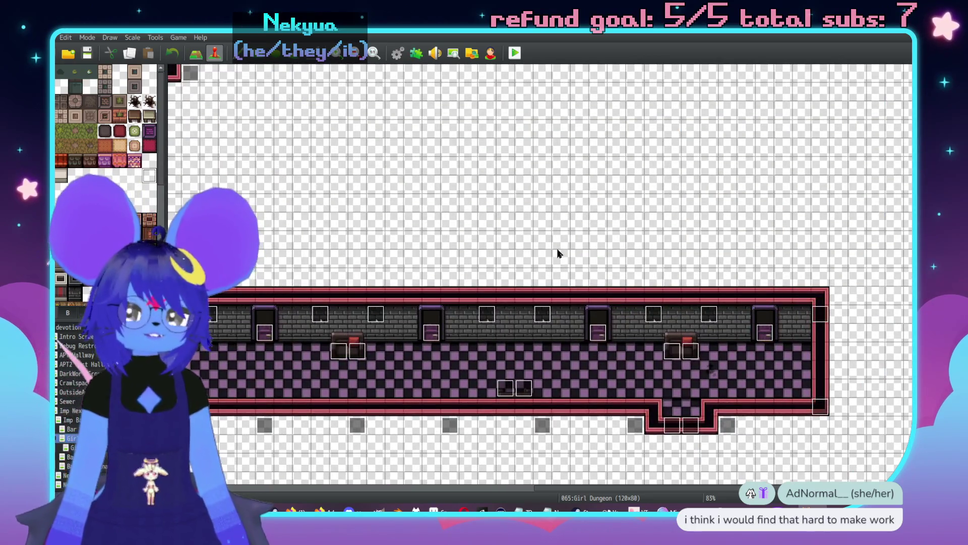
middle_click(553, 251)
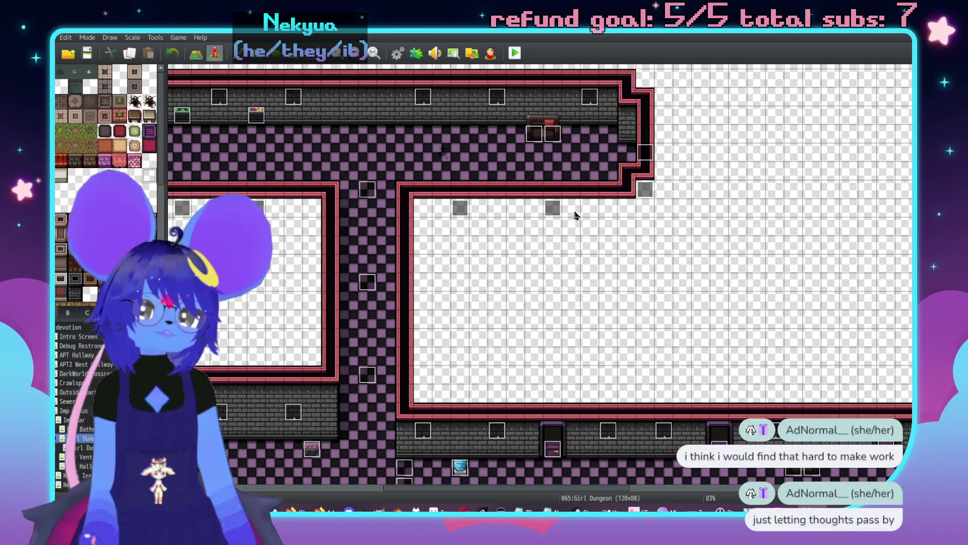
scroll(422, 339, left, 5)
scroll(540, 362, up, 5)
scroll(579, 255, down, 2)
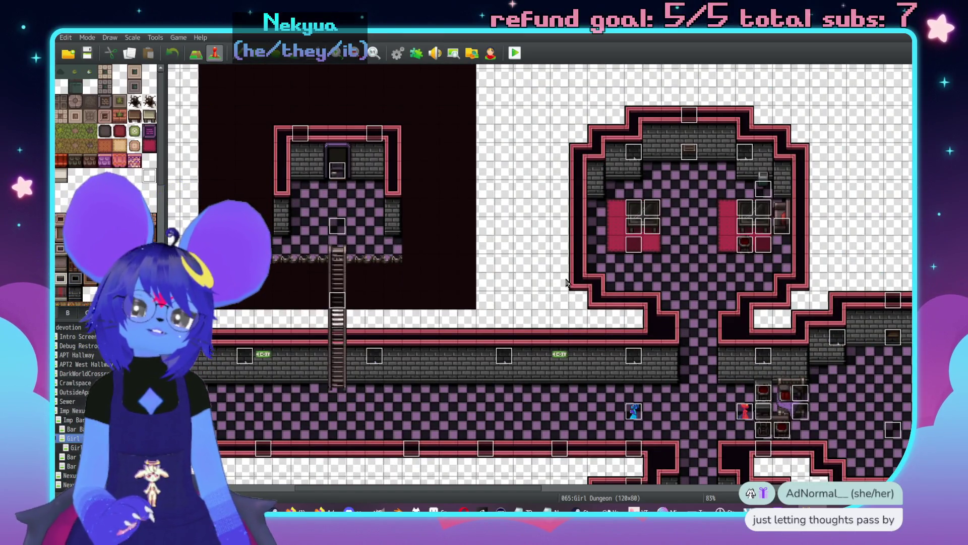
scroll(549, 273, right, 8)
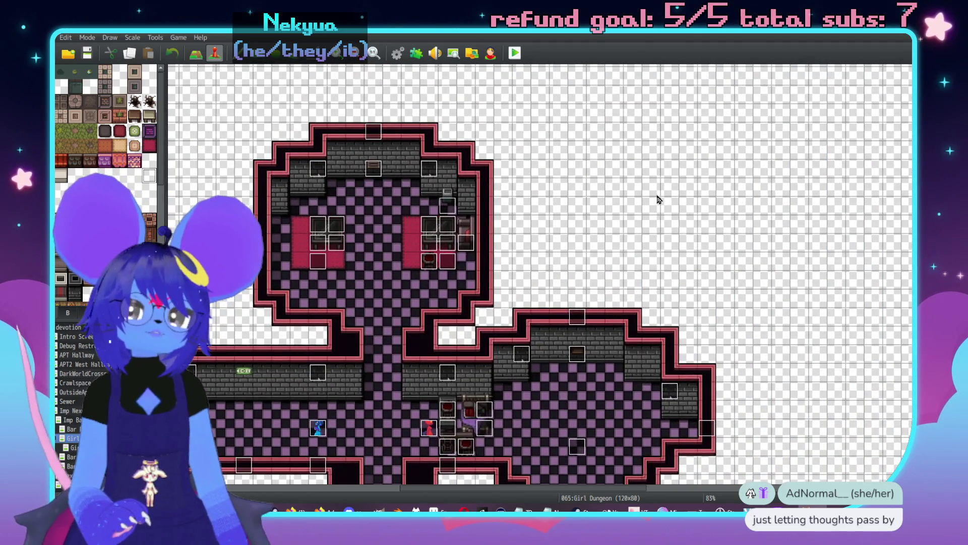
middle_click(650, 200)
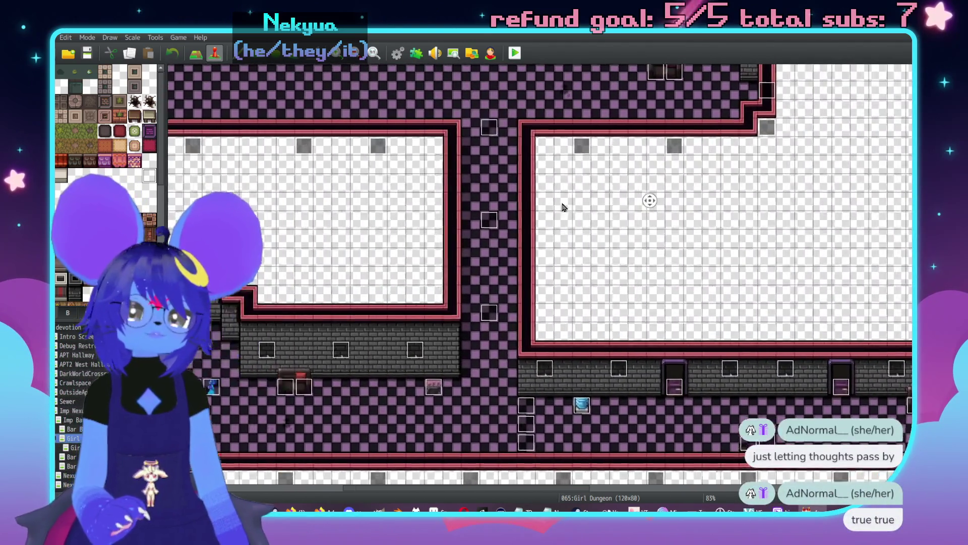
middle_click(328, 212)
scroll(471, 238, up, 1)
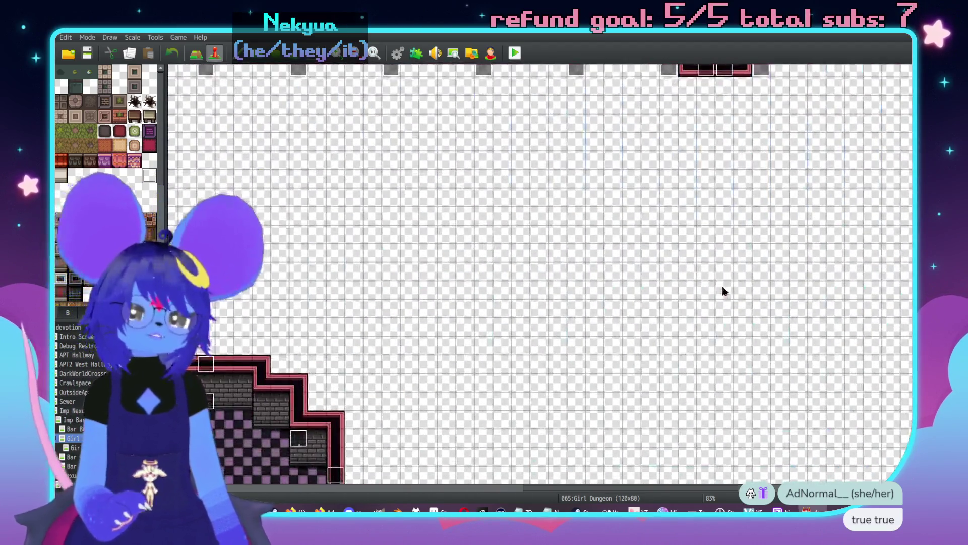
middle_click(636, 216)
middle_click(726, 331)
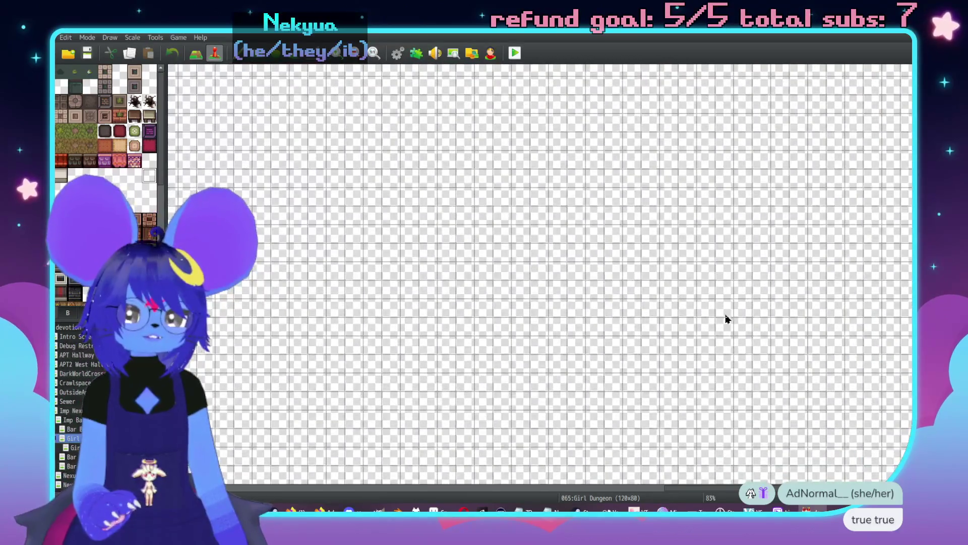
click(71, 447)
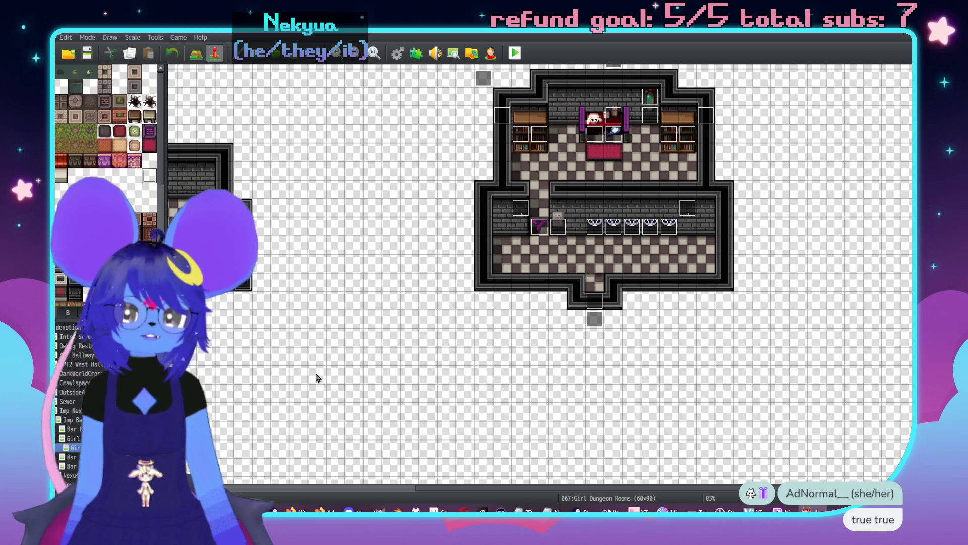
- On the Imp Bar map, select the whole room for copying
middle_click(642, 321)
click(71, 438)
click(71, 429)
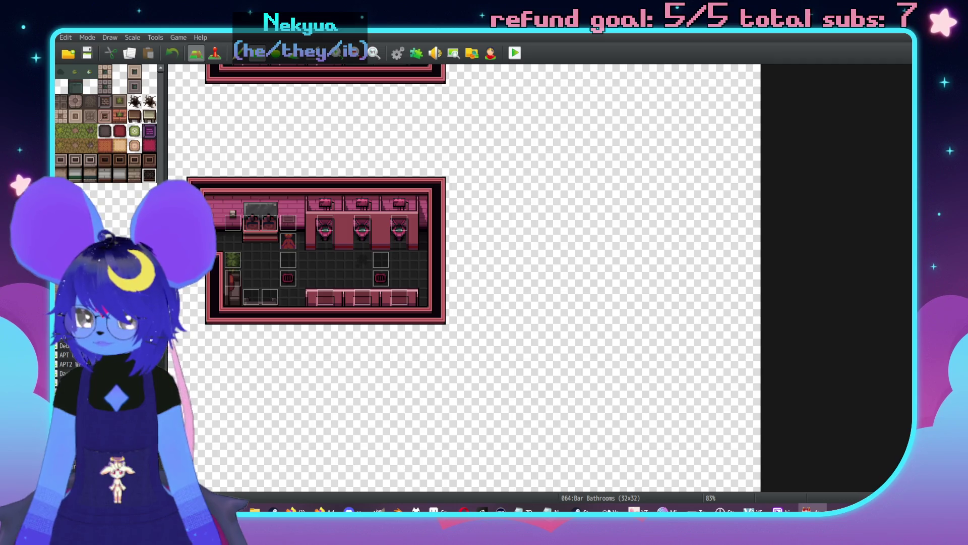
click(71, 419)
middle_click(536, 307)
mouse_move(560, 168)
mouse_down()
mouse_move(658, 316)
mouse_move(862, 403)
mouse_up()
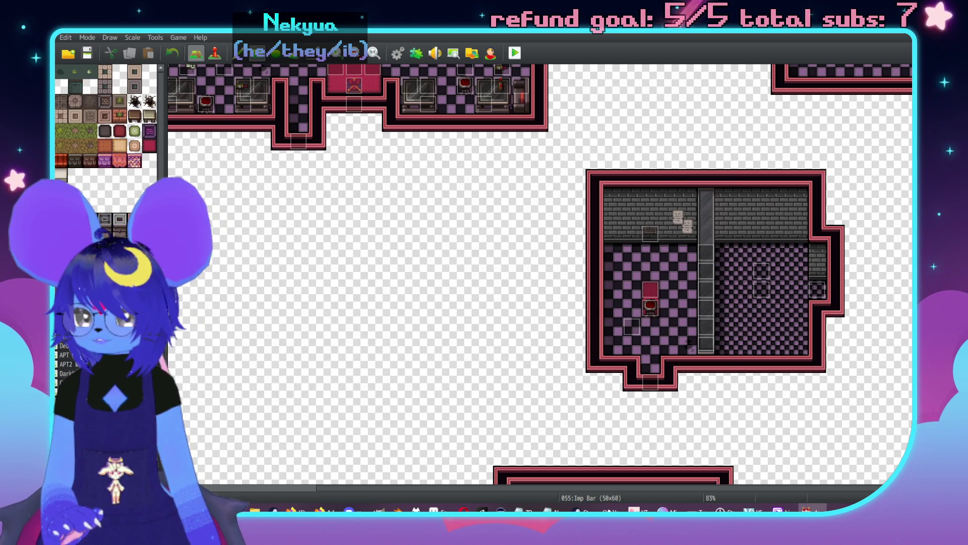
- Paste the copied Imp Bar room into empty space on Girl Dungeon Rooms
click(76, 391)
key(Down)
key(Down)
middle_click(557, 316)
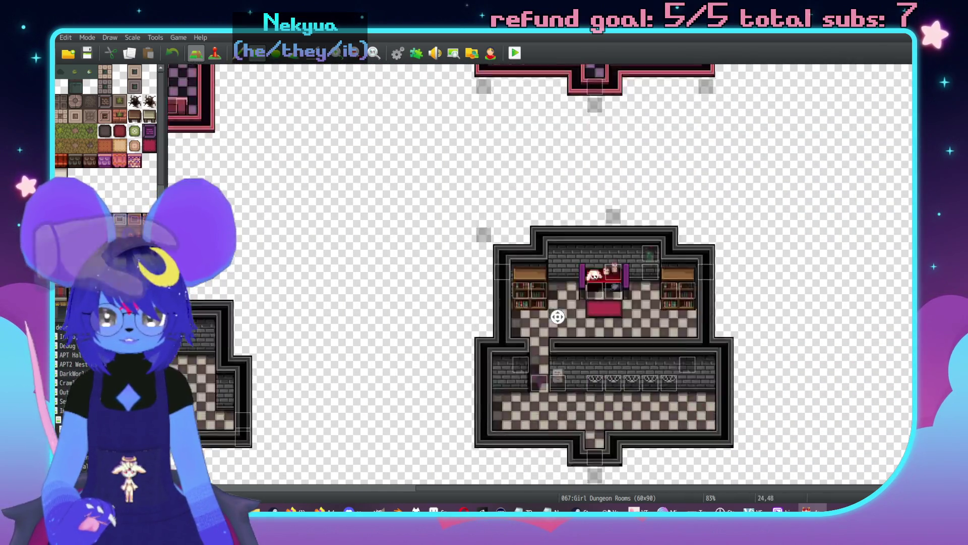
middle_click(606, 411)
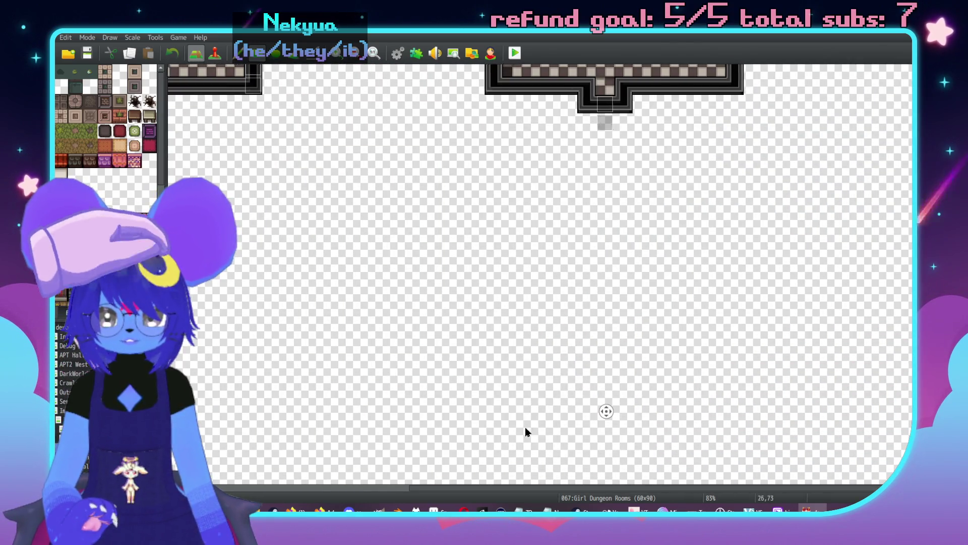
click(696, 445)
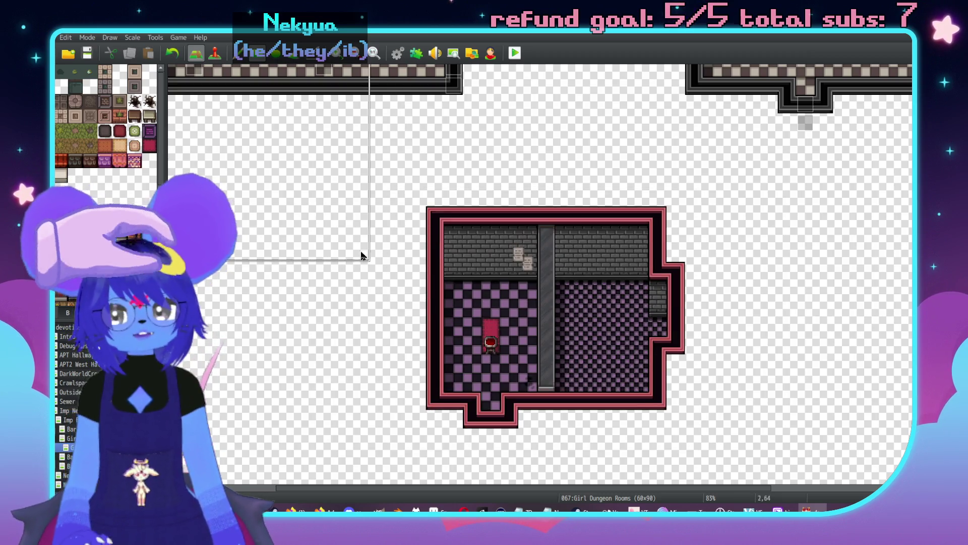
middle_click(436, 379)
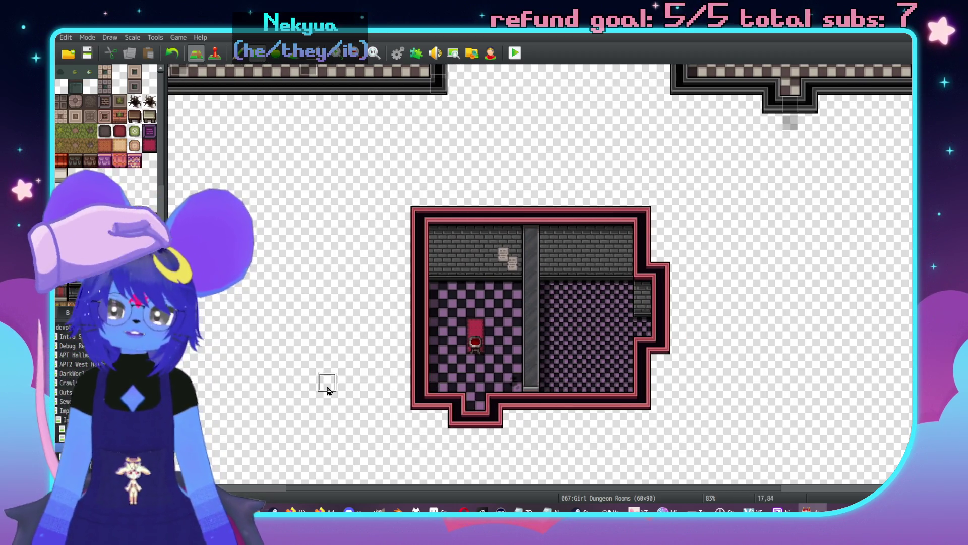
middle_click(532, 340)
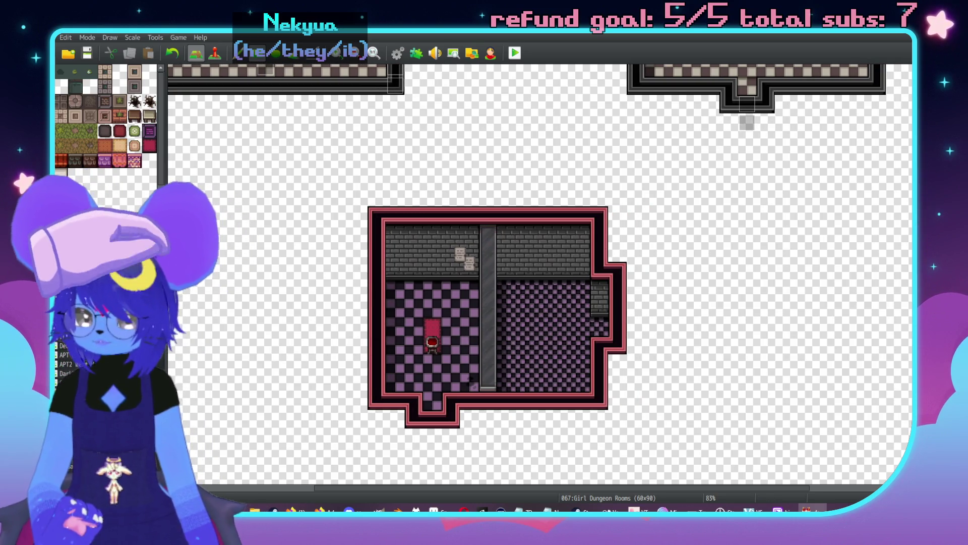
- Return to the Imp Bar map and pan to its lower-right rooms
click(75, 383)
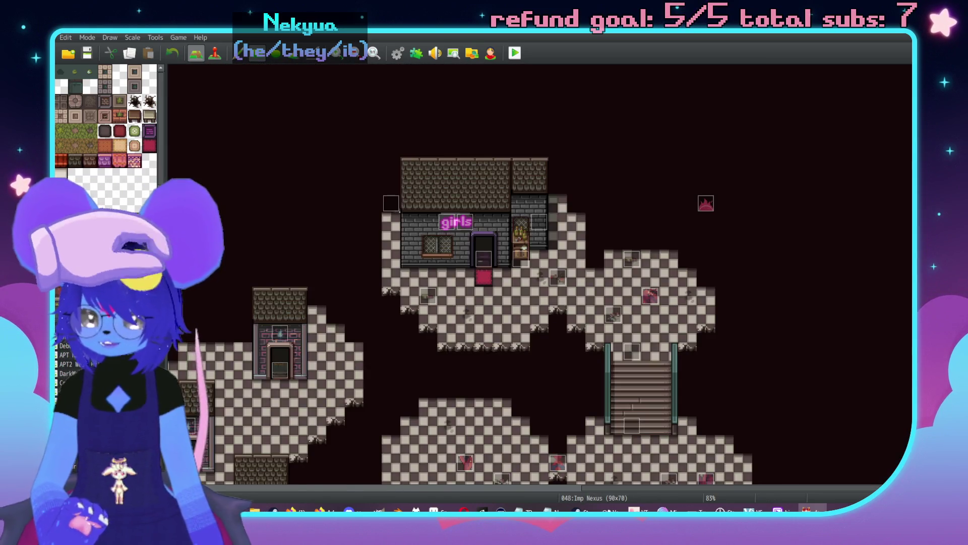
click(73, 420)
middle_click(560, 288)
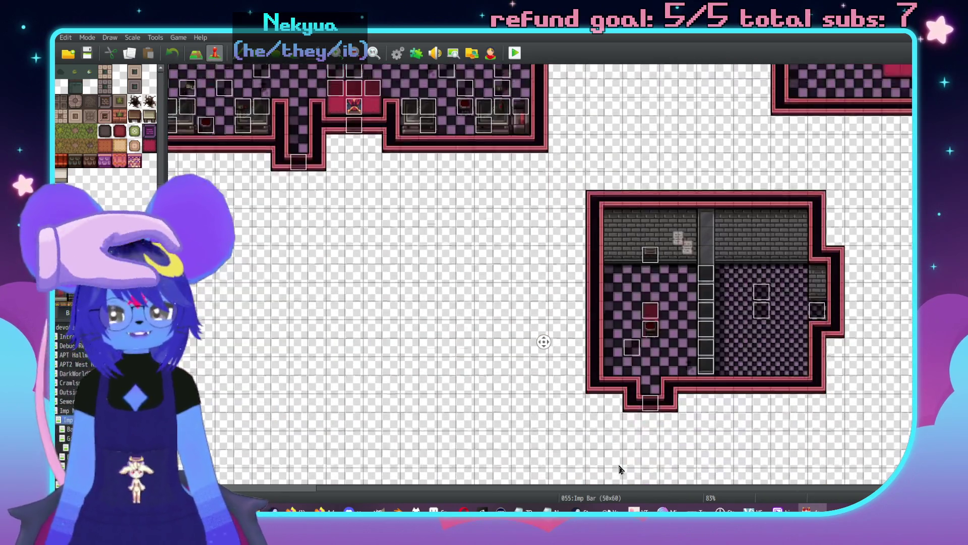
middle_click(705, 211)
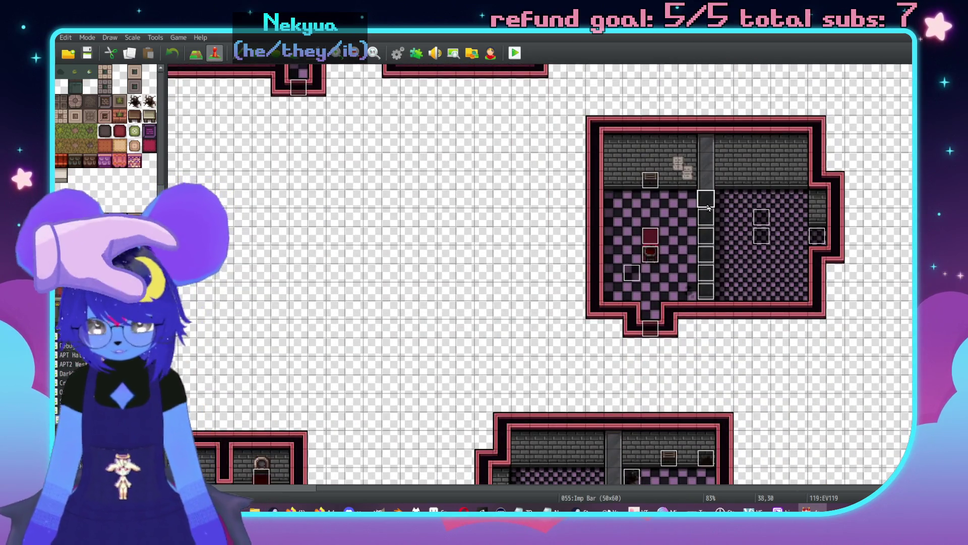
- Paste copied events down the central corridor of Girl Dungeon Rooms
click(76, 383)
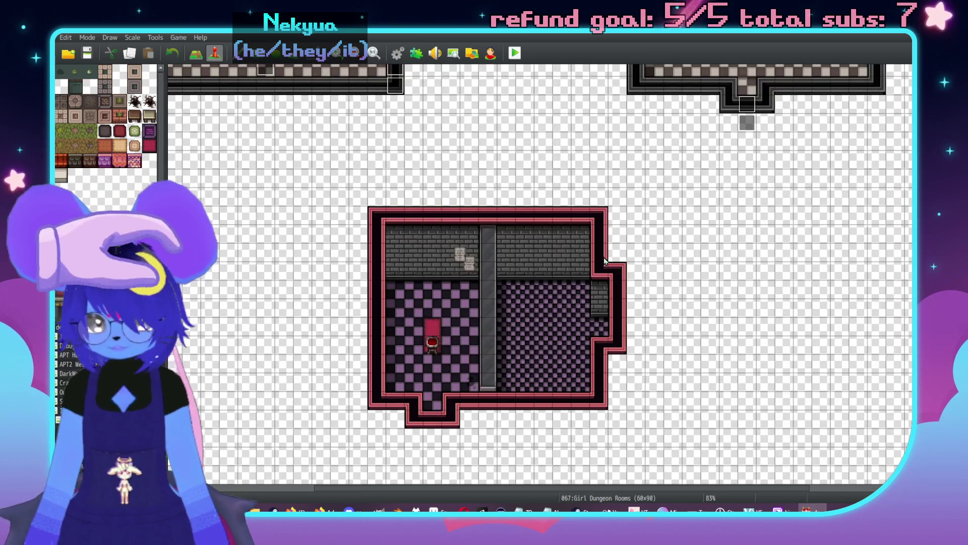
key(ctrl+c)
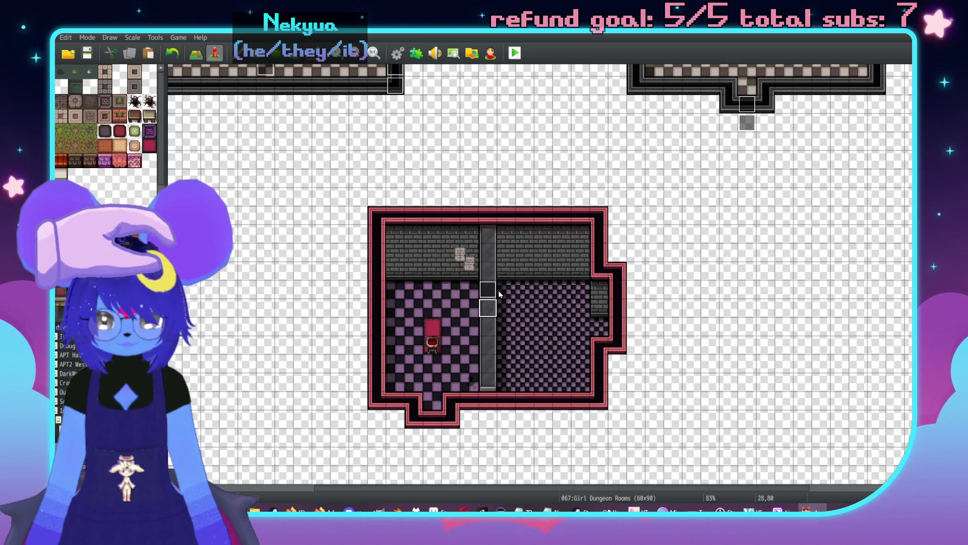
key(Down)
key(ctrl+v)
key(Down)
key(ctrl+v)
key(Down)
key(ctrl+v)
key(Down)
key(ctrl+v)
key(Down)
key(ctrl+v)
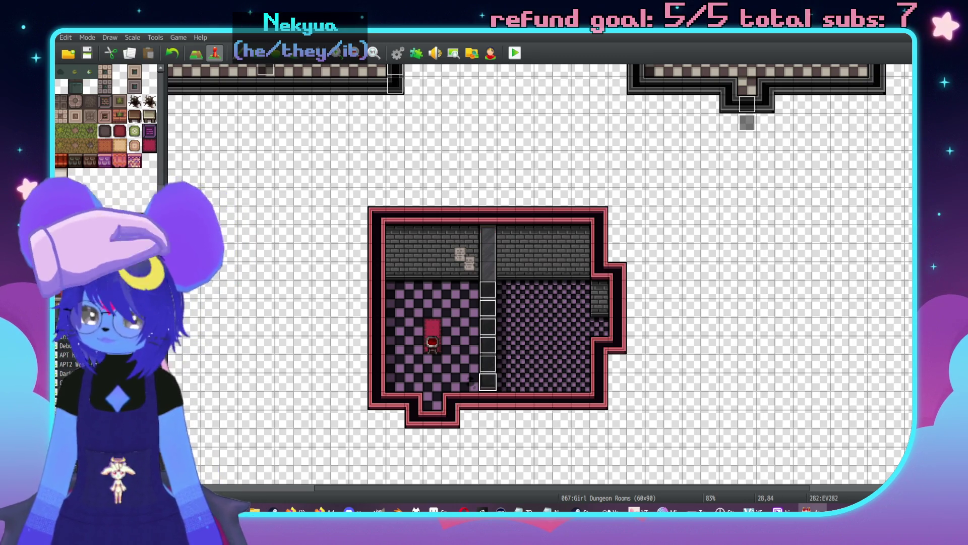
- Step through the map list back to the Imp Bar map
click(75, 373)
key(Up)
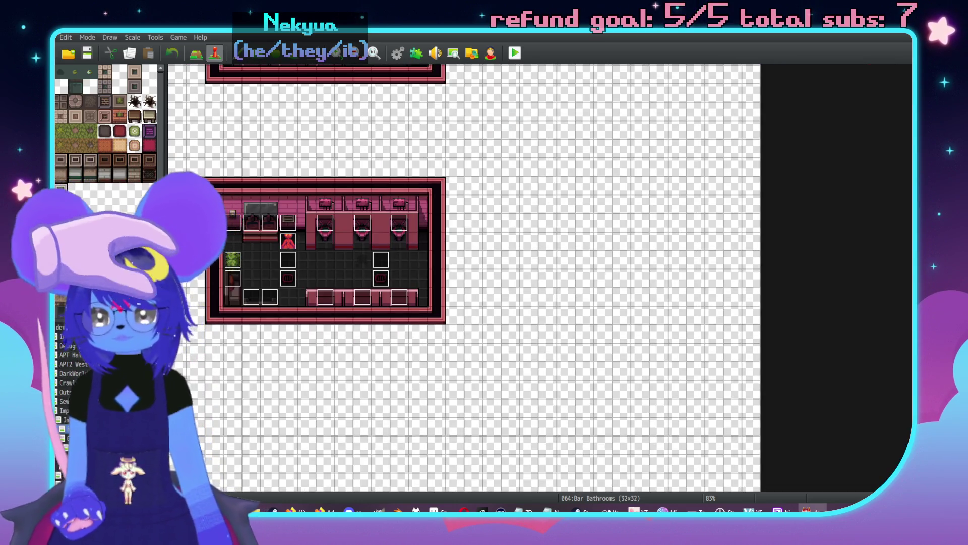
key(Up)
key(Up)
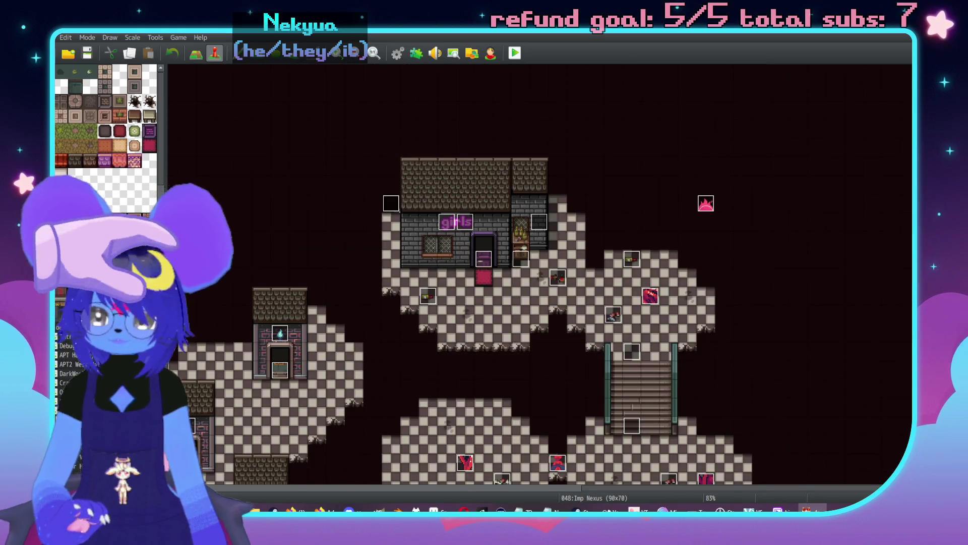
key(Down)
key(Down)
key(Down)
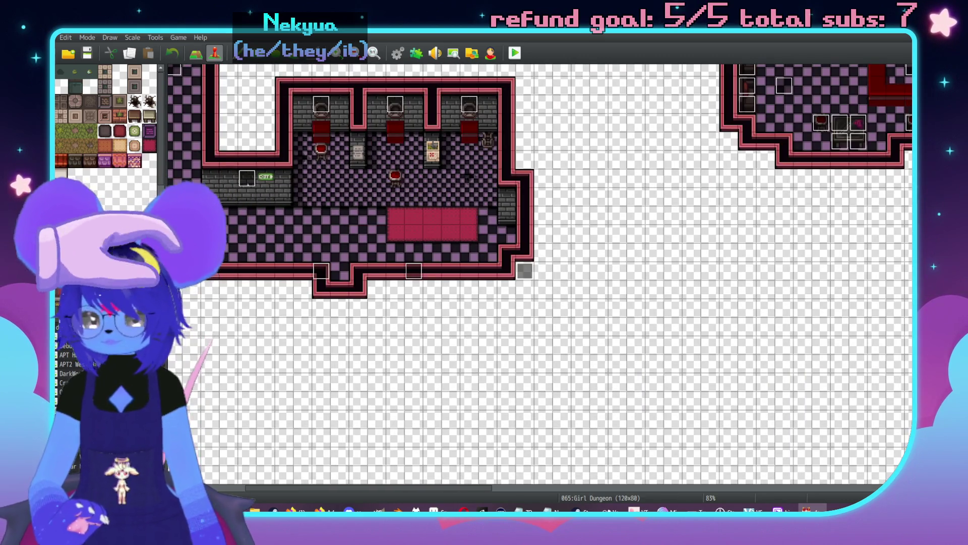
key(Up)
key(Up)
key(Up)
scroll(705, 249, up, 5)
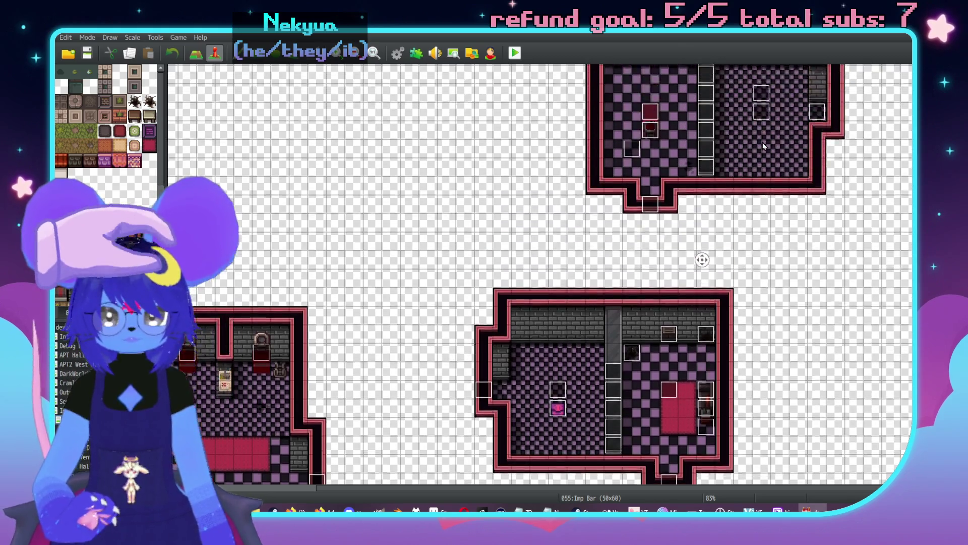
- Inspect both Imp Bar Pink Light events' settings without changing them
scroll(769, 203, up, 2)
double_click(764, 200)
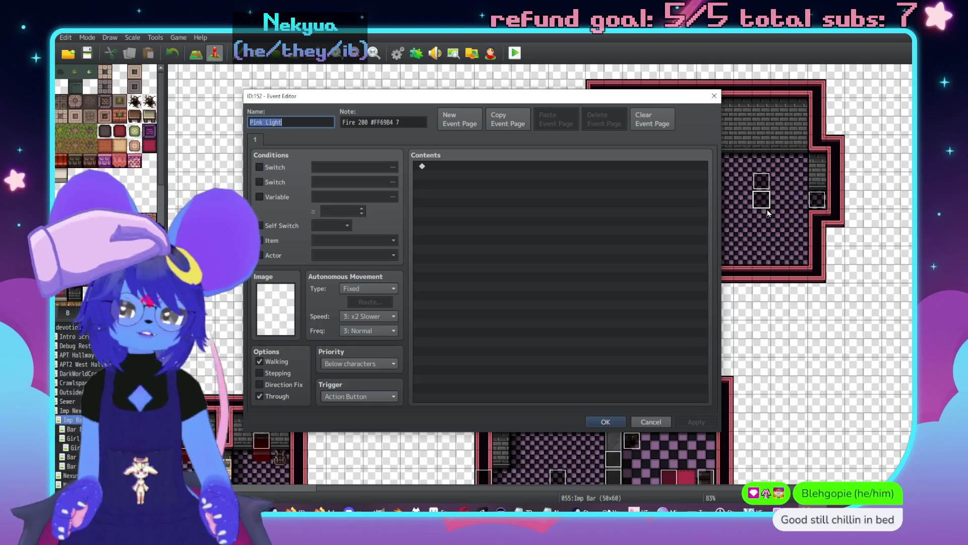
key(Escape)
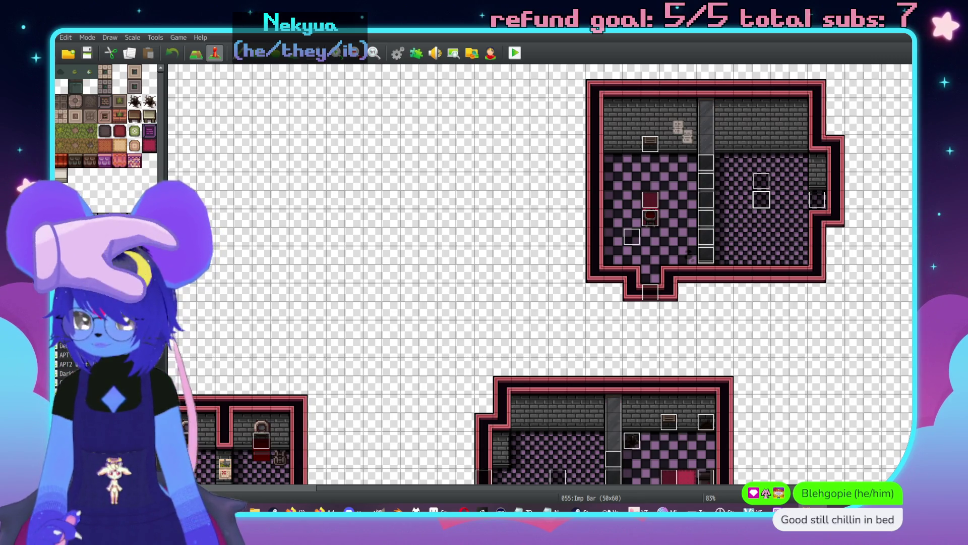
click(91, 383)
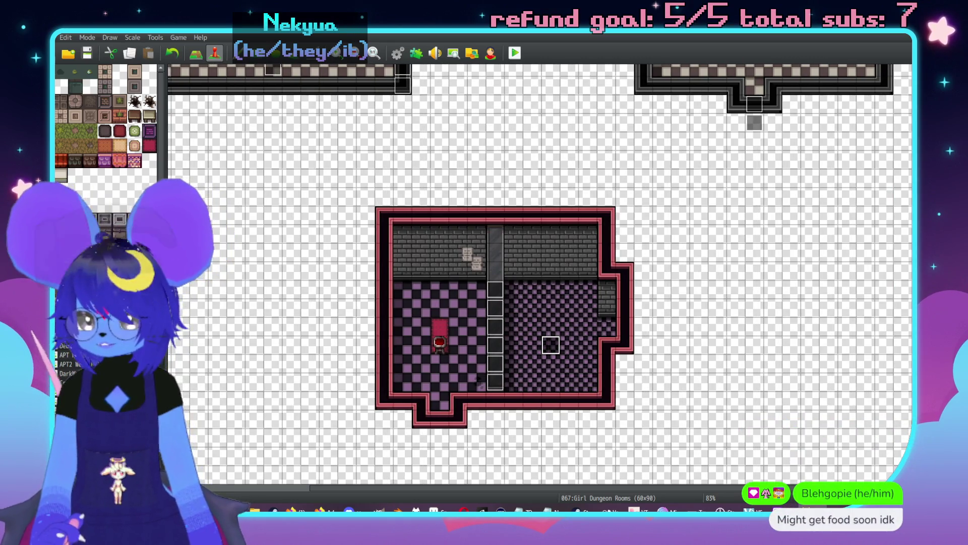
click(70, 419)
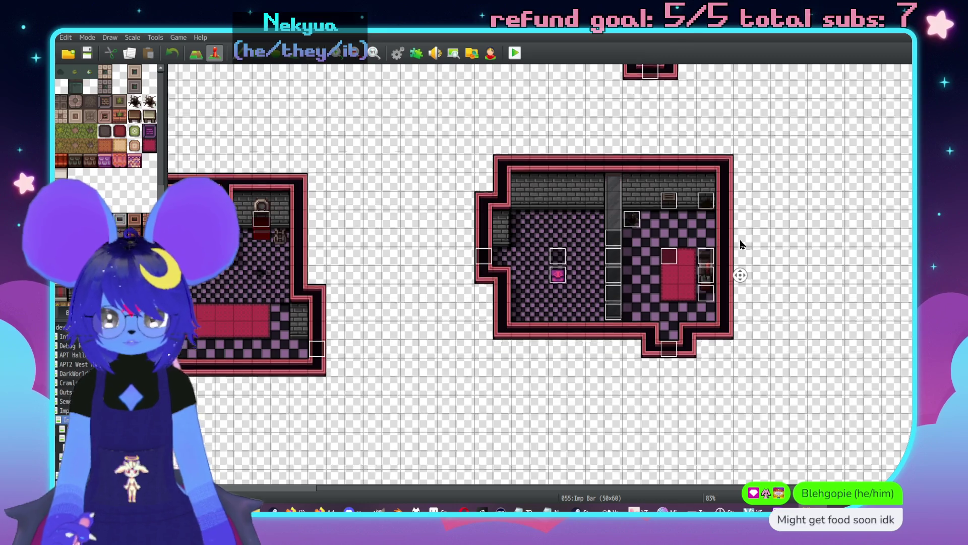
scroll(780, 221, down, 3)
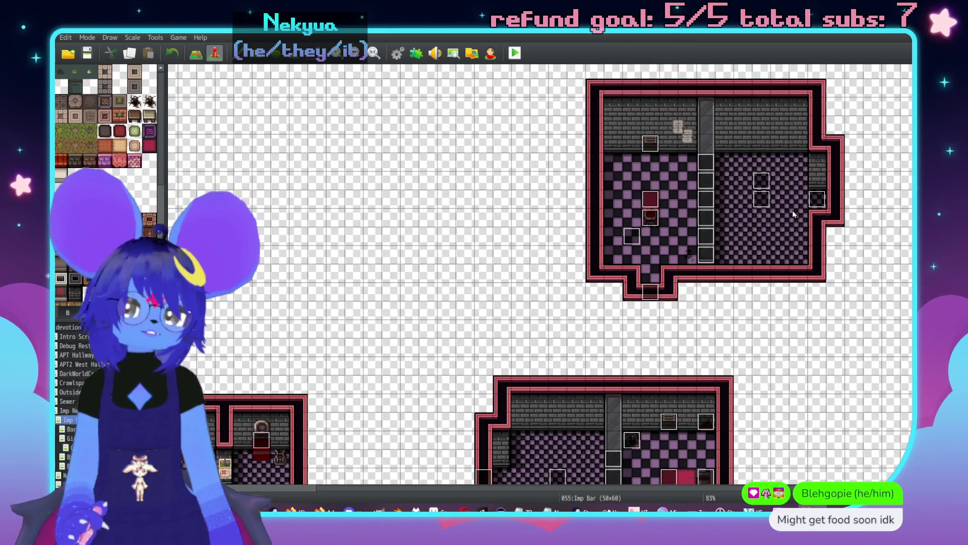
double_click(649, 203)
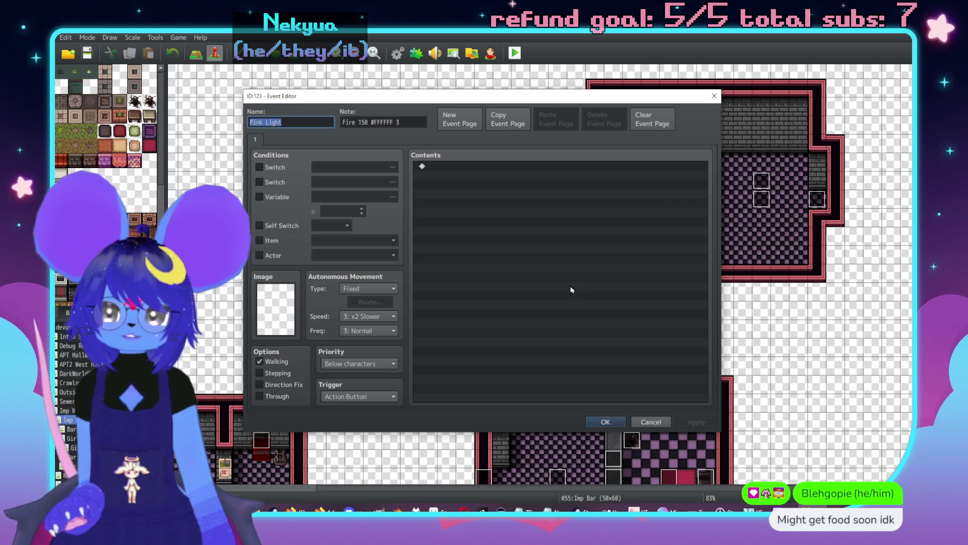
key(Escape)
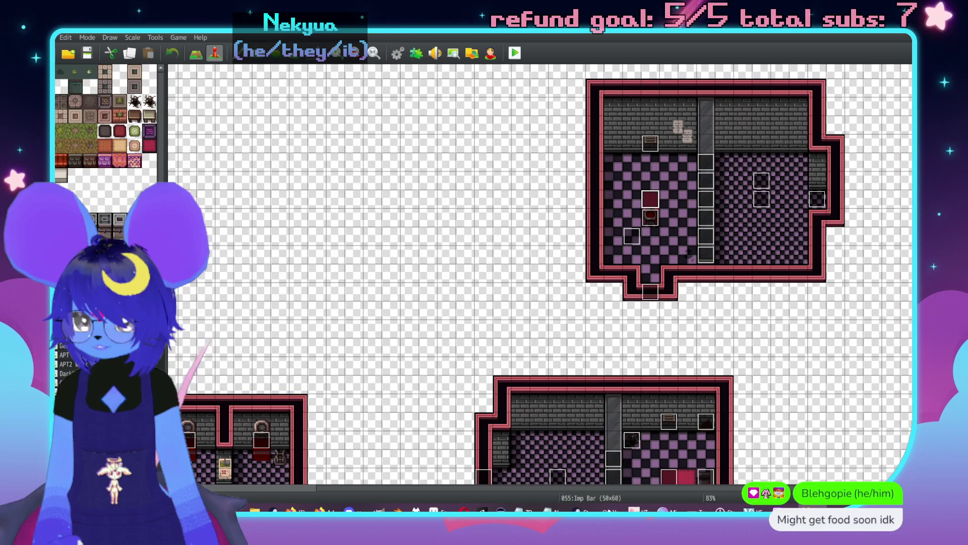
- Place a Pink Light event in Girl Dungeon Rooms' right room, then return to Map mode
click(68, 401)
click(440, 326)
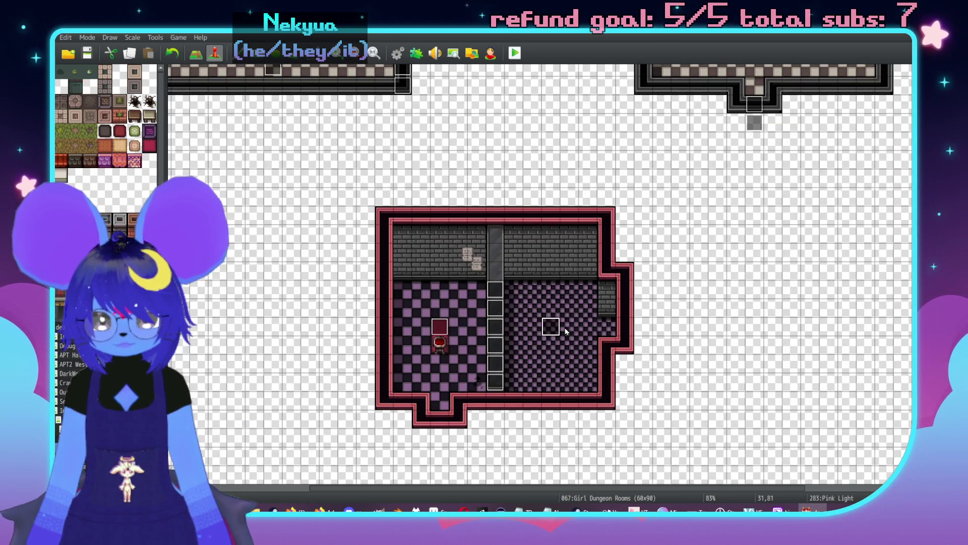
scroll(566, 332, left, 3)
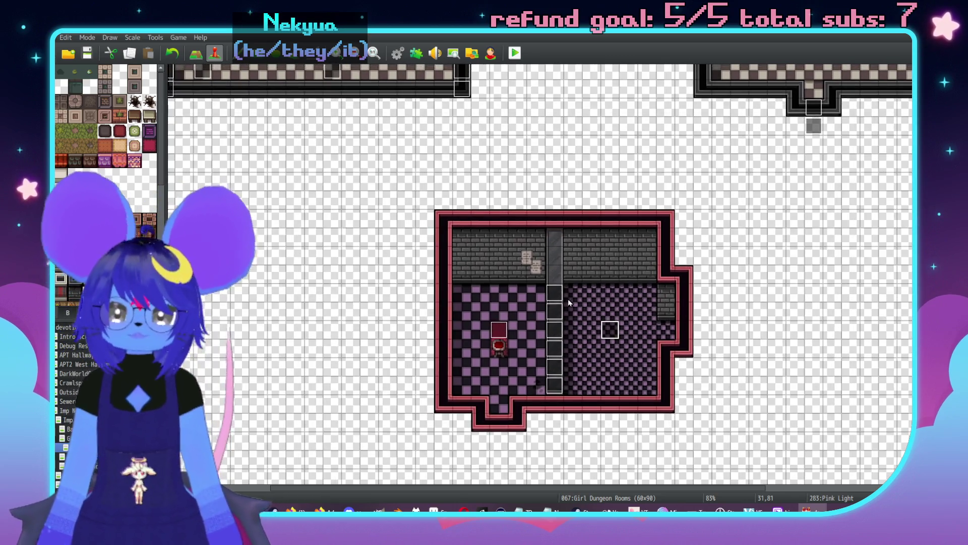
key(F5)
scroll(106, 121, down, 5)
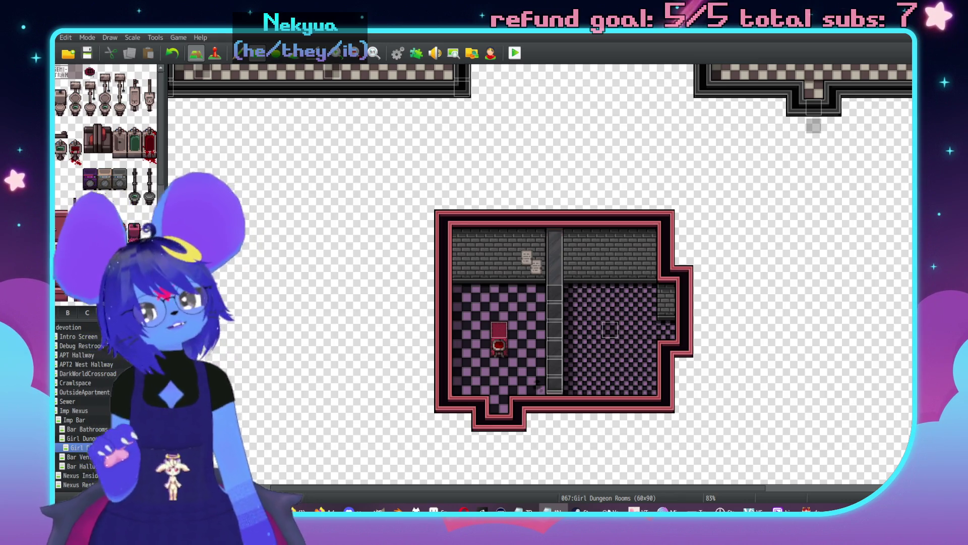
- Scroll the tileset and pan across the Girl Dungeon Rooms map
scroll(642, 184, right, 2)
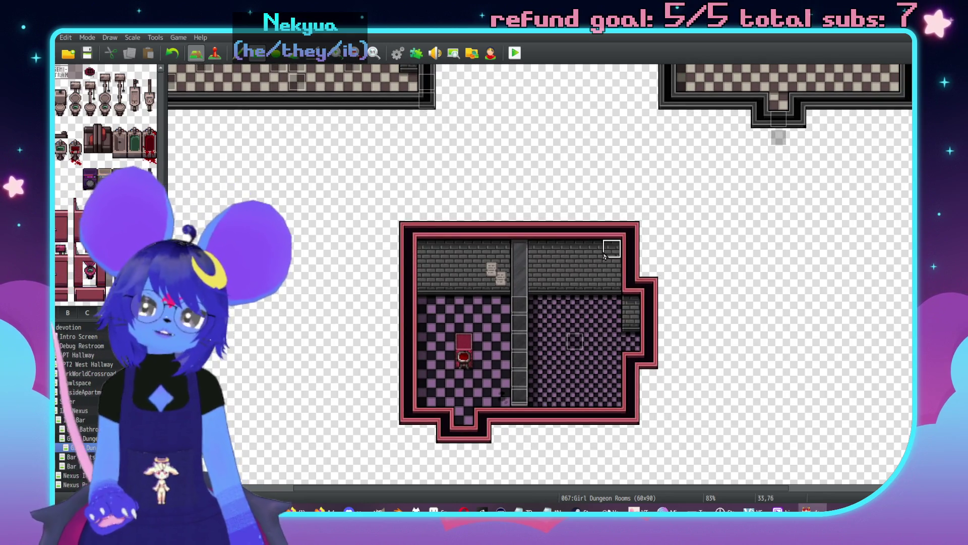
scroll(299, 263, left, 2)
scroll(110, 216, down, 1)
scroll(110, 216, down, 10)
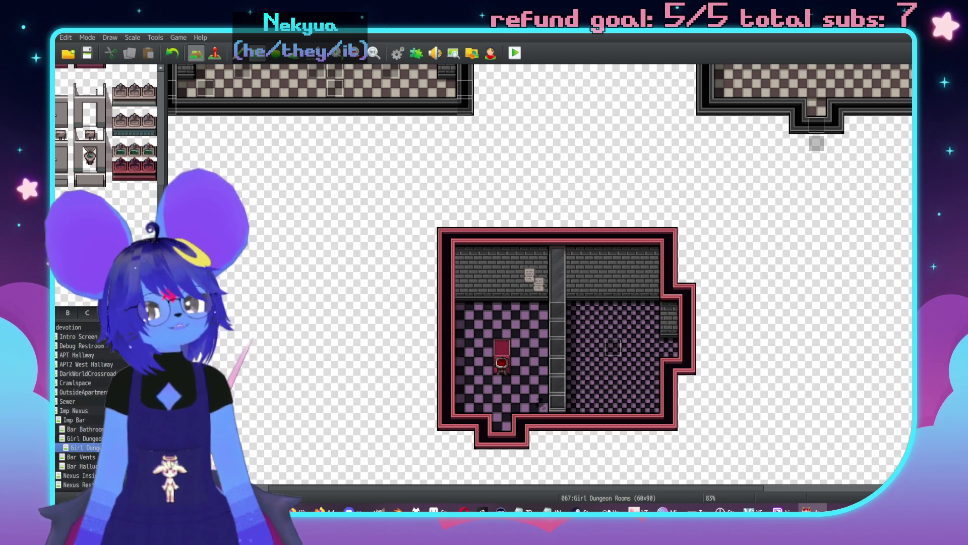
scroll(116, 166, down, 6)
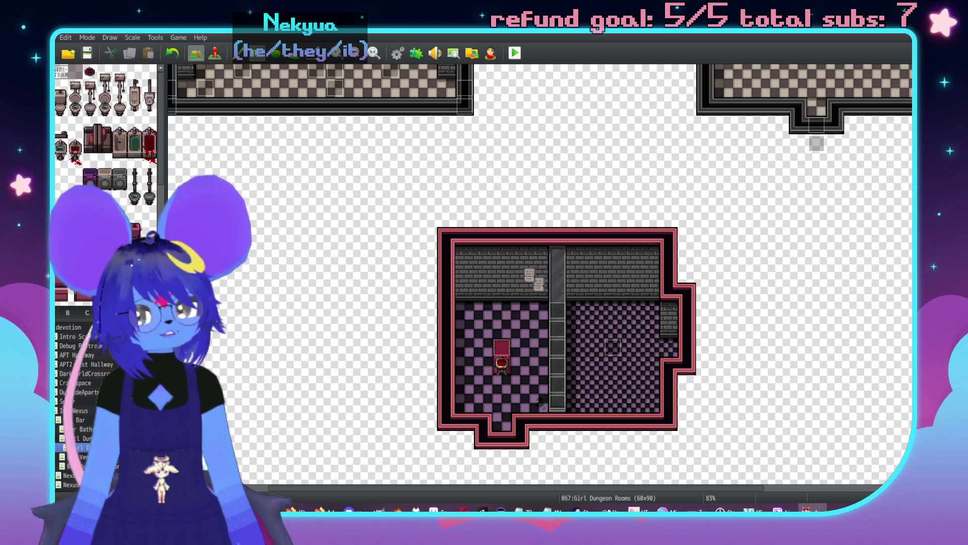
middle_click(666, 333)
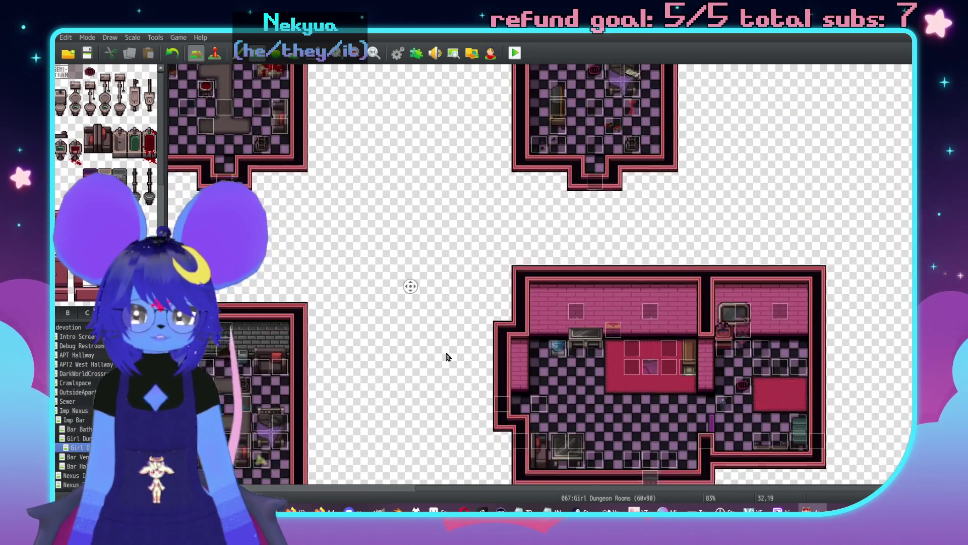
middle_click(599, 278)
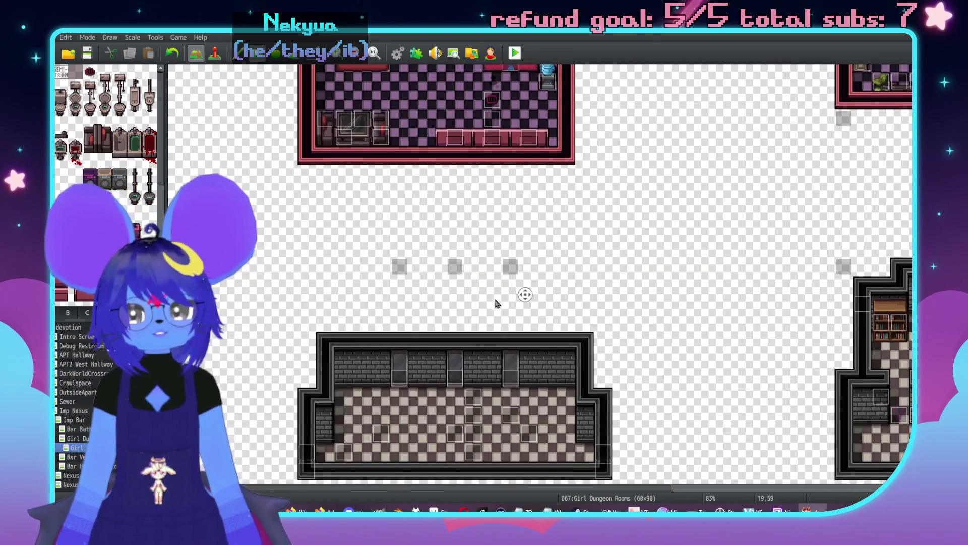
- Open the Girl Dungeon map and pan across its corridors and rooms
click(76, 391)
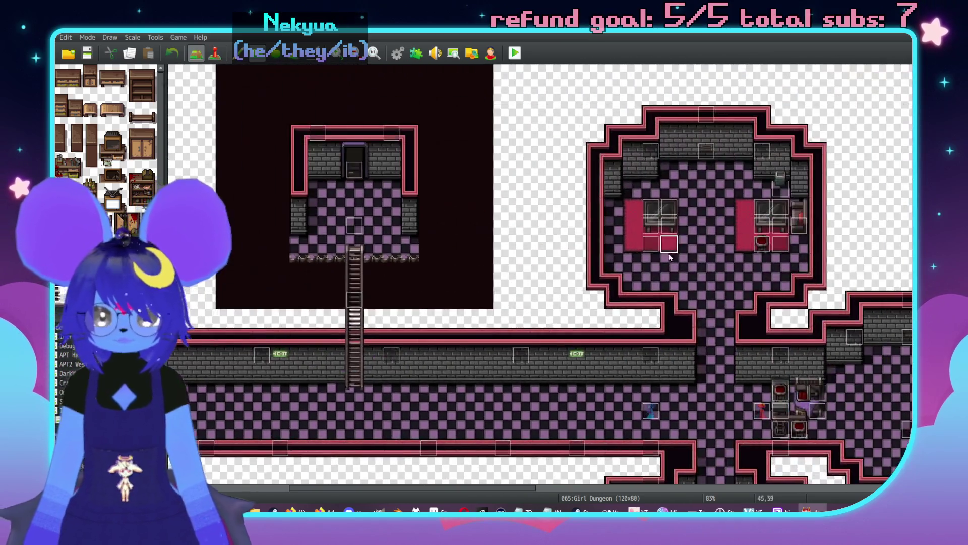
middle_click(570, 281)
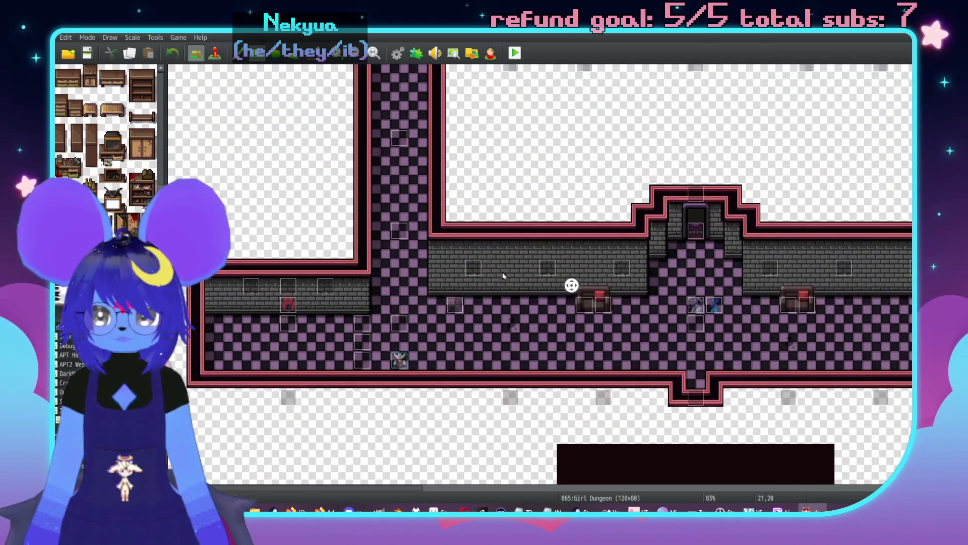
scroll(353, 202, up, 1)
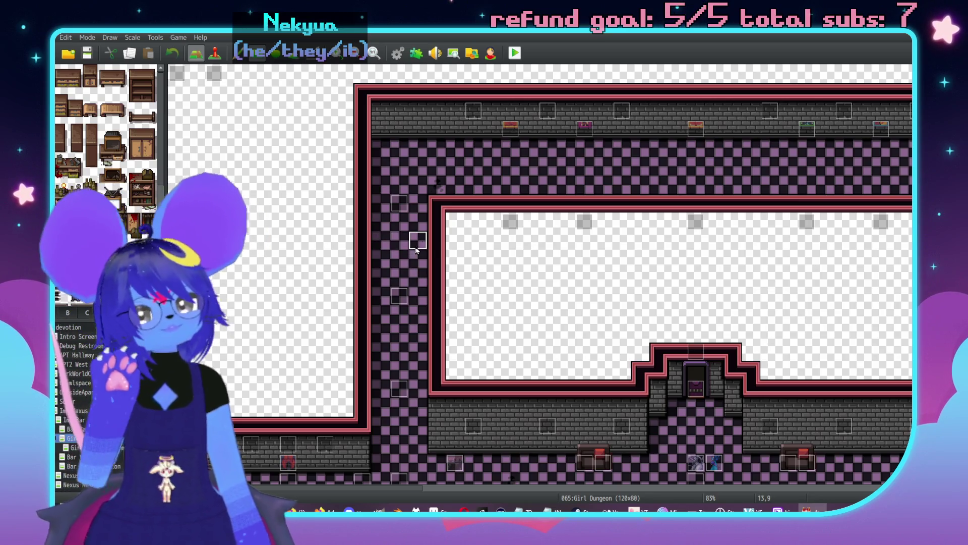
middle_click(515, 250)
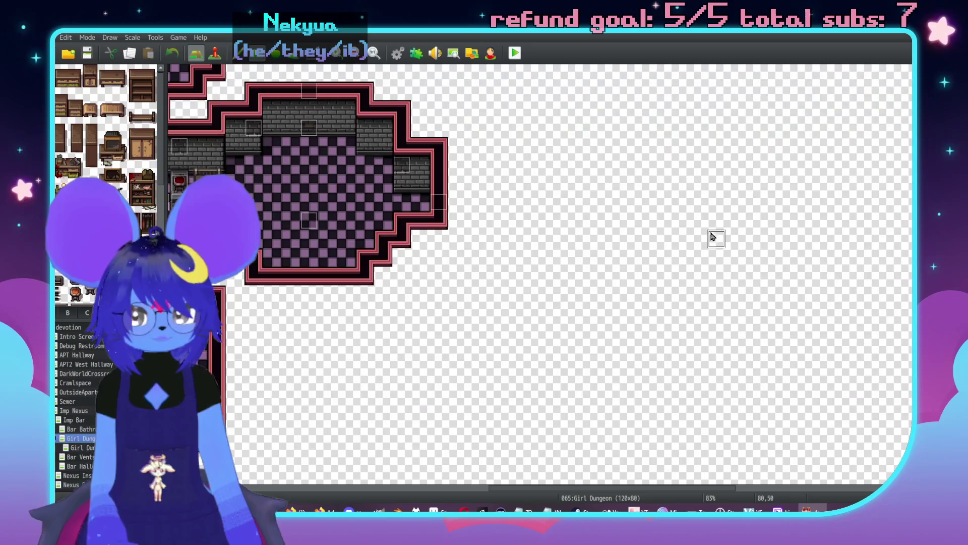
scroll(676, 255, left, 10)
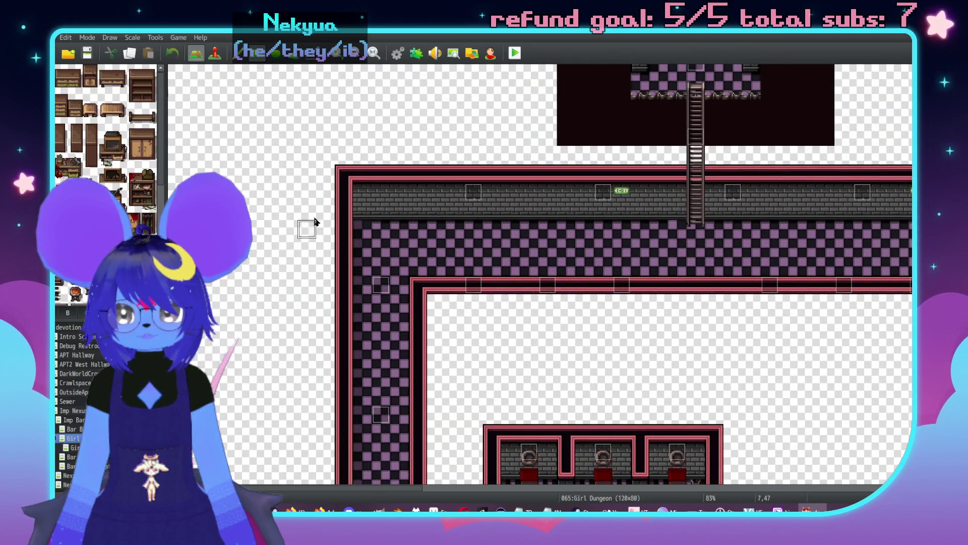
- Paint a brick wall border extending the corridor leftward
drag(325, 194, 295, 211)
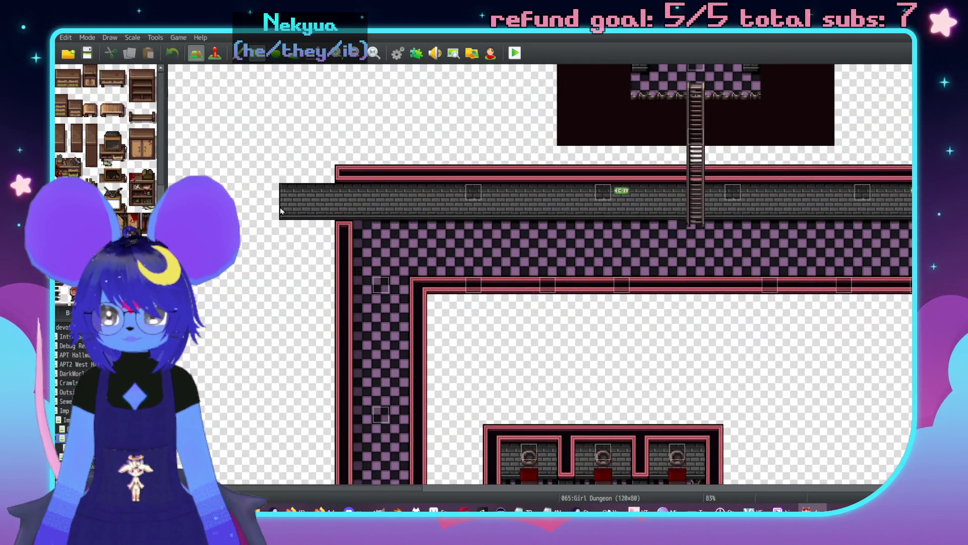
mouse_move(343, 174)
mouse_down()
mouse_move(265, 179)
mouse_move(276, 209)
mouse_move(261, 227)
mouse_move(252, 222)
mouse_move(251, 250)
mouse_up()
mouse_move(327, 285)
mouse_down()
mouse_move(267, 288)
mouse_move(274, 272)
mouse_up()
click(261, 266)
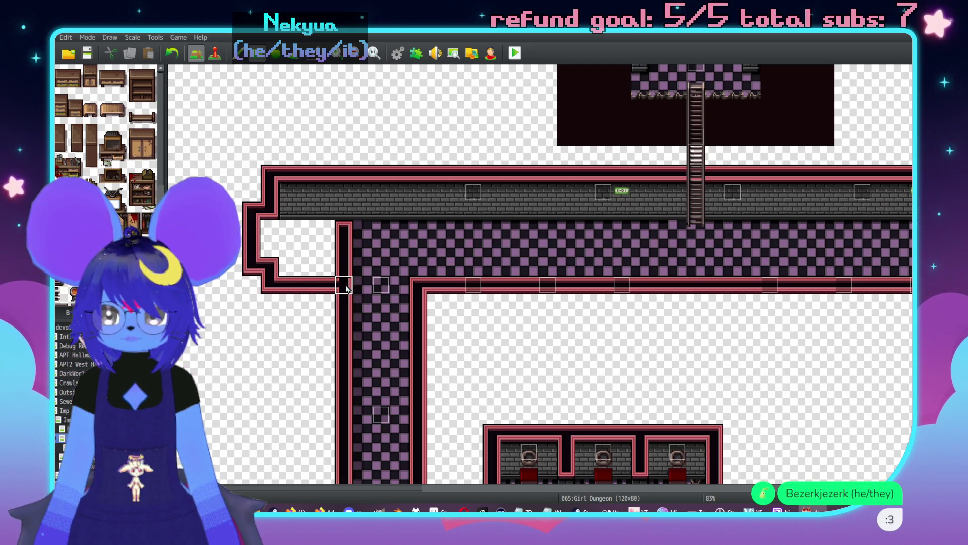
drag(269, 228, 267, 242)
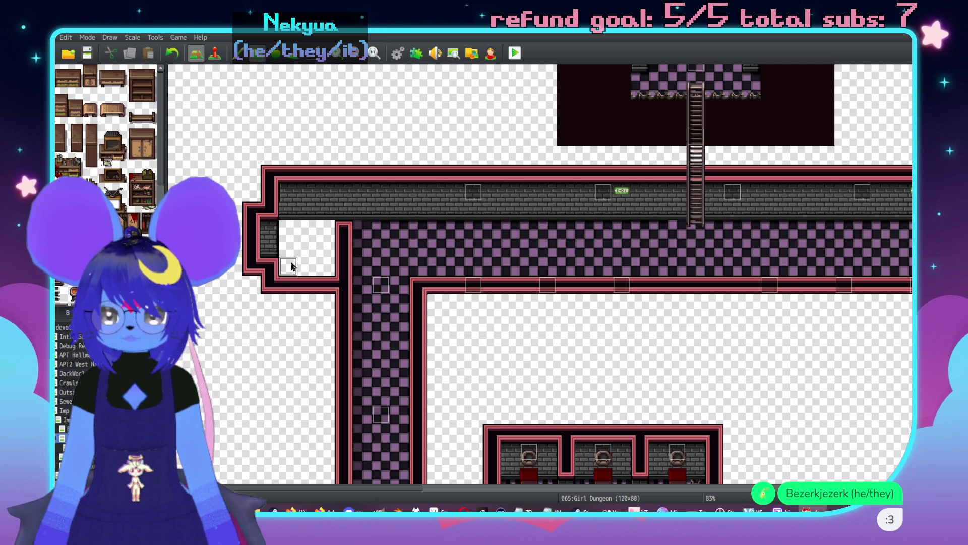
- Fill the corridor extension with checker floor tiles
scroll(291, 266, right, 10)
scroll(422, 237, down, 4)
scroll(637, 195, up, 4)
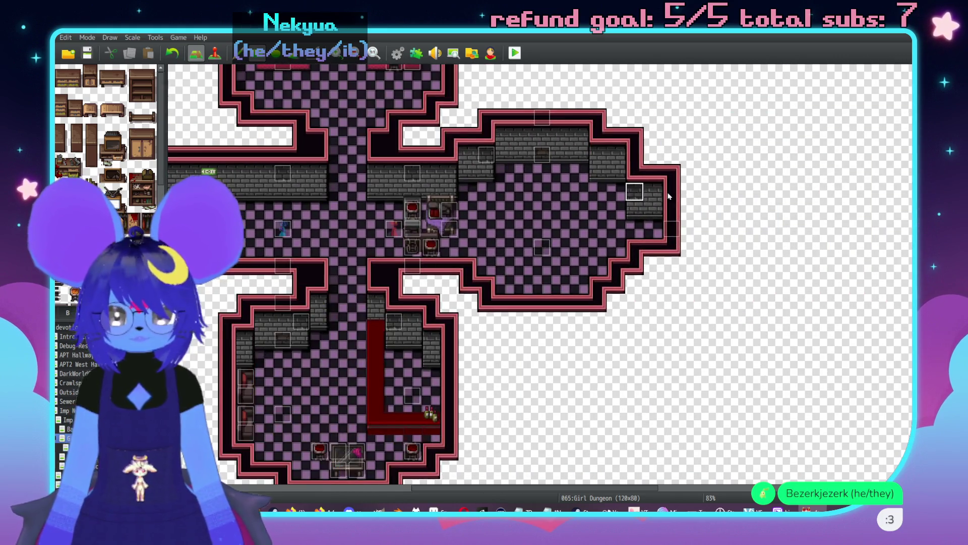
scroll(504, 252, left, 10)
scroll(367, 260, up, 2)
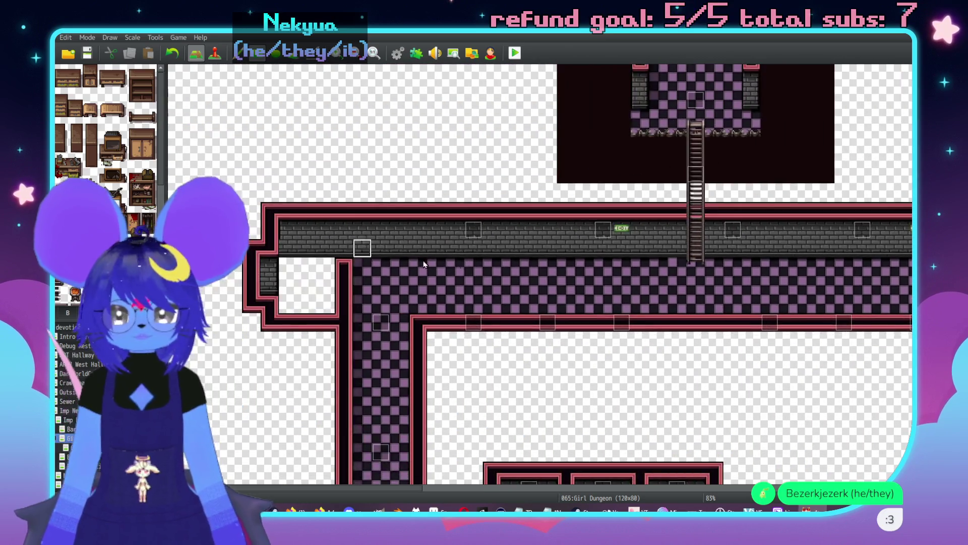
scroll(367, 259, down, 1)
mouse_move(283, 276)
mouse_down()
mouse_move(269, 255)
mouse_move(371, 253)
mouse_up()
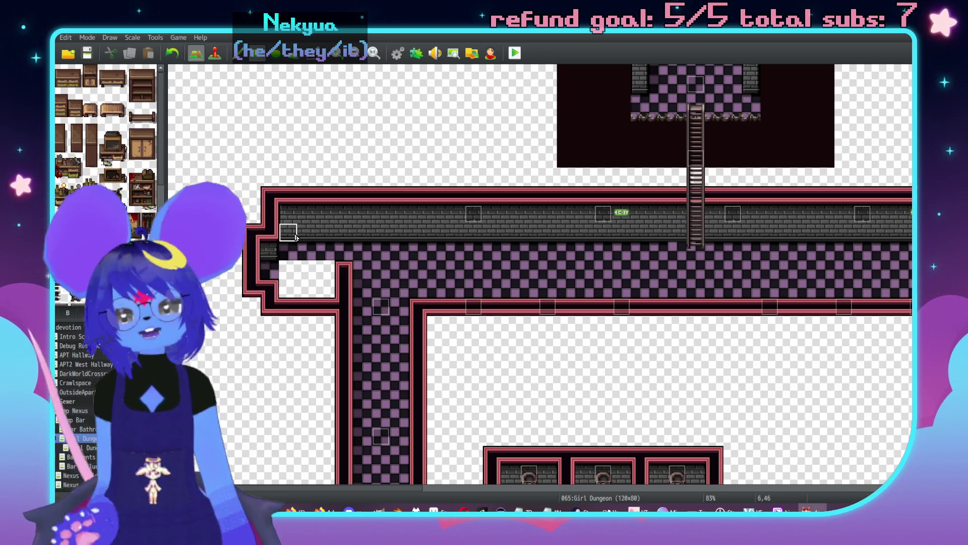
scroll(656, 302, right, 10)
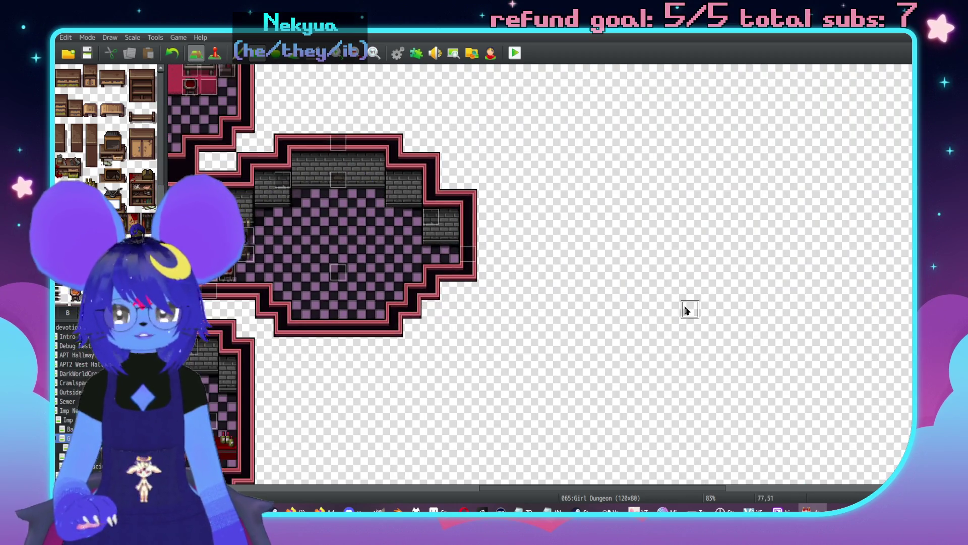
scroll(688, 292, left, 10)
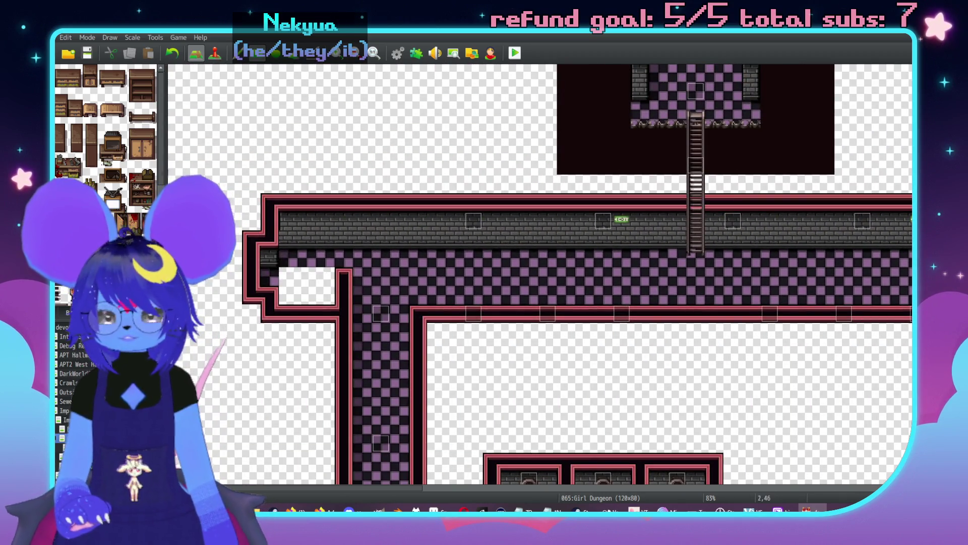
- Undo the leftward corridor extension with Ctrl+Z
middle_click(273, 232)
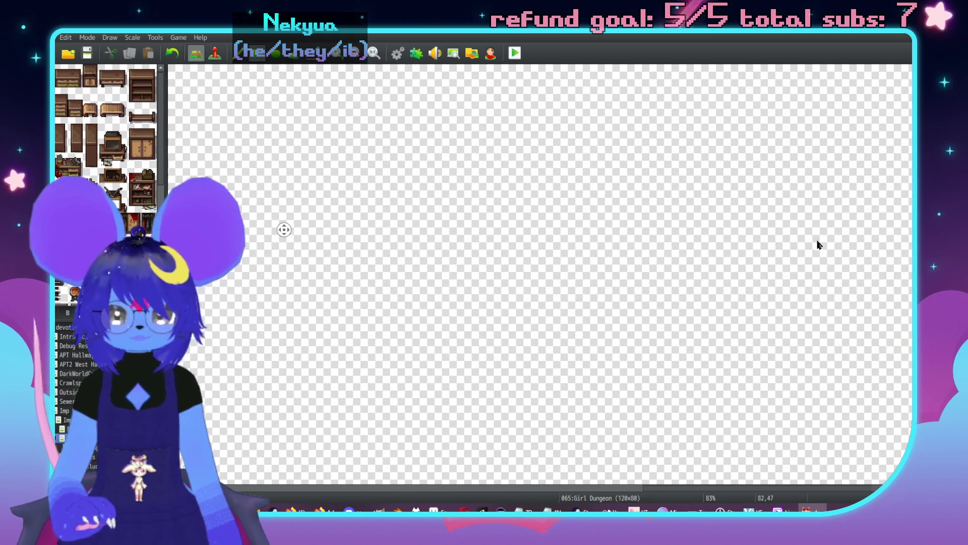
middle_click(685, 259)
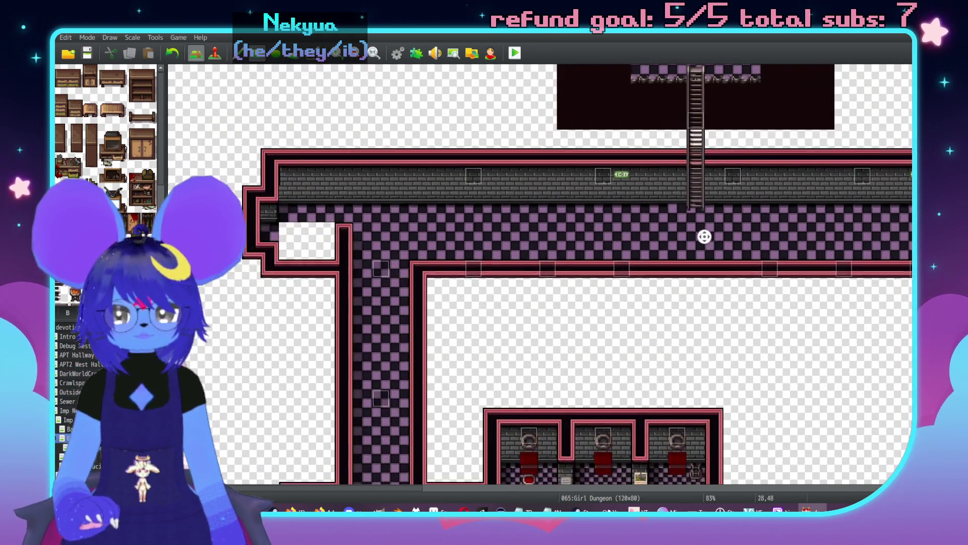
middle_click(312, 220)
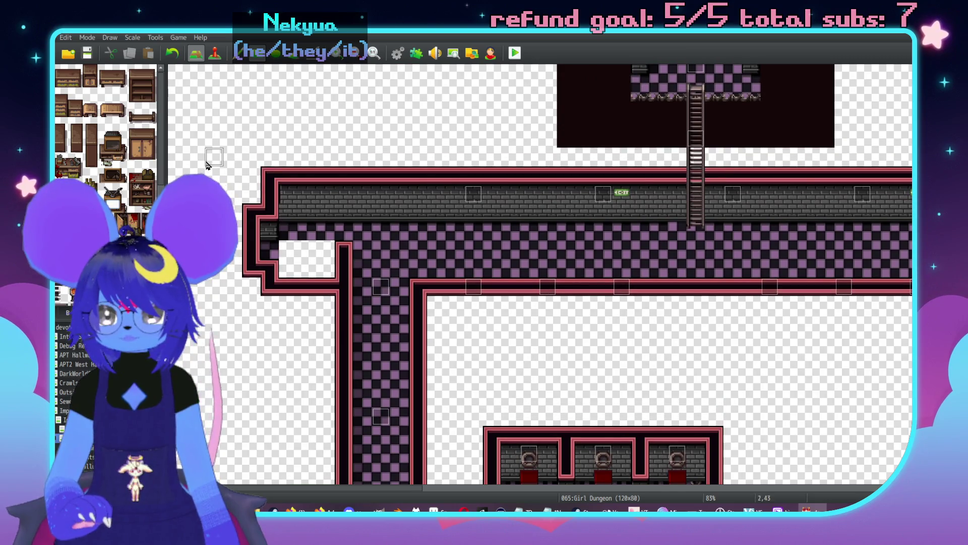
key(ctrl+z)
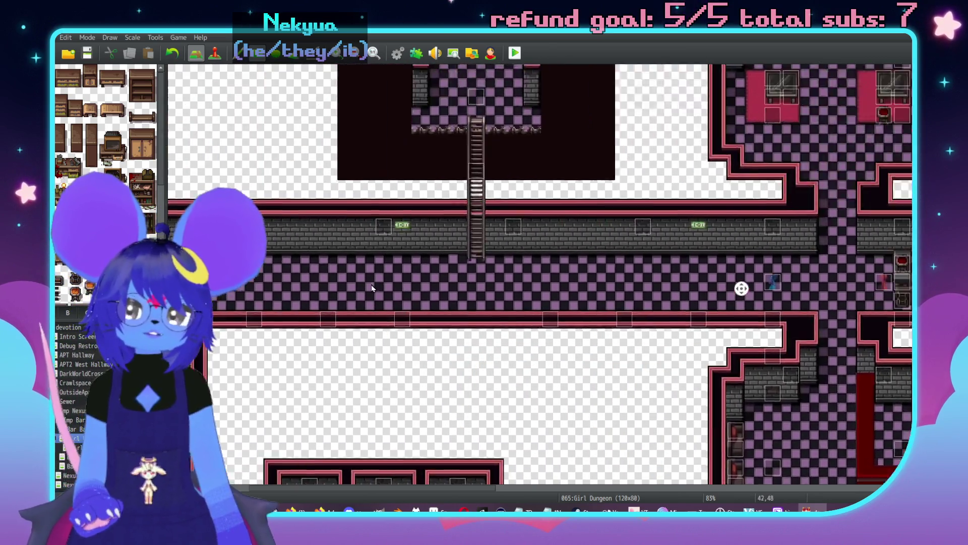
- Pan along the long hallway to the corridor's west end
middle_click(372, 284)
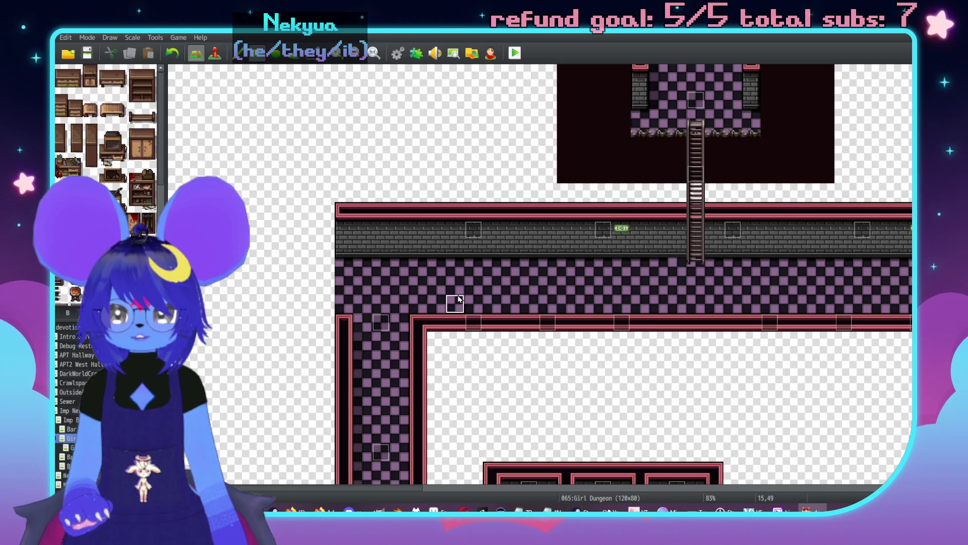
scroll(360, 350, up, 1)
middle_click(345, 342)
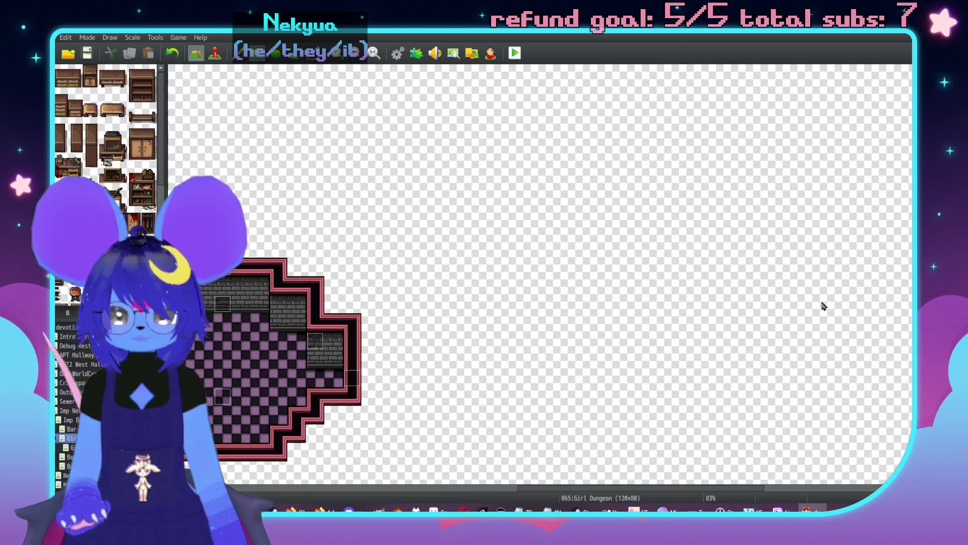
middle_click(629, 335)
middle_click(249, 254)
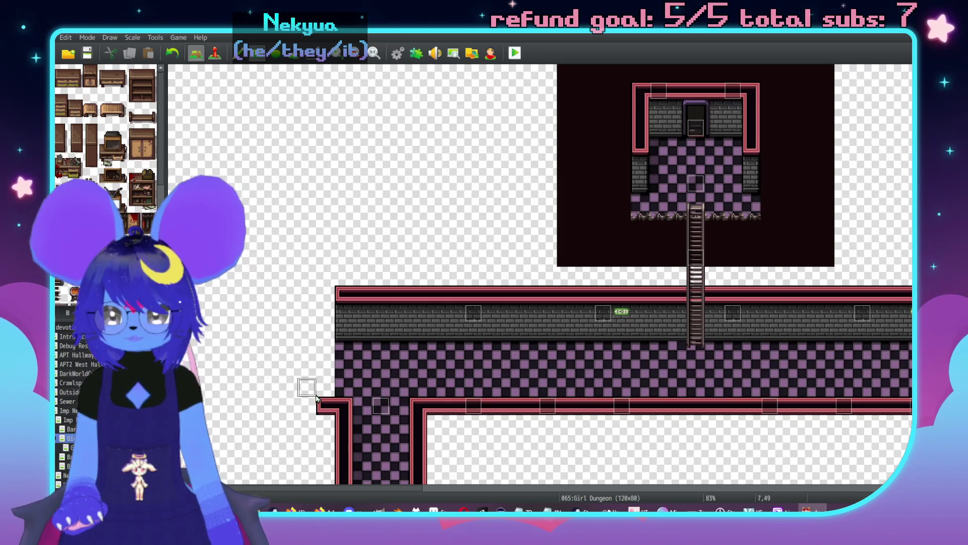
middle_click(286, 411)
middle_click(281, 388)
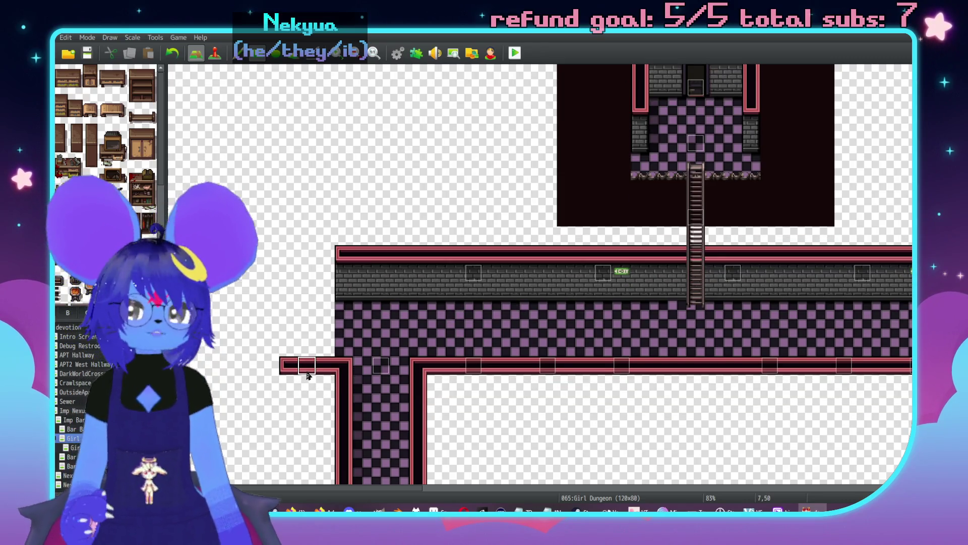
scroll(310, 386, right, 5)
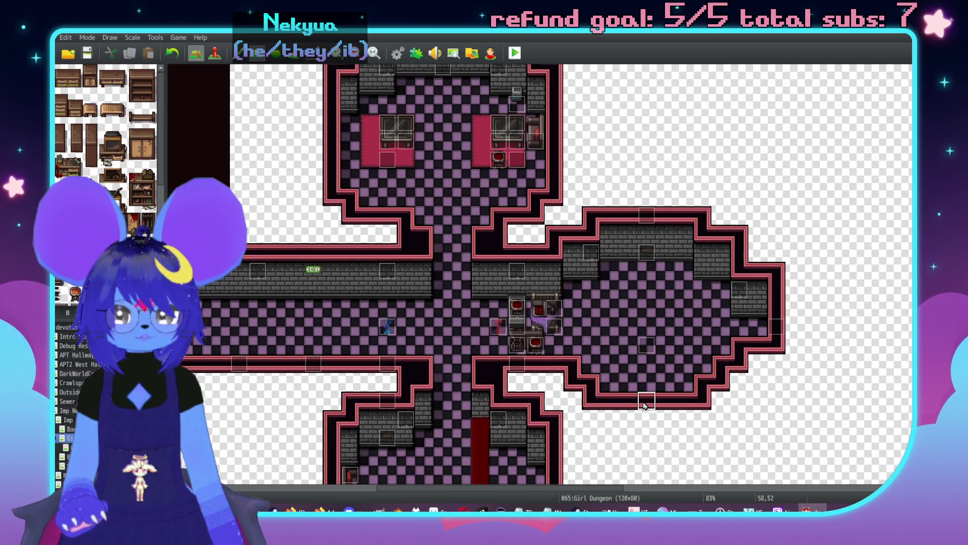
- Turn the wall end into an upward corner and thin the black wall block to an outline
scroll(499, 405, left, 8)
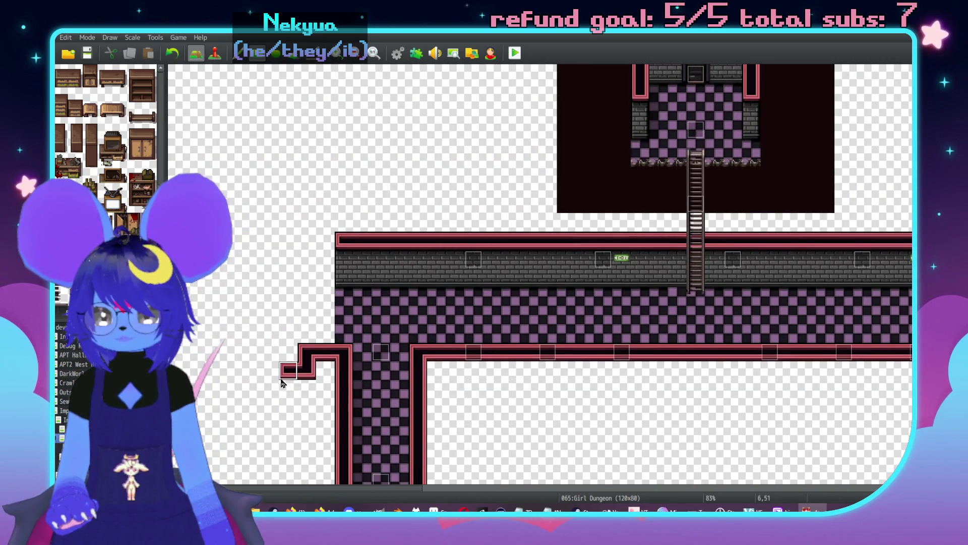
drag(217, 389, 203, 378)
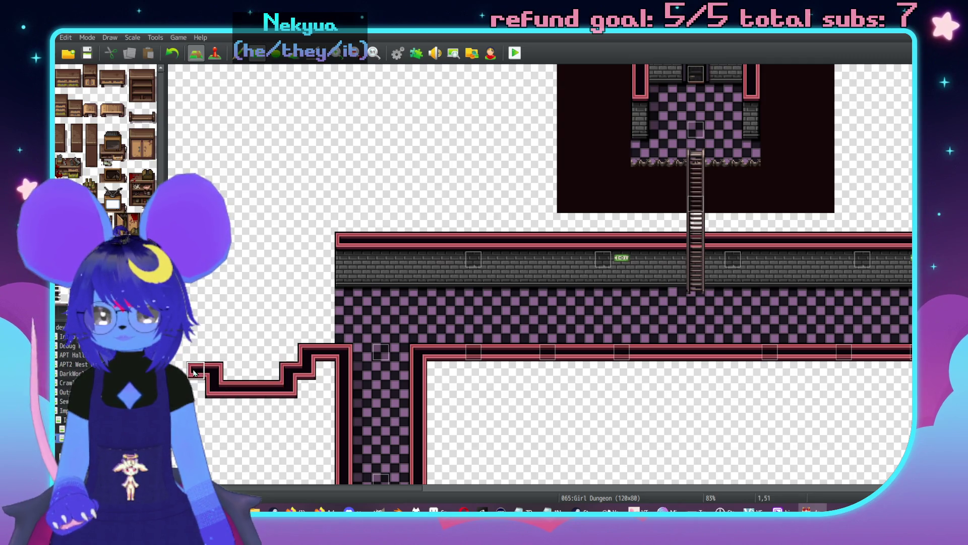
scroll(307, 237, down, 3)
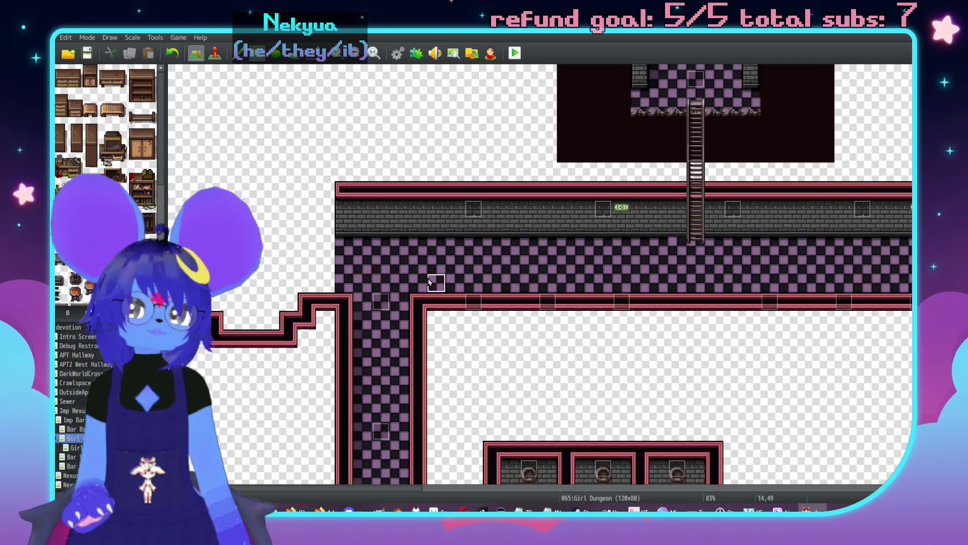
scroll(323, 201, right, 12)
scroll(637, 219, left, 3)
scroll(637, 217, left, 12)
scroll(638, 217, up, 3)
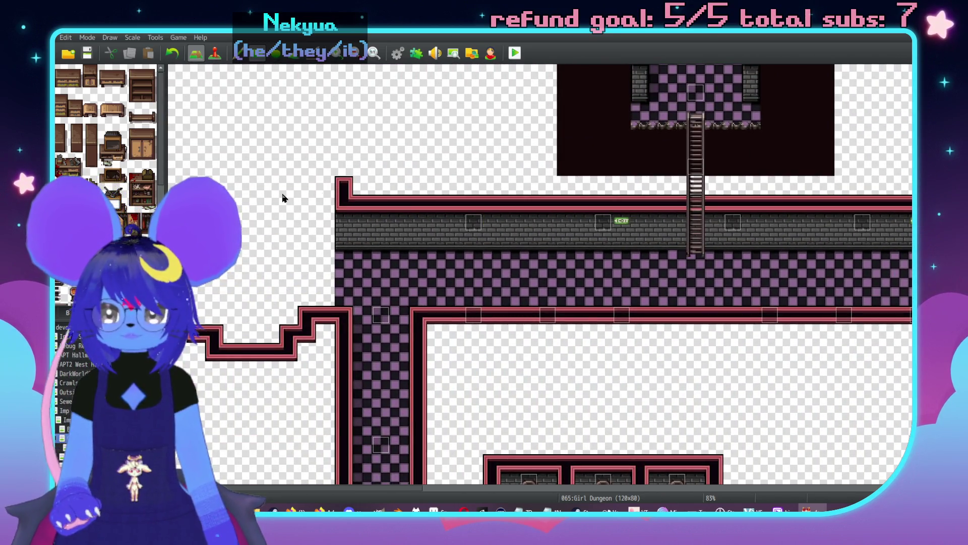
mouse_move(293, 199)
mouse_down()
mouse_move(298, 174)
mouse_move(283, 147)
mouse_move(227, 160)
mouse_up()
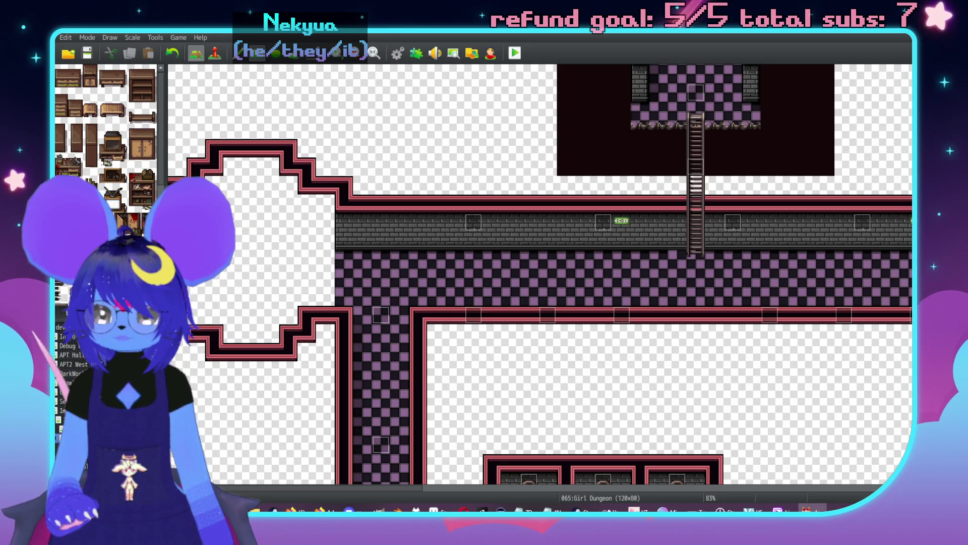
- Notch the wall bottom and shape the west walls into a cross-shaped room
scroll(479, 255, up, 1)
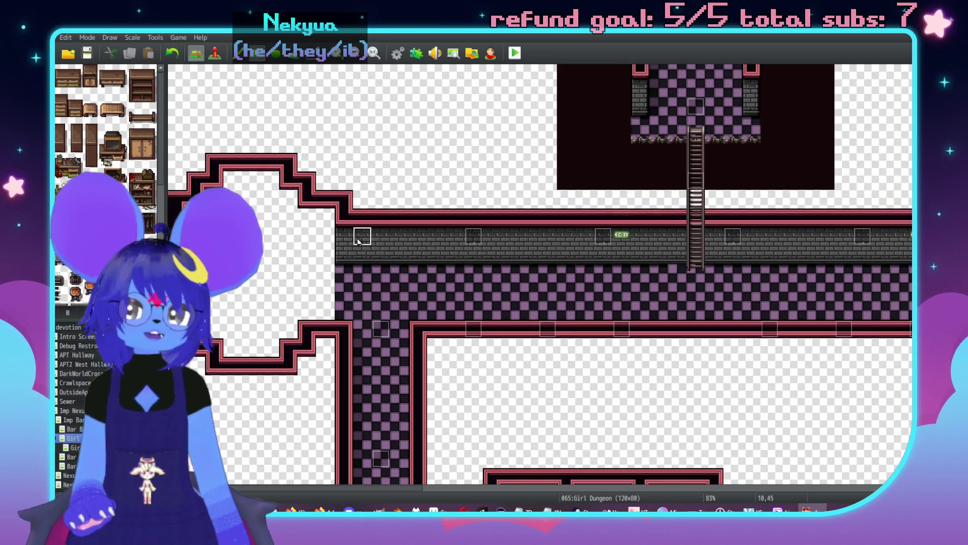
click(271, 381)
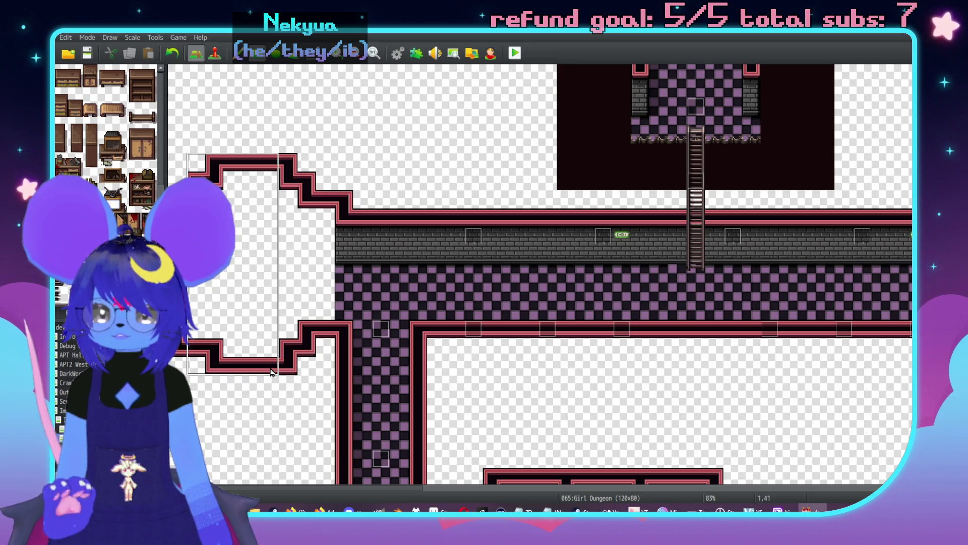
click(195, 161)
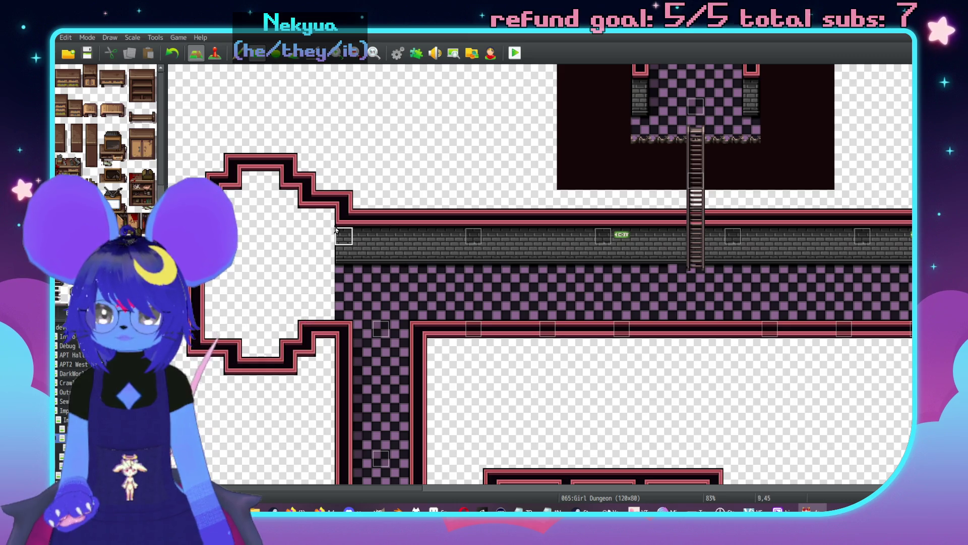
- Redraw a stepped top wall joining the corridor and straighten the small room's bottom wall
mouse_move(217, 180)
mouse_down()
mouse_move(297, 181)
mouse_move(245, 162)
mouse_move(315, 186)
mouse_up()
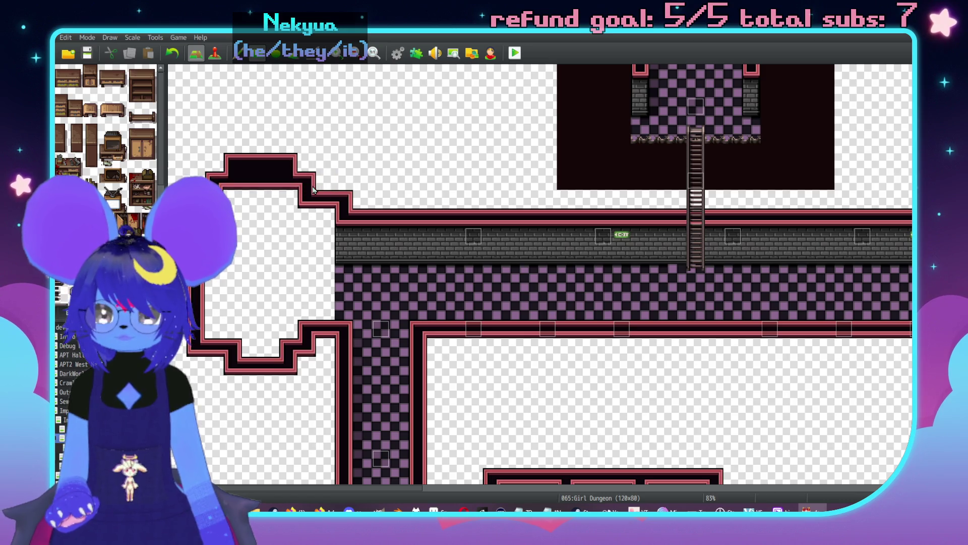
drag(192, 144, 328, 162)
mouse_move(254, 344)
mouse_down()
mouse_move(235, 348)
mouse_move(249, 353)
mouse_up()
drag(313, 375, 272, 337)
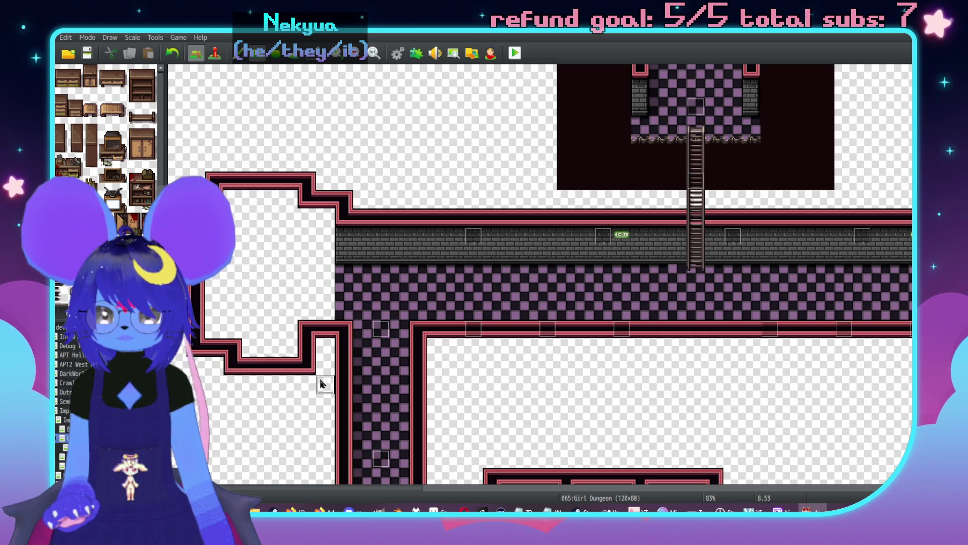
mouse_move(304, 358)
mouse_down()
mouse_move(288, 346)
mouse_move(245, 351)
mouse_move(329, 363)
mouse_move(212, 348)
mouse_move(202, 327)
mouse_up()
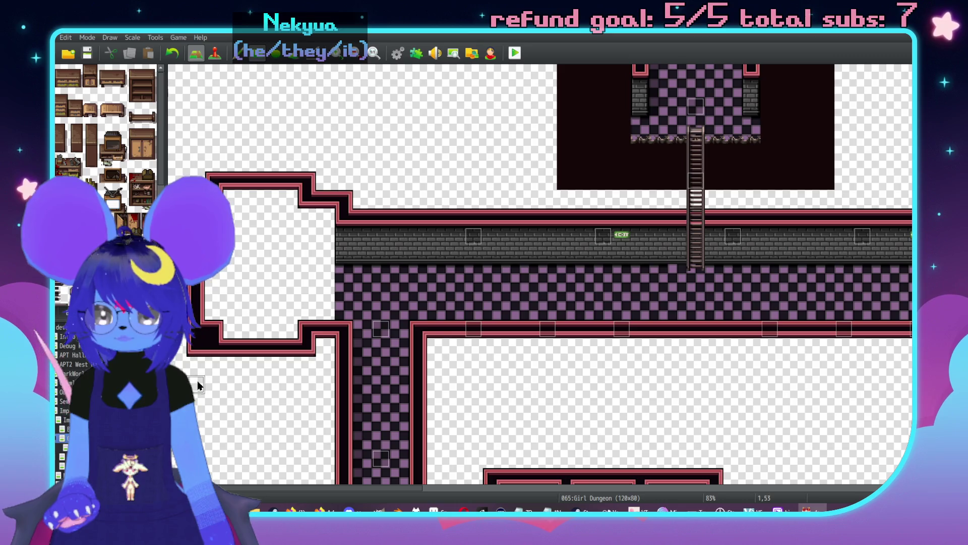
scroll(272, 362, down, 1)
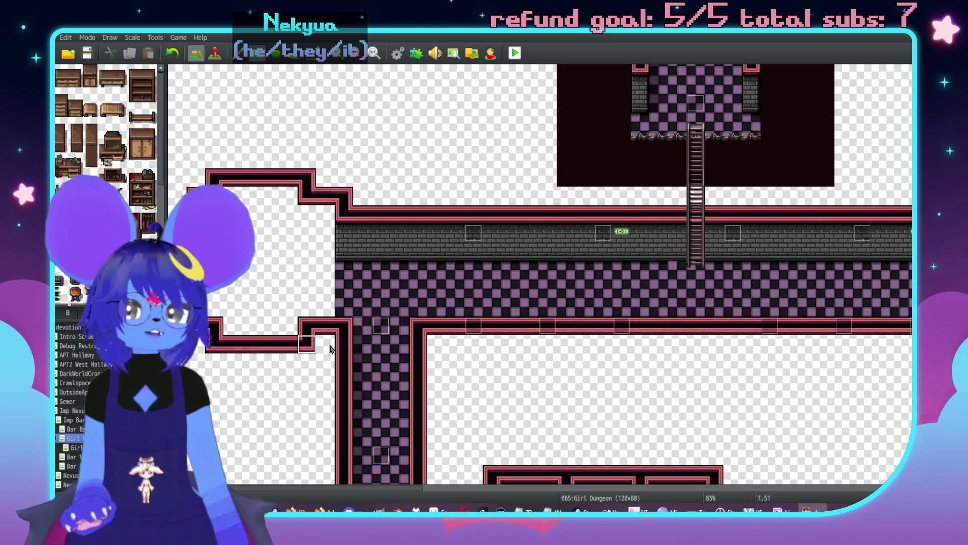
- Shift the small room's left part one tile left
mouse_move(181, 154)
mouse_down()
mouse_move(234, 350)
mouse_move(271, 361)
mouse_up()
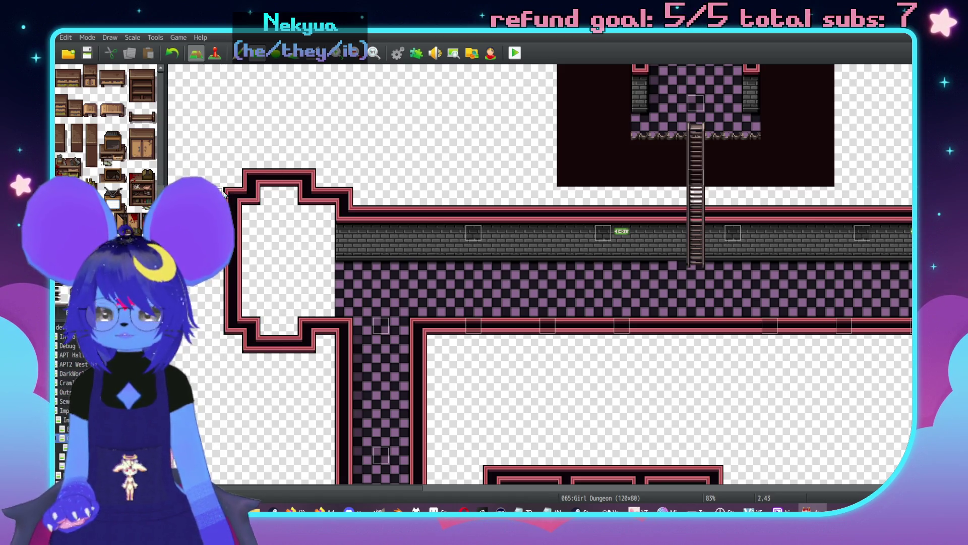
mouse_move(218, 164)
mouse_down()
mouse_move(272, 385)
mouse_move(274, 367)
mouse_up()
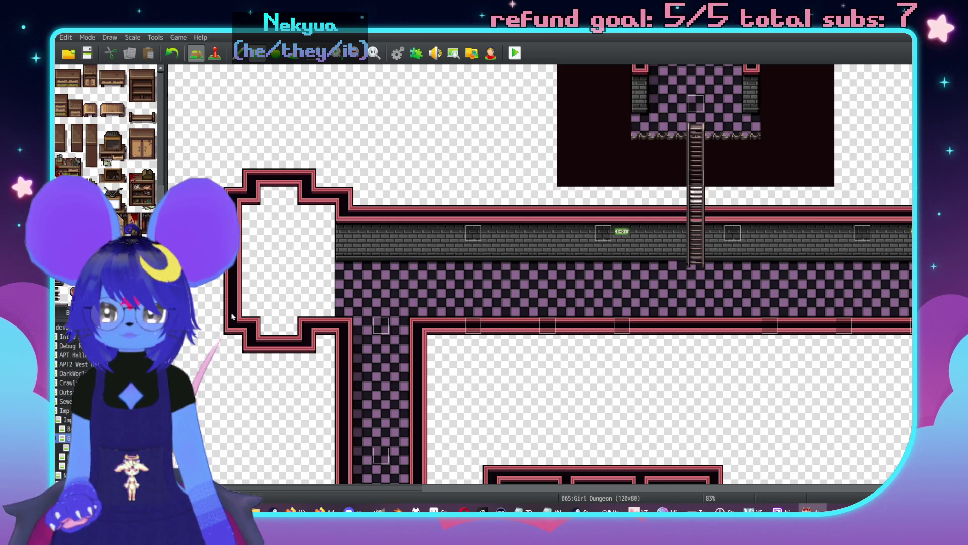
click(224, 147)
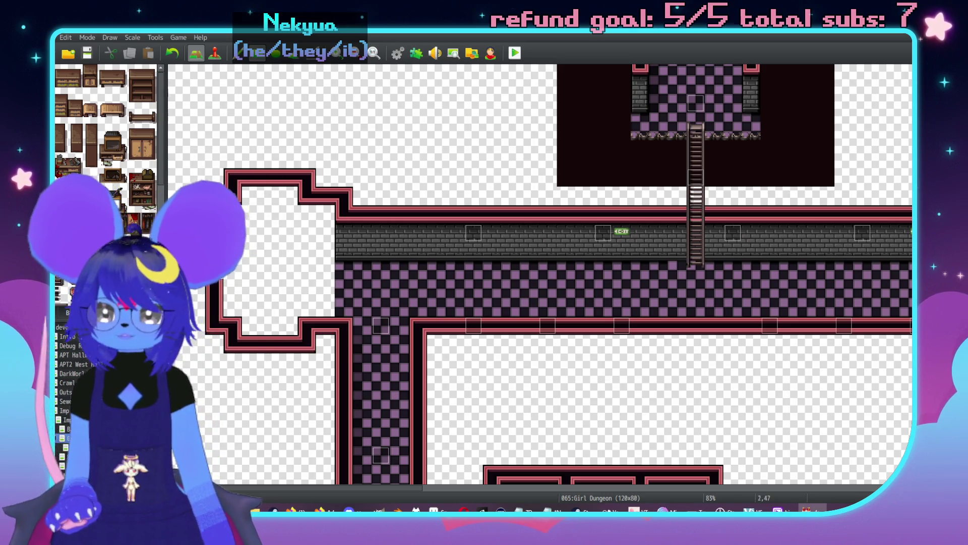
- Paint brick wall along the room's top and redraw the left room's outline
mouse_move(328, 210)
mouse_down()
mouse_move(302, 231)
mouse_move(285, 195)
mouse_move(253, 221)
mouse_up()
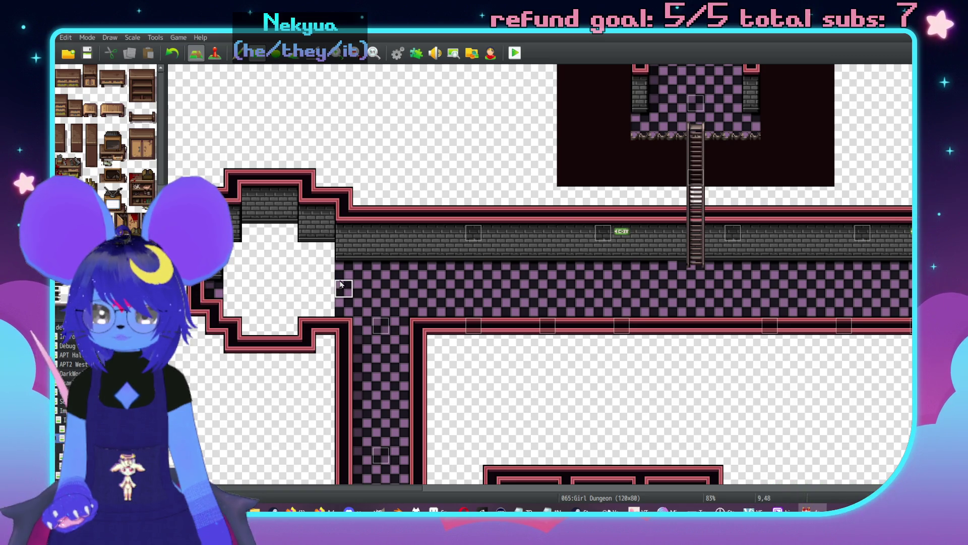
drag(177, 177, 320, 340)
drag(236, 220, 202, 165)
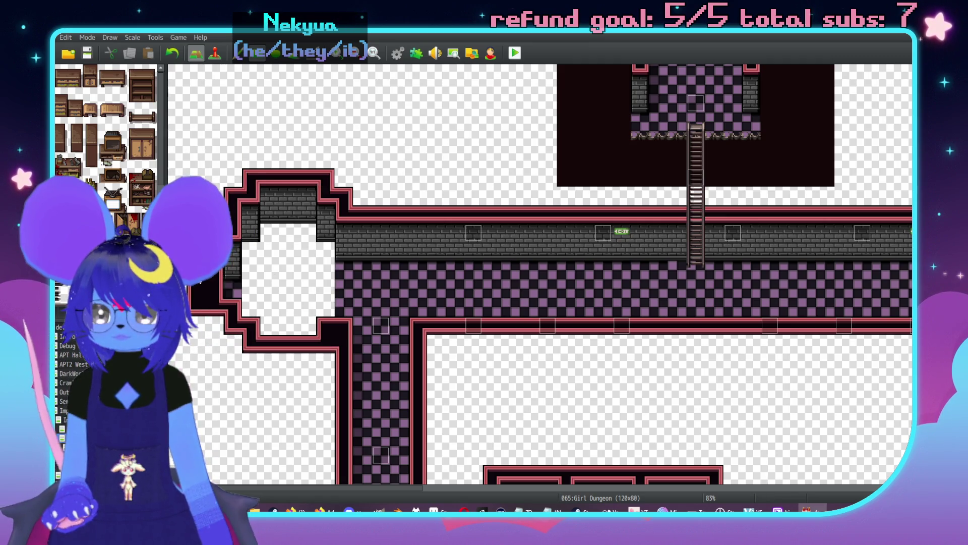
scroll(201, 359, down, 1)
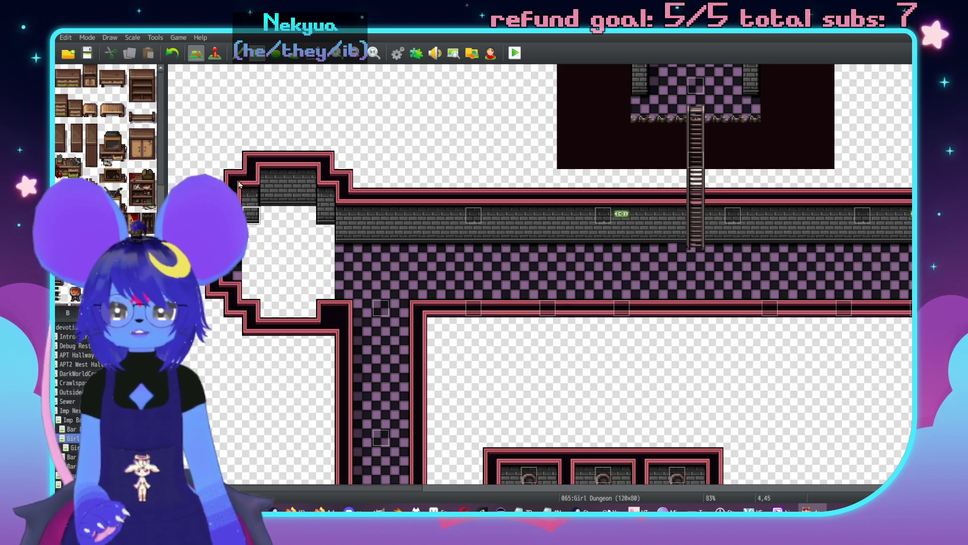
mouse_move(213, 141)
mouse_down()
mouse_move(327, 360)
mouse_move(204, 170)
mouse_up()
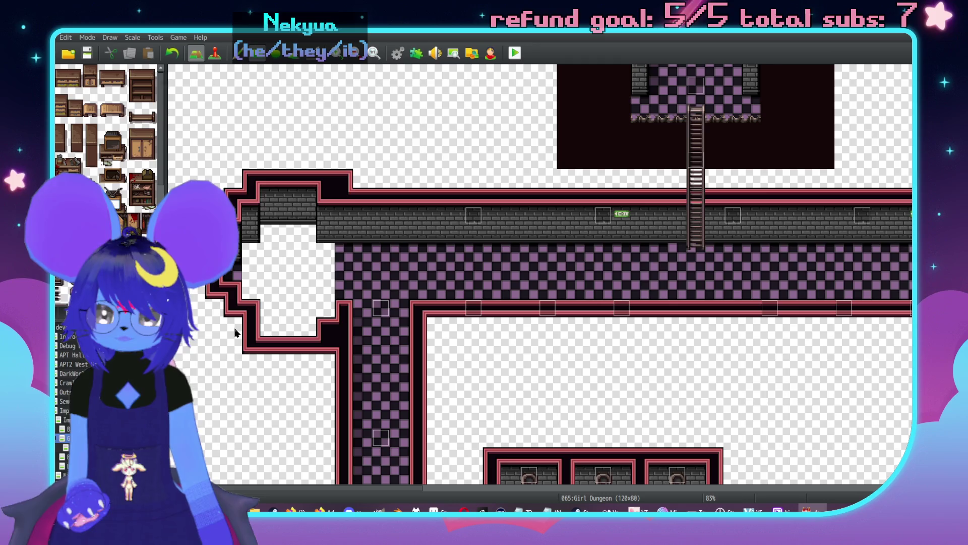
click(249, 344)
key(ctrl+z)
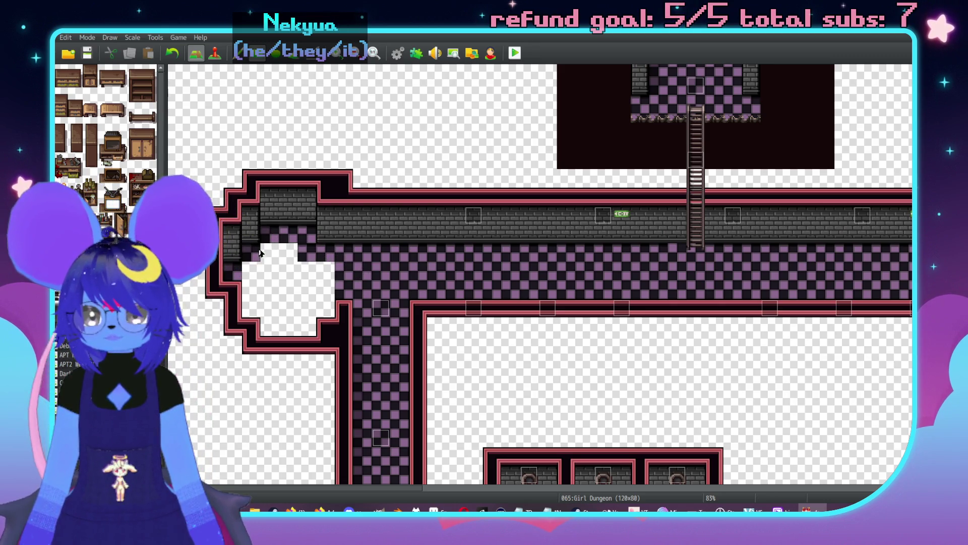
- Close the wall notch with brick and floor the area left of the corridor
click(343, 221)
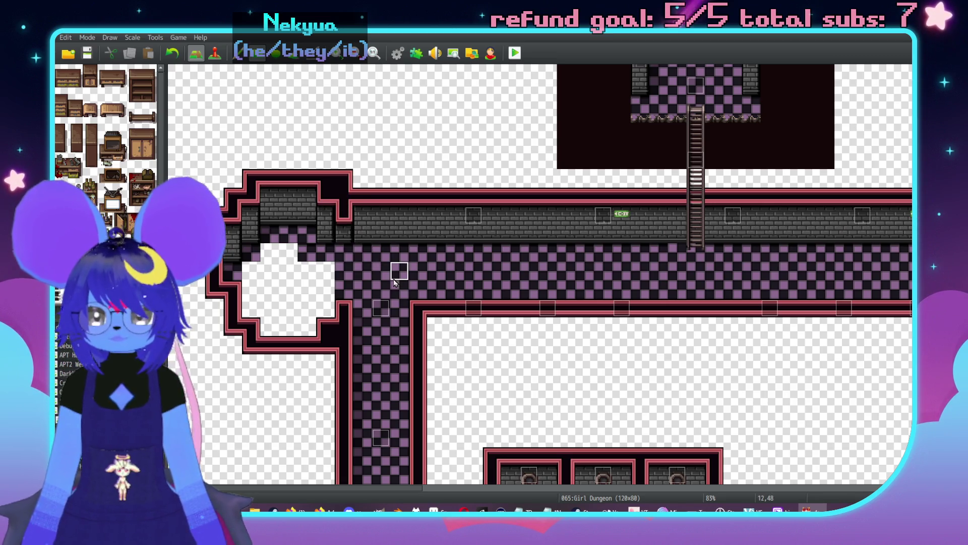
click(344, 233)
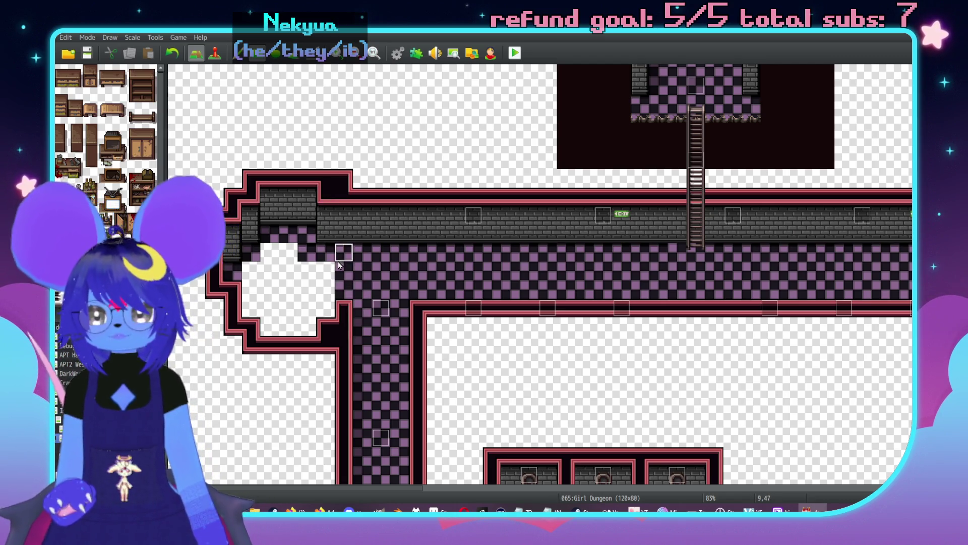
mouse_move(331, 278)
mouse_down()
mouse_move(252, 307)
mouse_move(273, 273)
mouse_move(288, 270)
mouse_move(281, 325)
mouse_up()
click(342, 309)
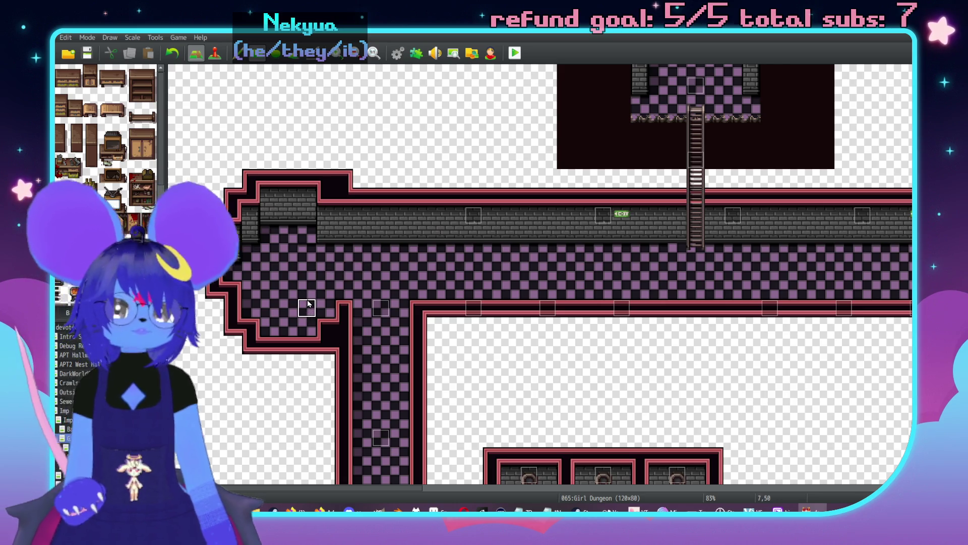
scroll(452, 317, down, 1)
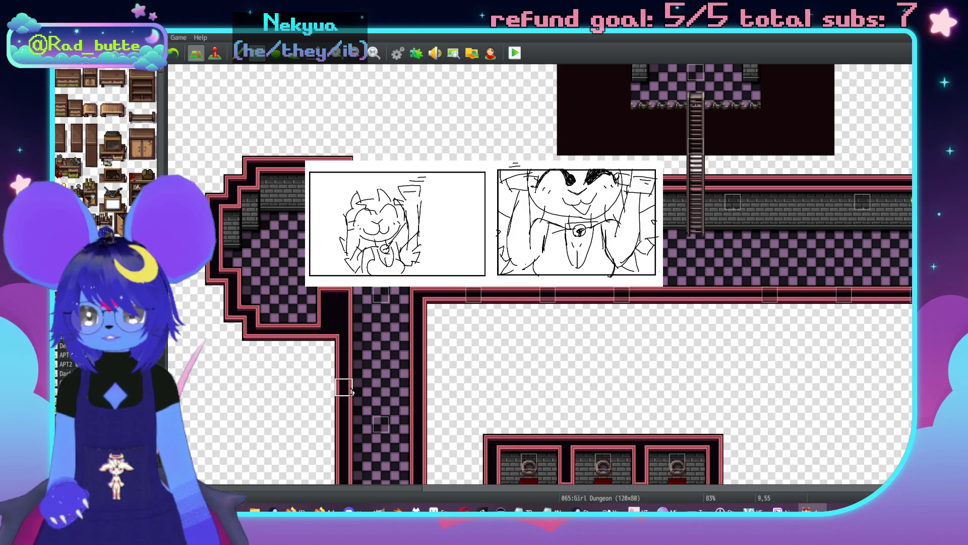
- Paint wall over the bottom floor row and erase a stray corner tile, undoing the extra erase
mouse_move(313, 321)
mouse_down()
mouse_move(270, 320)
mouse_move(328, 339)
mouse_up()
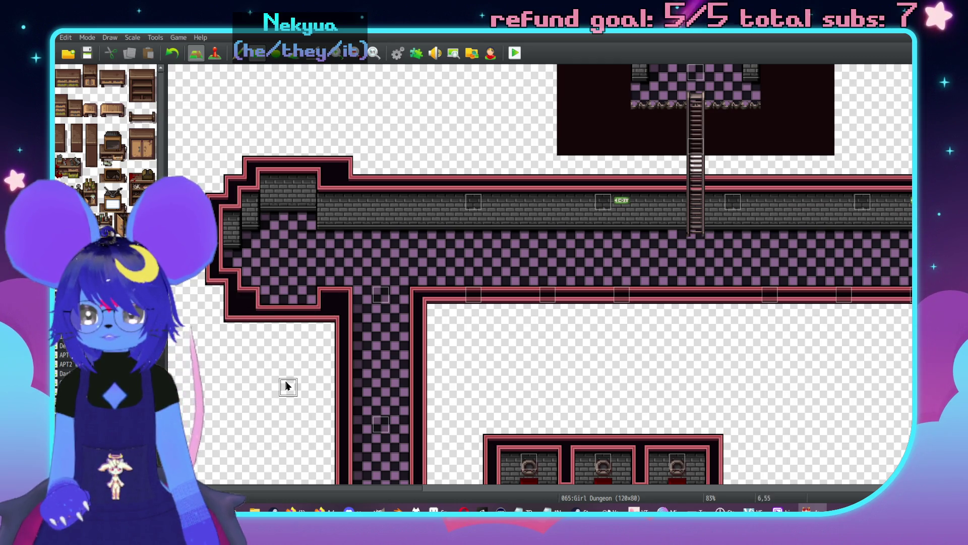
click(233, 312)
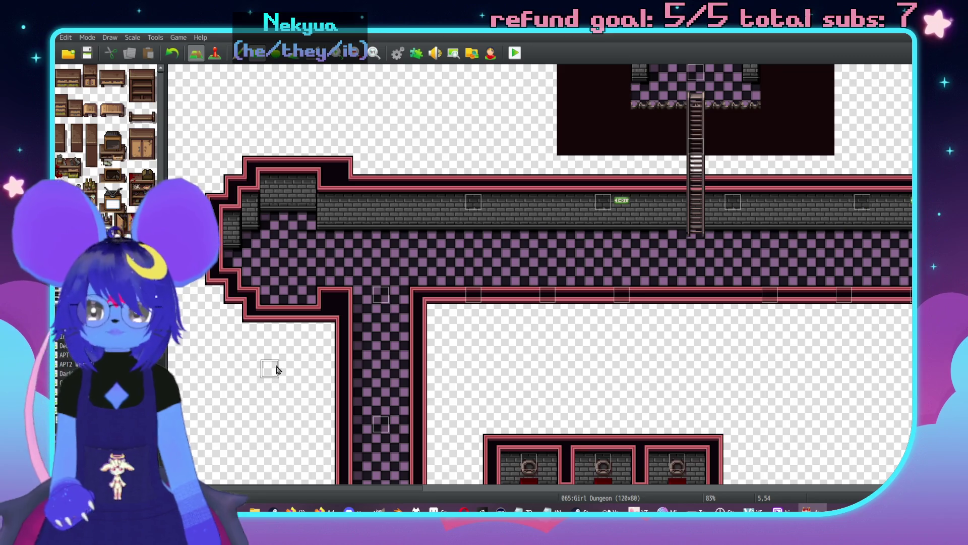
click(343, 165)
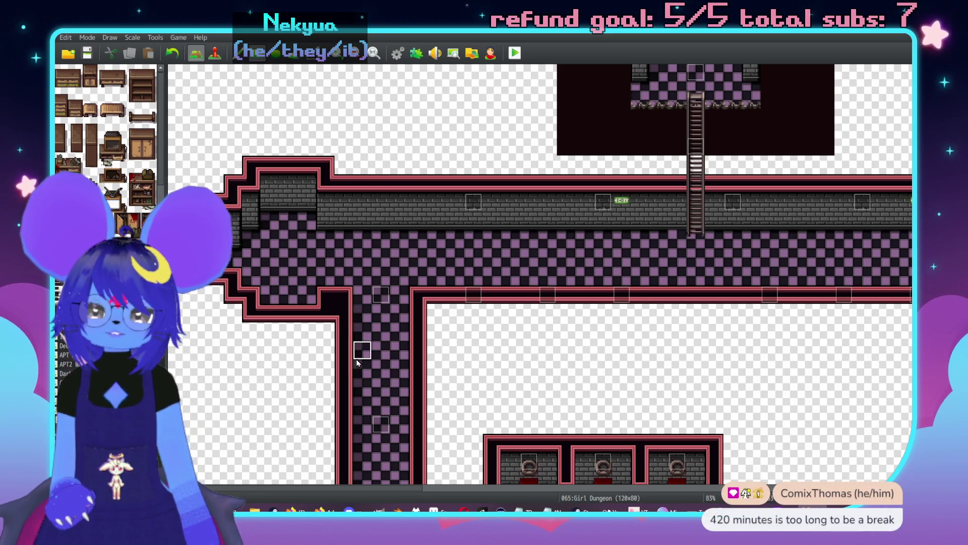
key(ctrl+z)
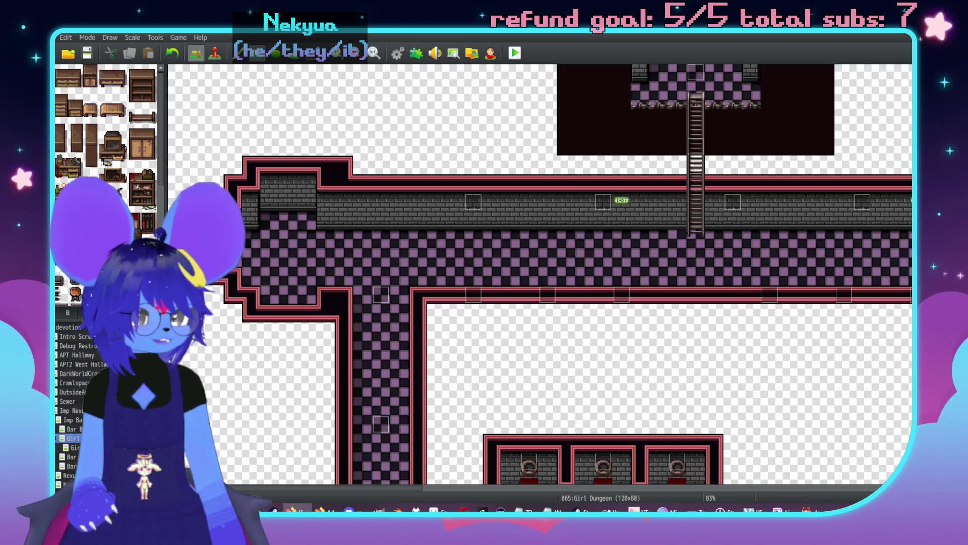
- Pan across the map to survey the corridor, the top room, the ladder and the empty east side
middle_click(424, 307)
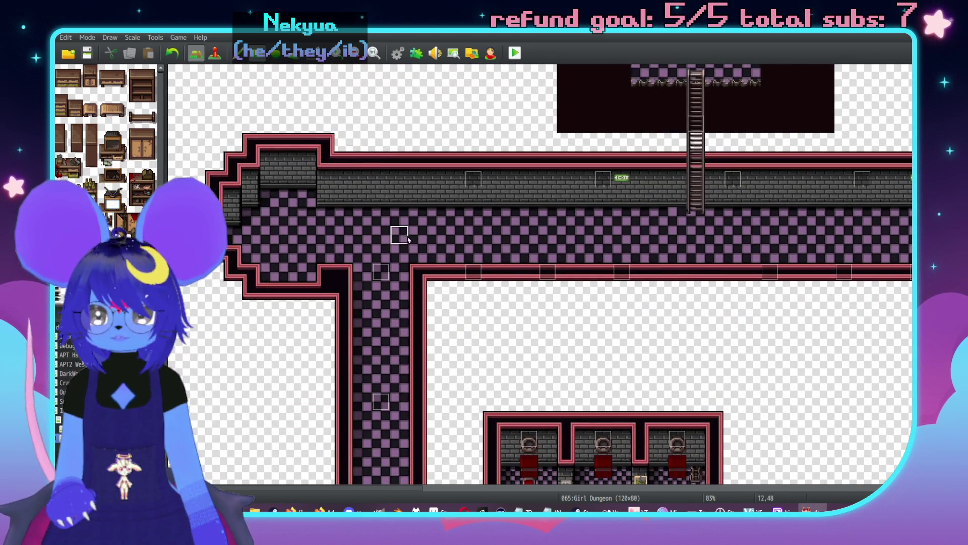
middle_click(434, 294)
middle_click(385, 292)
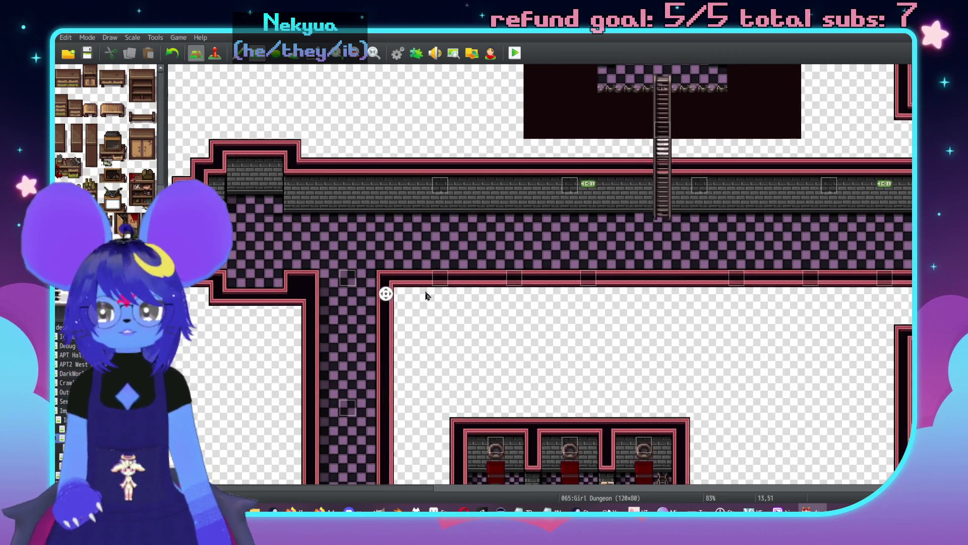
middle_click(561, 291)
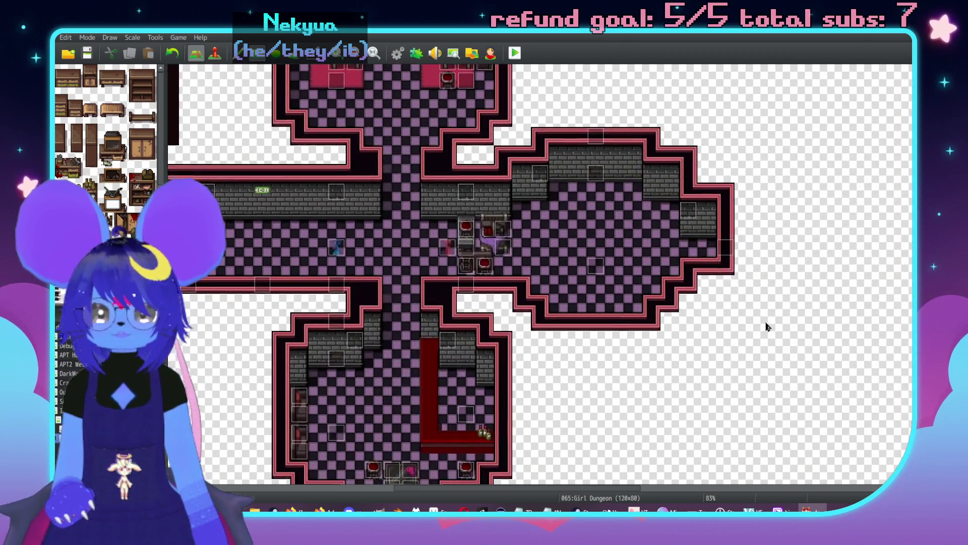
middle_click(610, 324)
middle_click(282, 334)
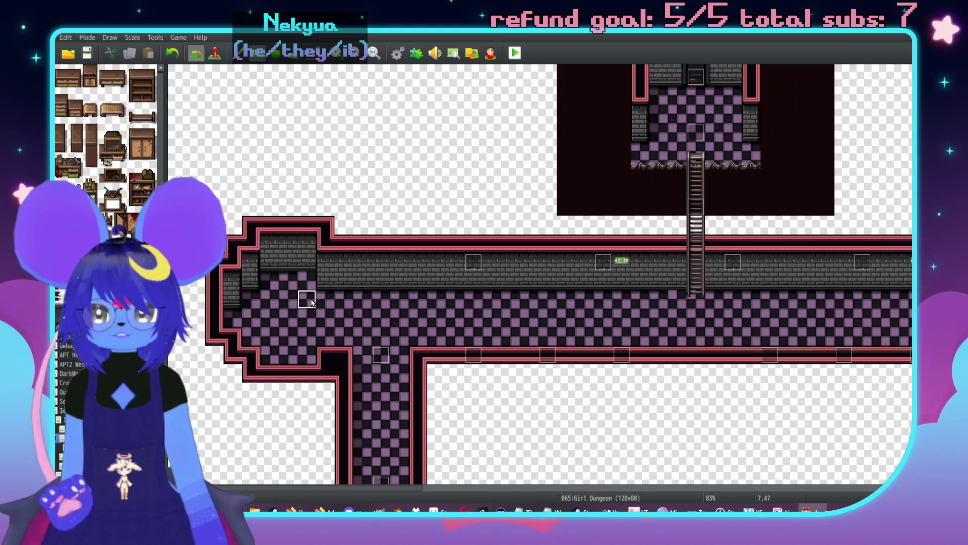
middle_click(270, 307)
middle_click(624, 332)
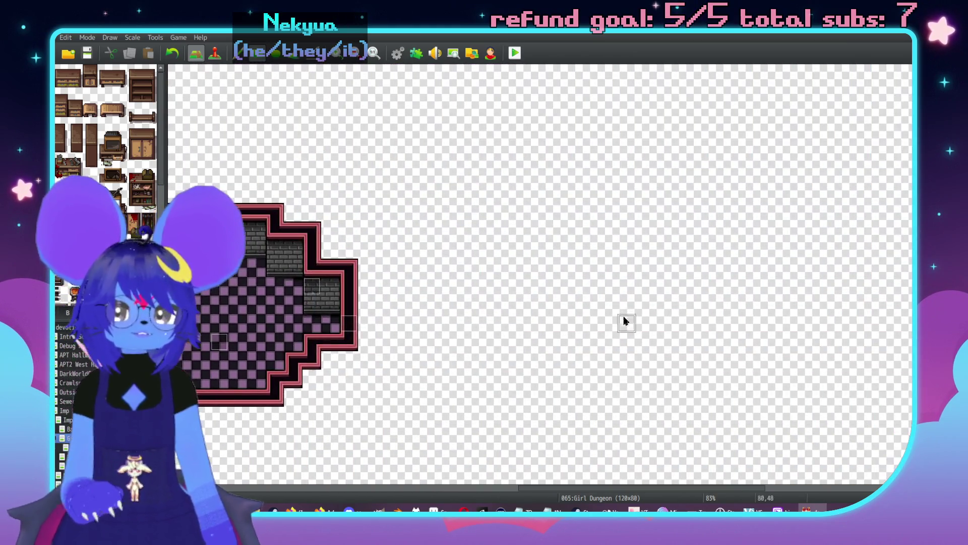
key(F6)
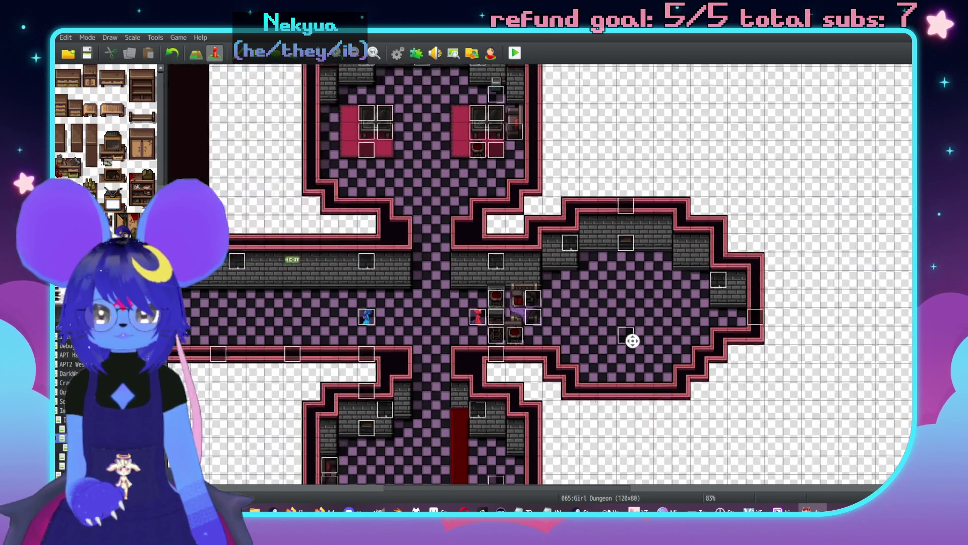
key(F5)
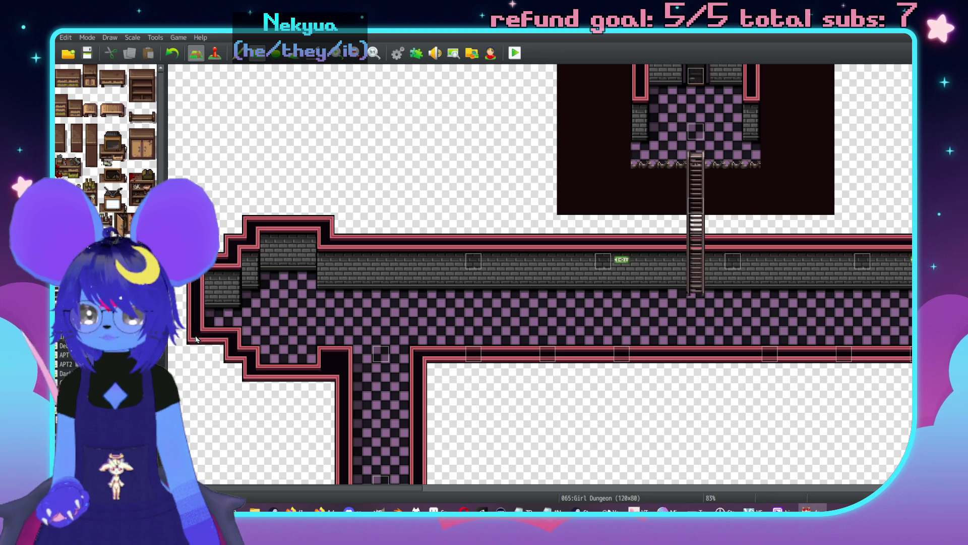
middle_click(346, 401)
middle_click(727, 383)
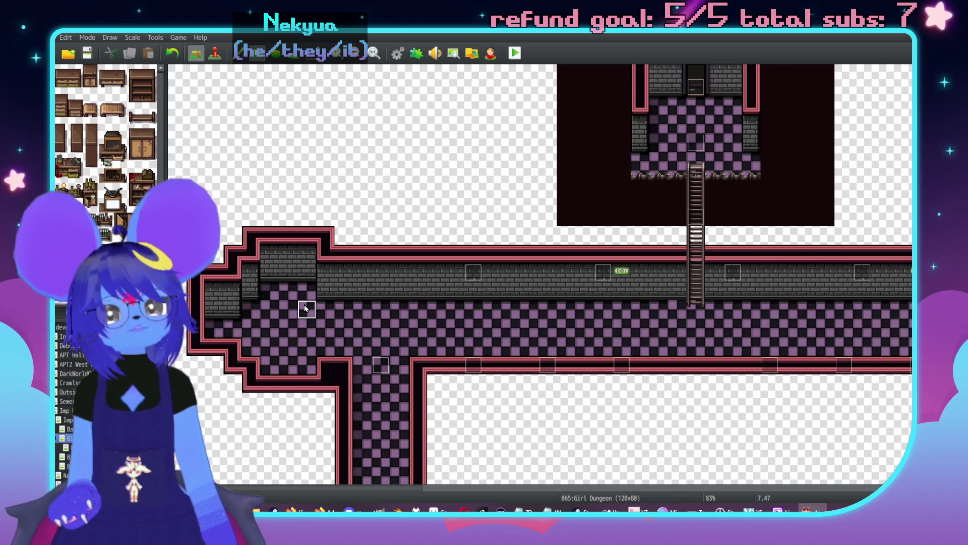
- Extend the corridor's west end one tile with matching brick wall, border and floor
scroll(381, 328, down, 2)
click(250, 270)
click(270, 232)
click(252, 231)
click(233, 214)
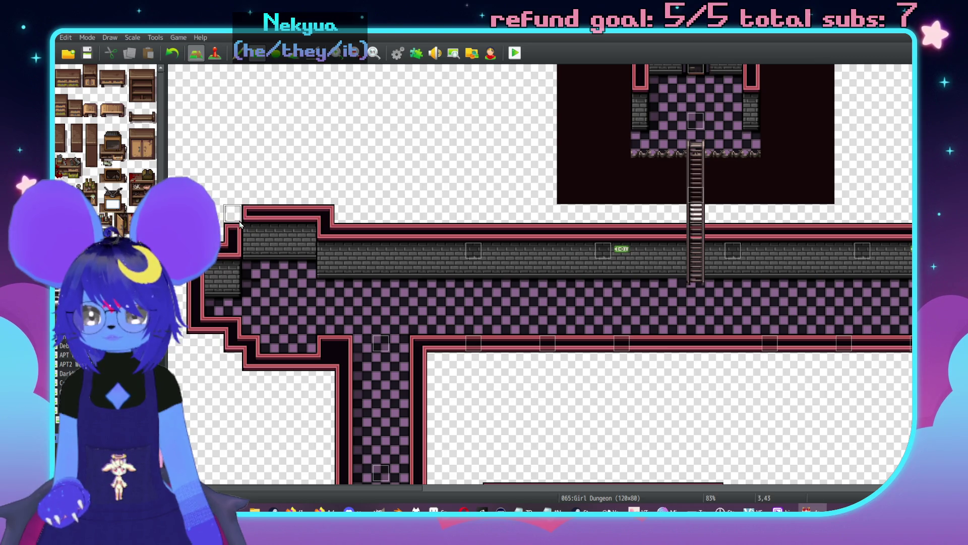
click(236, 362)
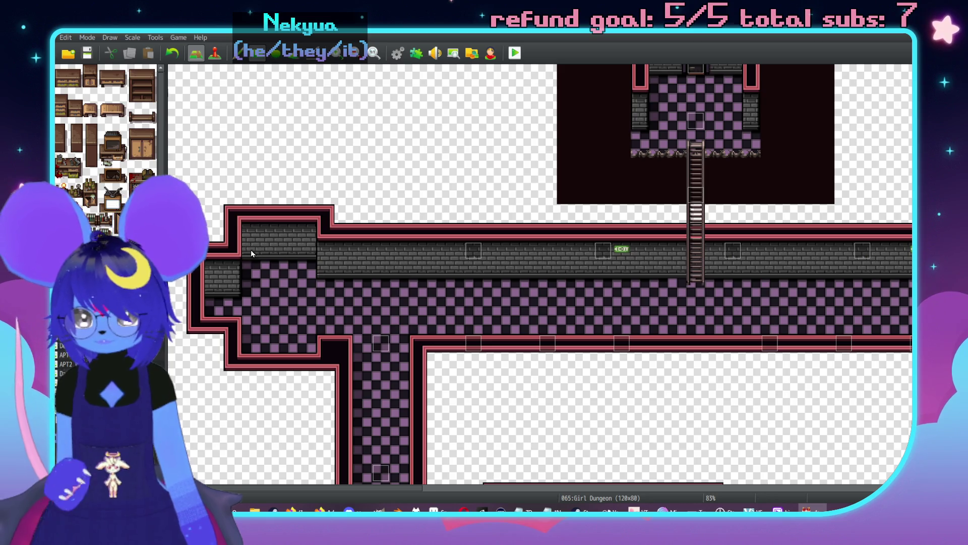
click(319, 253)
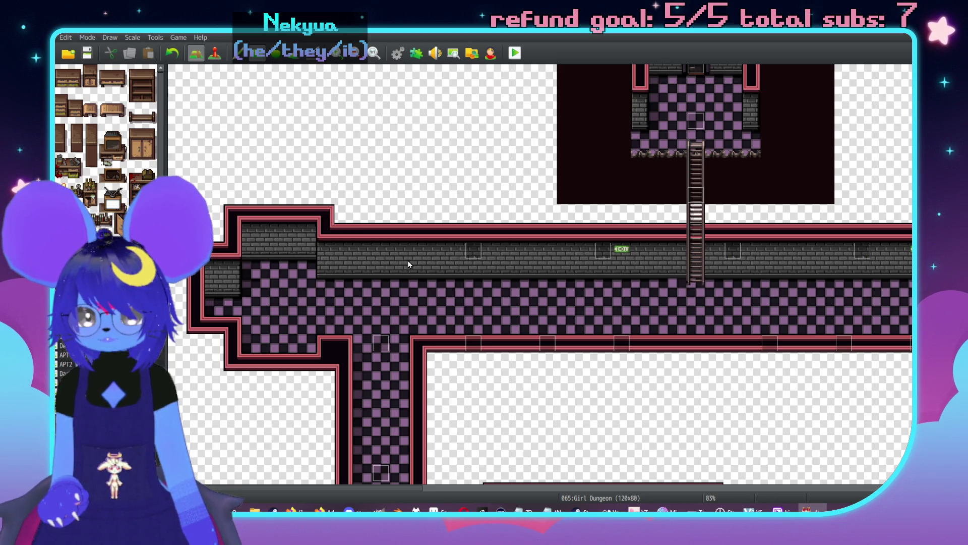
- Switch to Event mode and open the Mirror Room Entrance event
middle_click(383, 309)
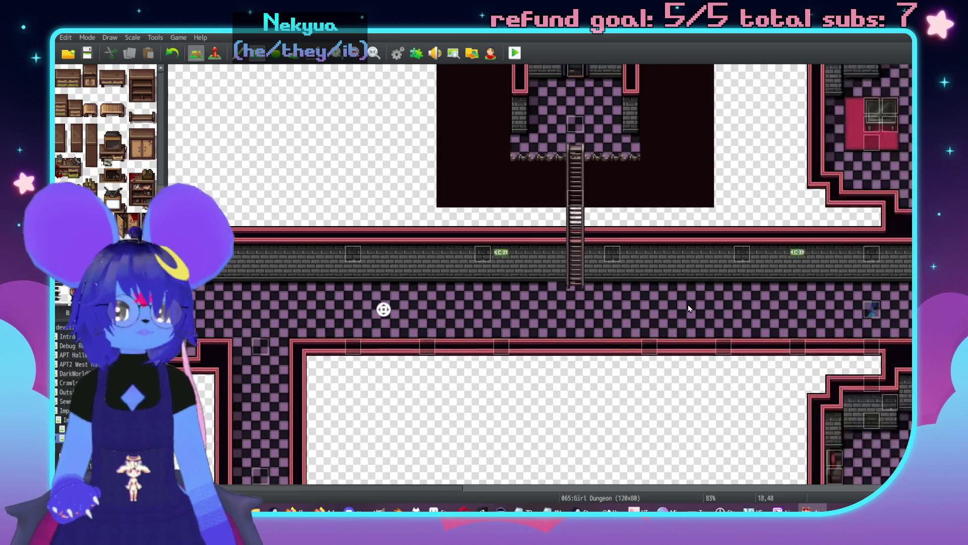
key(F6)
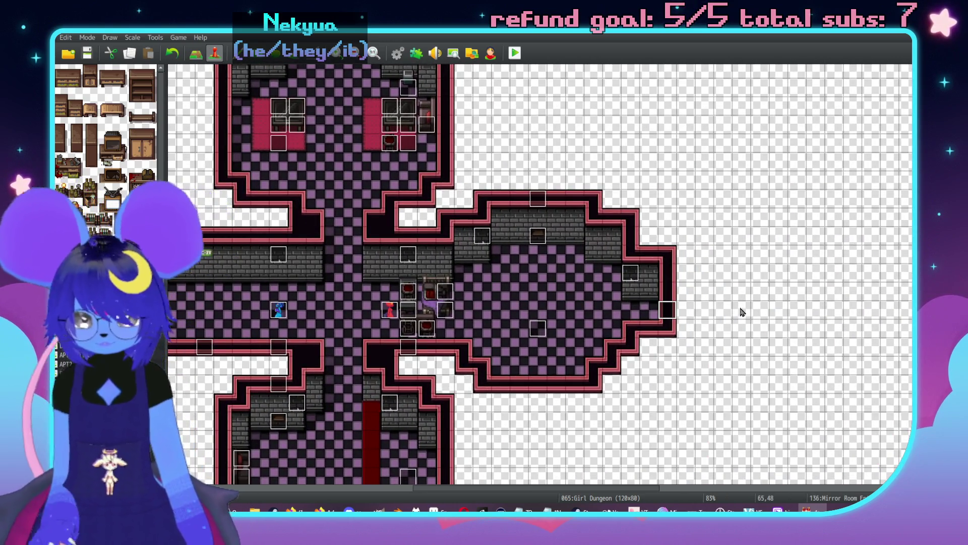
middle_click(709, 298)
double_click(199, 297)
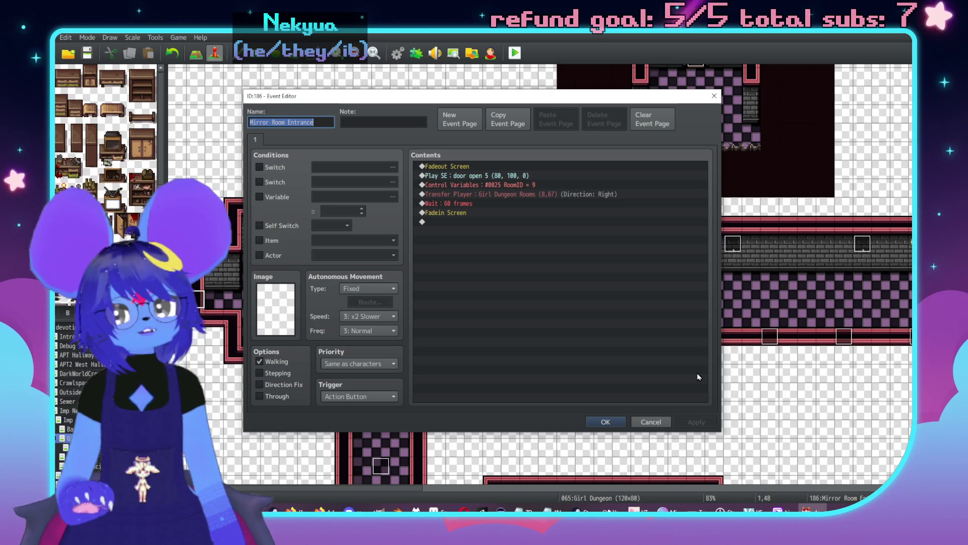
- Discard edits, reopen the Mirror Room Entrance event and edit its Transfer Player command
click(651, 422)
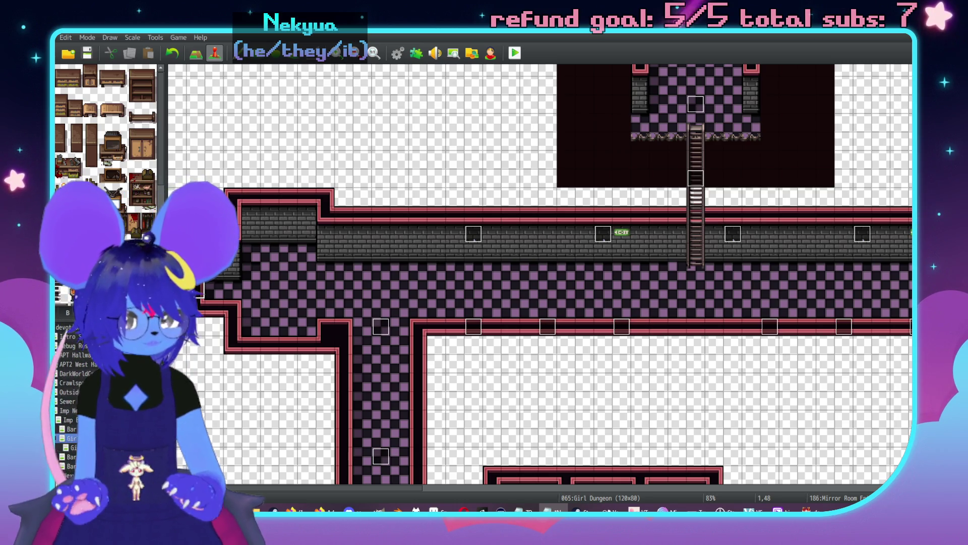
scroll(624, 263, right, 10)
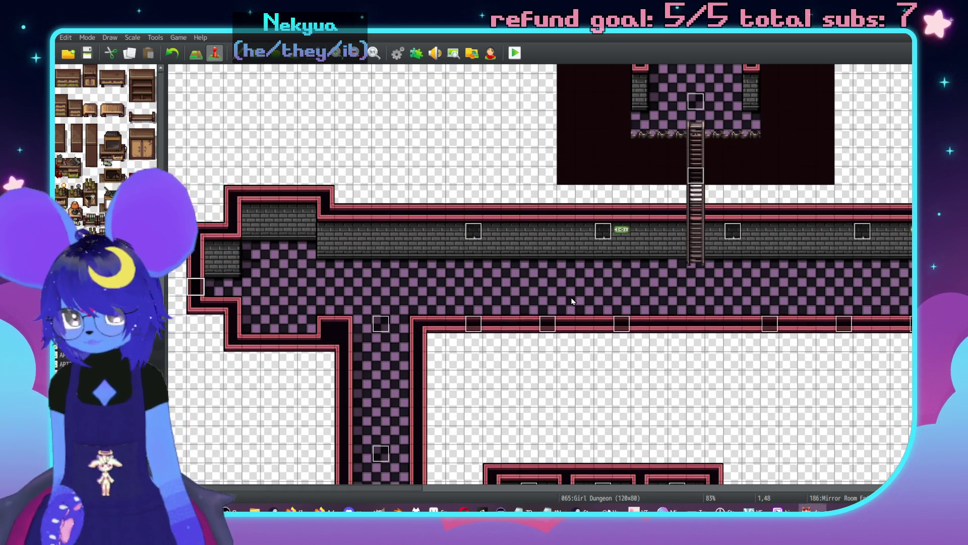
scroll(781, 277, left, 10)
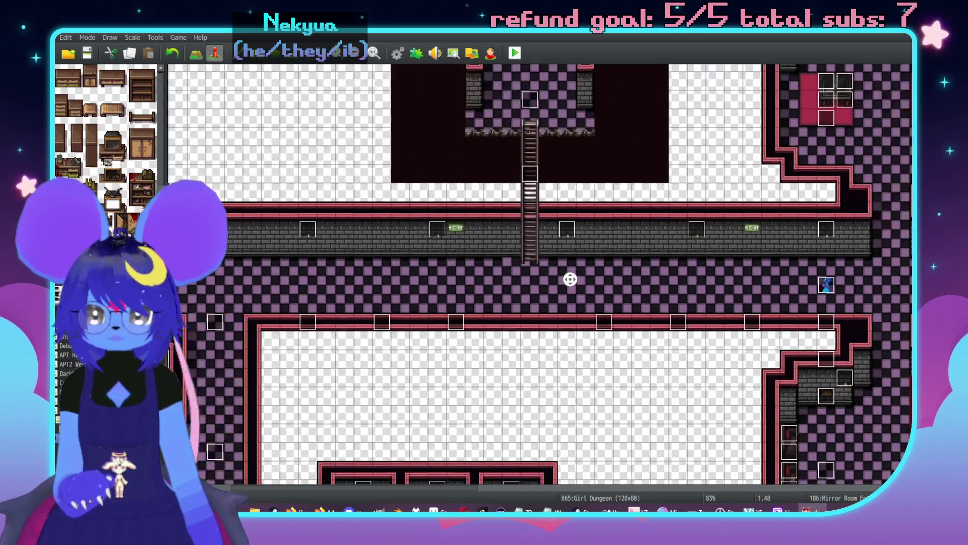
double_click(196, 276)
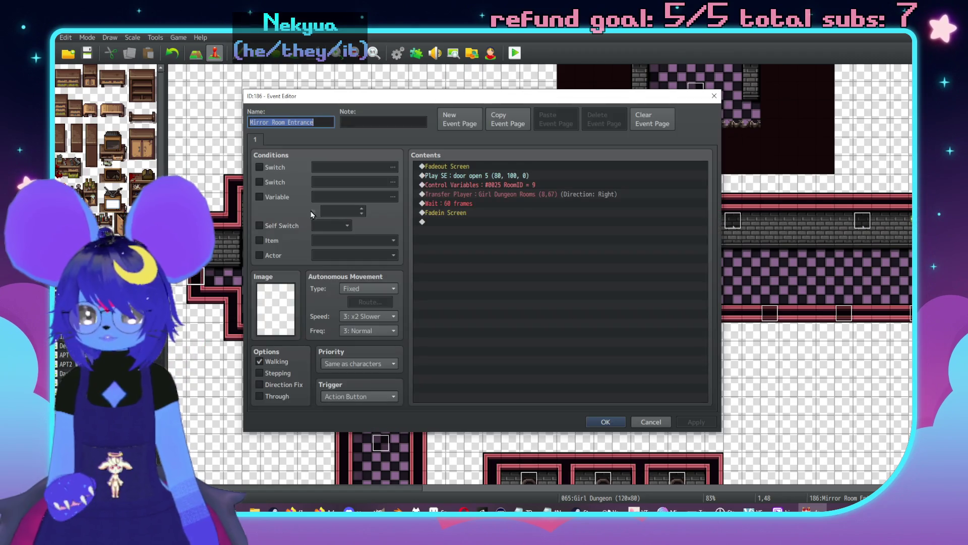
double_click(508, 194)
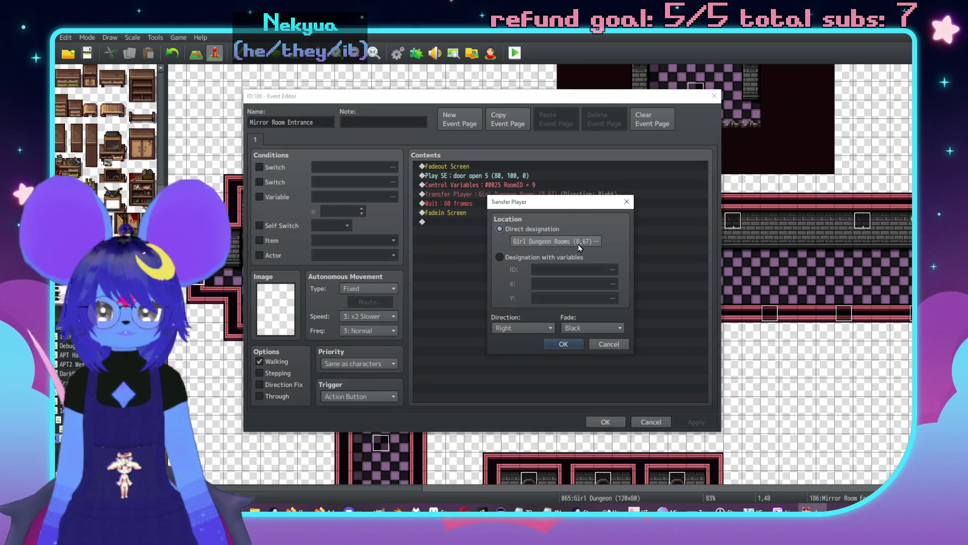
- Choose a new destination tile in Girl Dungeon Rooms with Direction set to Retain
click(580, 247)
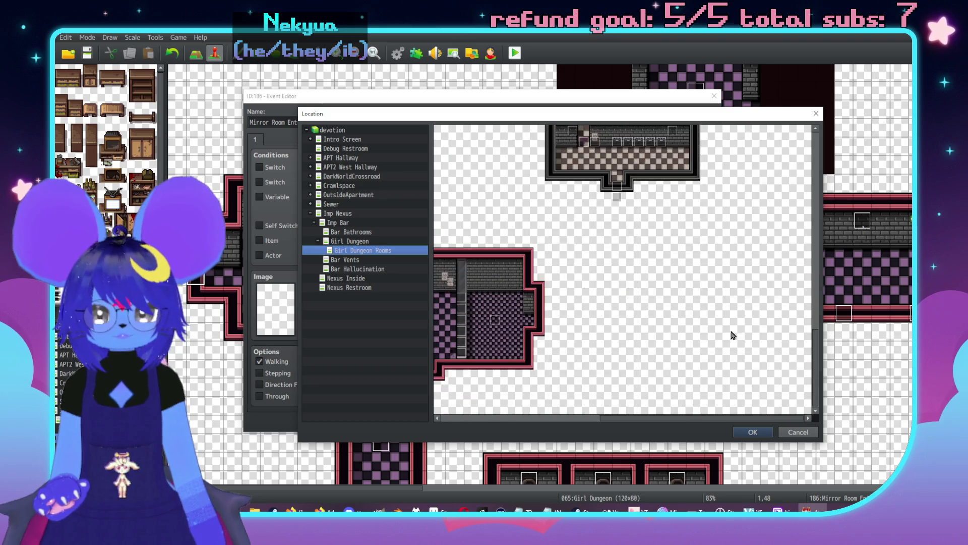
scroll(666, 328, left, 5)
double_click(650, 320)
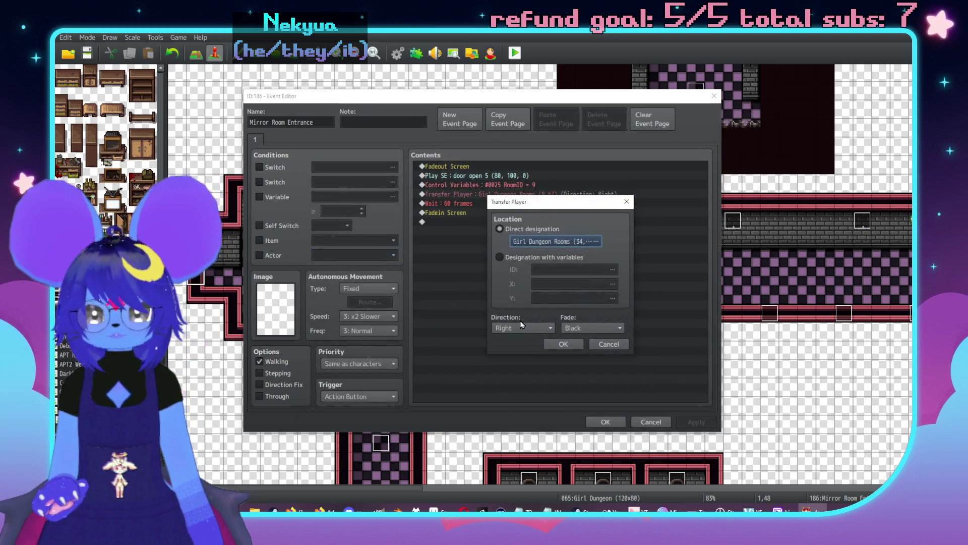
click(519, 327)
click(509, 344)
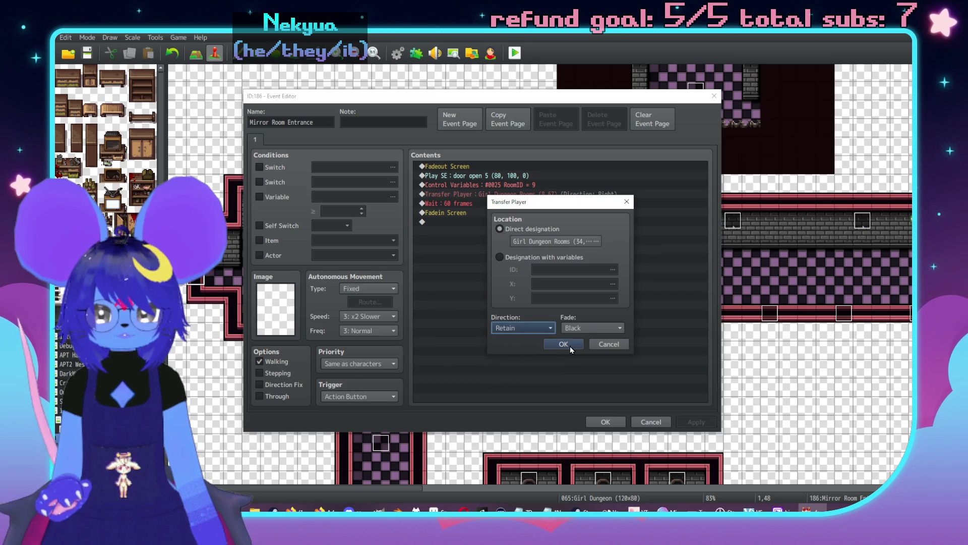
click(569, 344)
- Check the RoomID variable command, then close the event editor
click(533, 187)
double_click(533, 186)
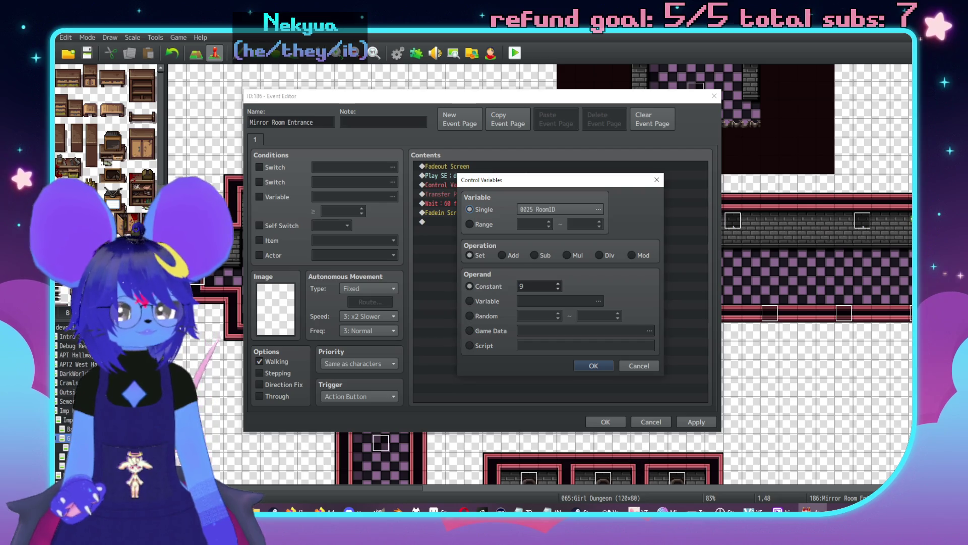
key(alt+Tab)
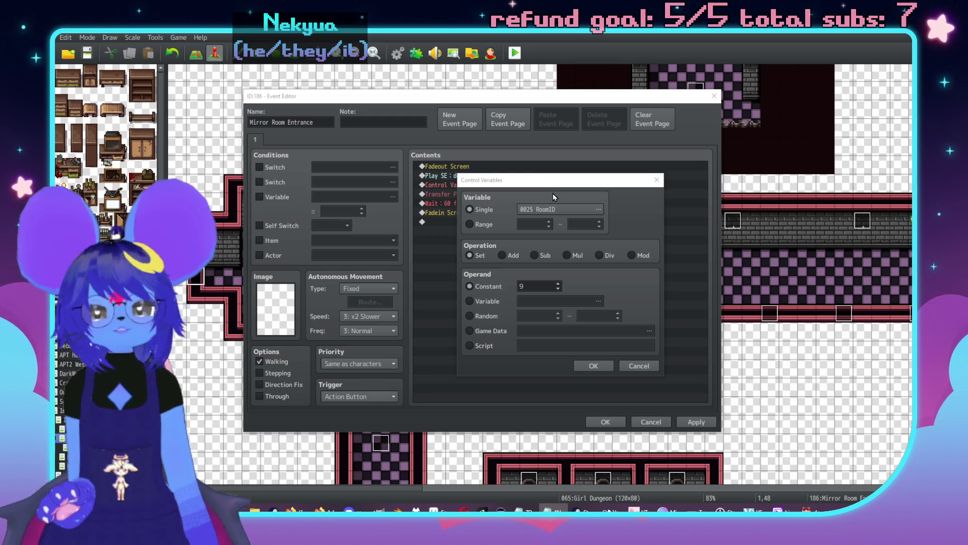
key(Escape)
key(Escape)
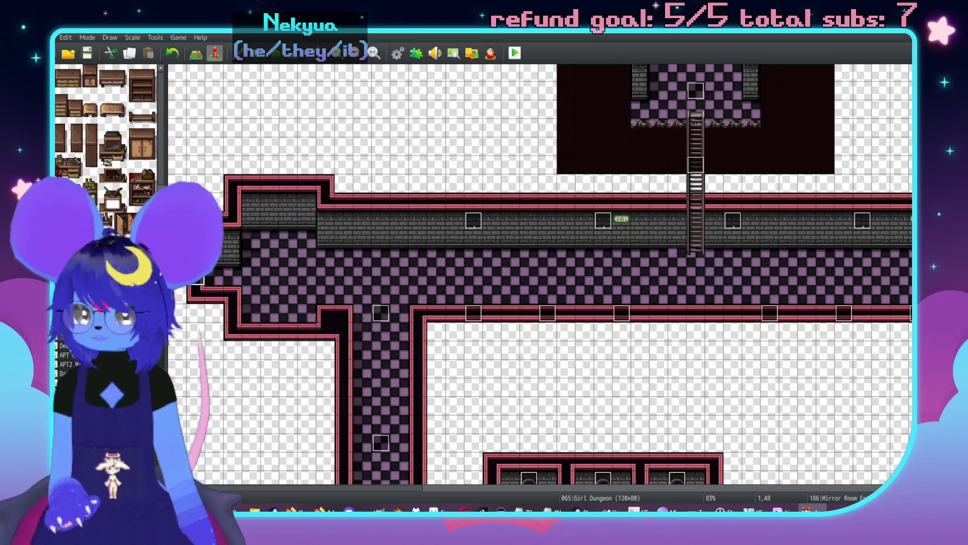
- Open Girl Dungeon Rooms, try moving the pink room left, then undo that attempt
click(66, 355)
scroll(648, 223, left, 10)
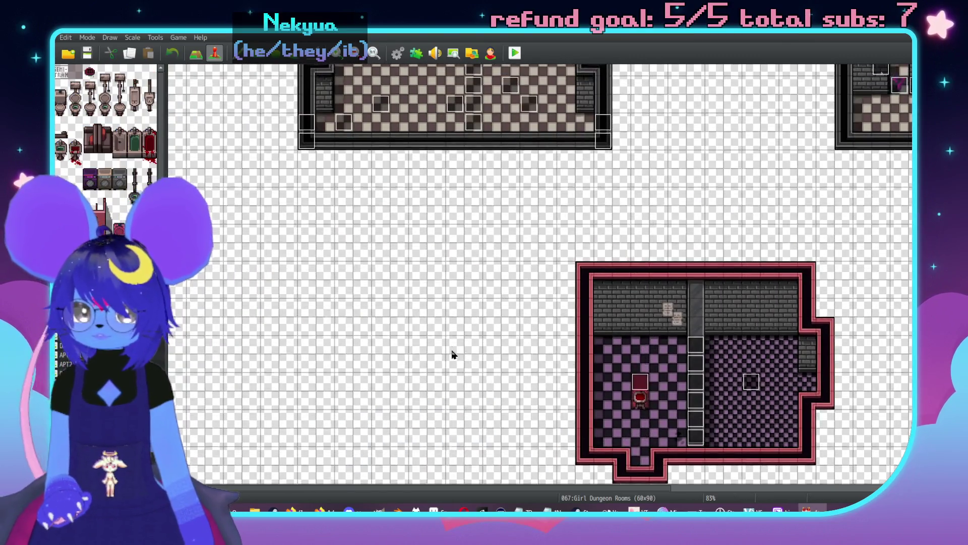
scroll(720, 255, right, 3)
scroll(510, 216, up, 4)
scroll(510, 215, down, 2)
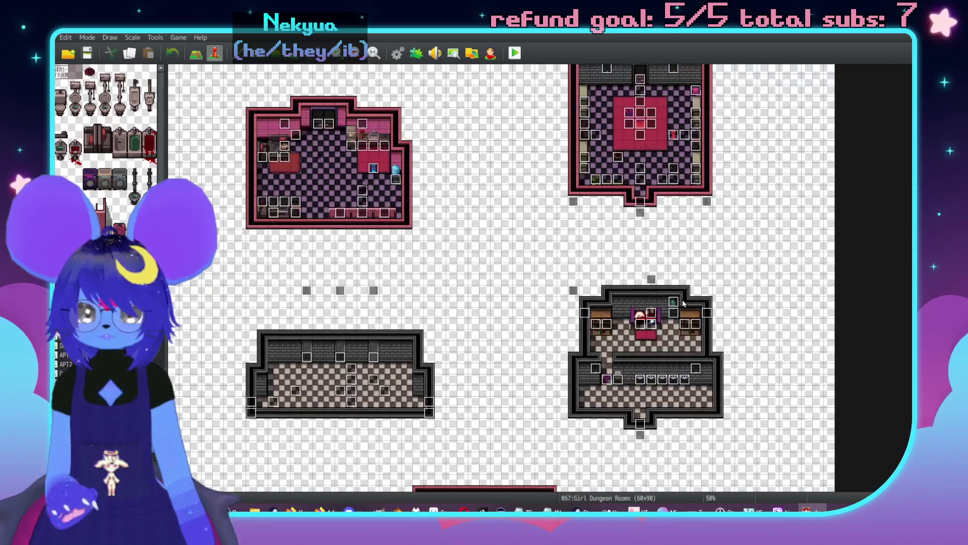
key(F5)
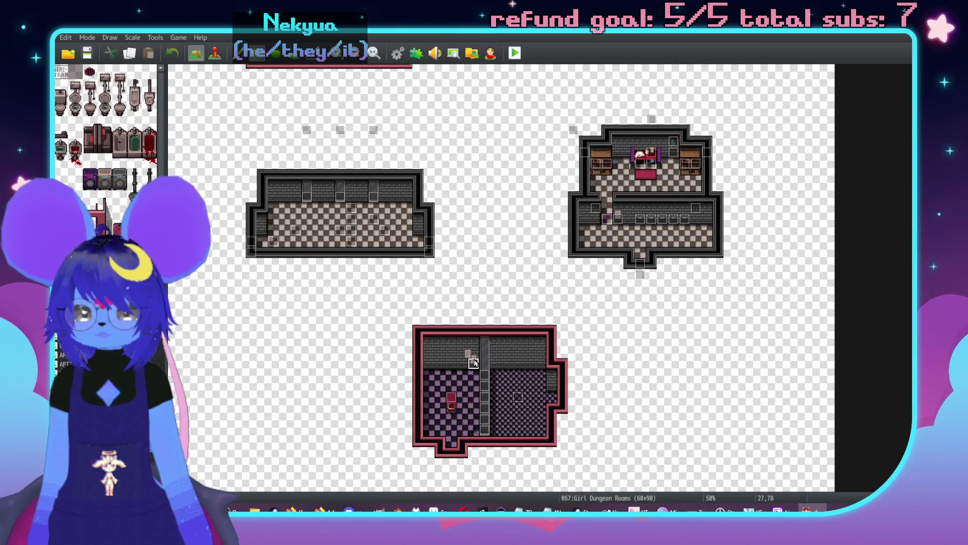
scroll(428, 344, up, 1)
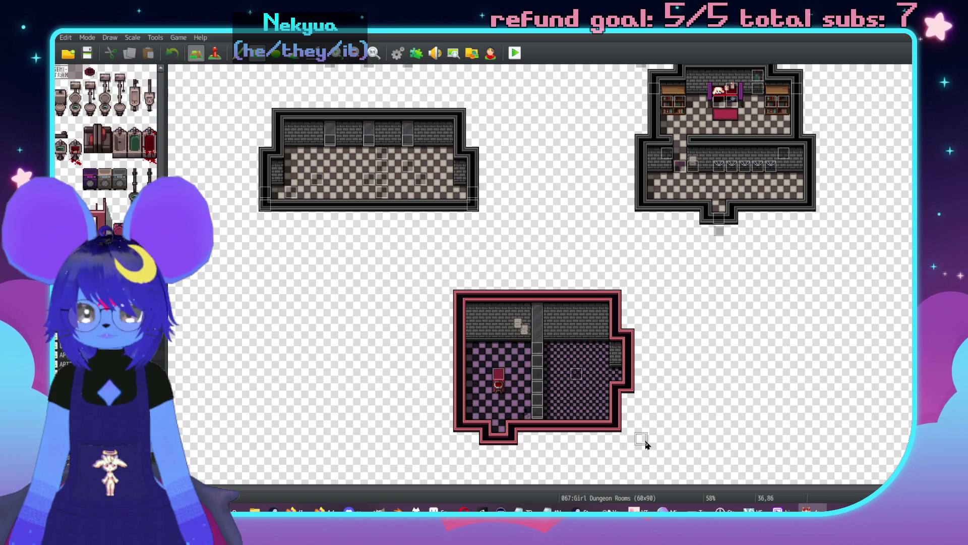
drag(409, 273, 671, 458)
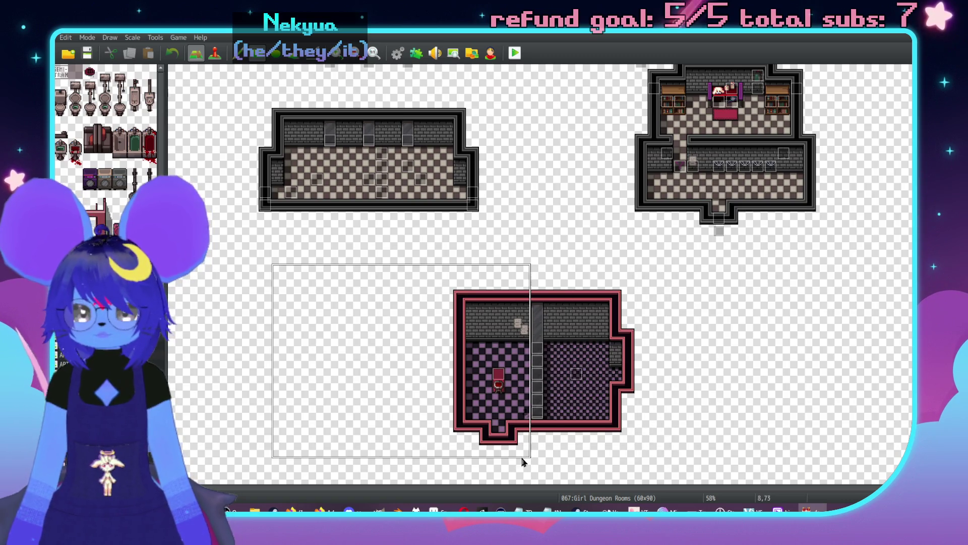
click(484, 470)
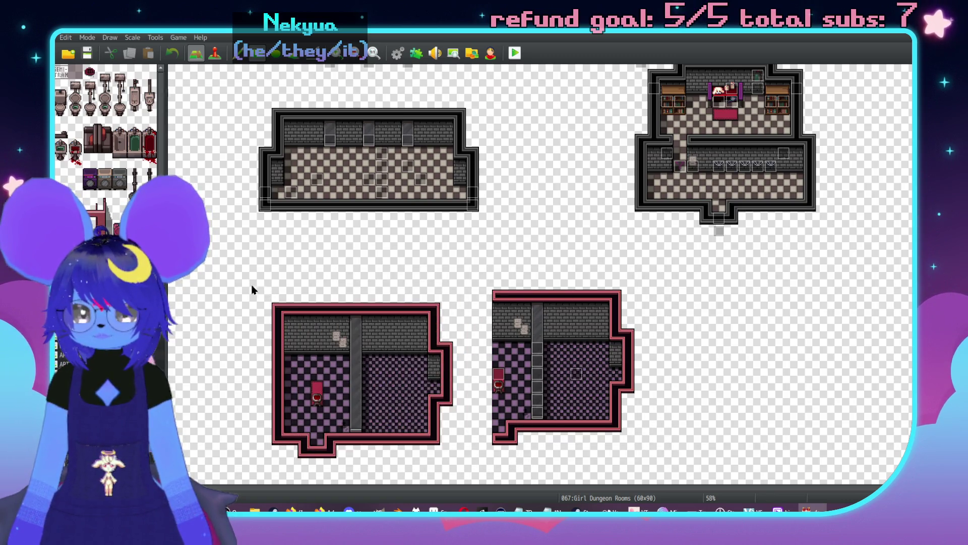
click(708, 473)
scroll(627, 147, up, 5)
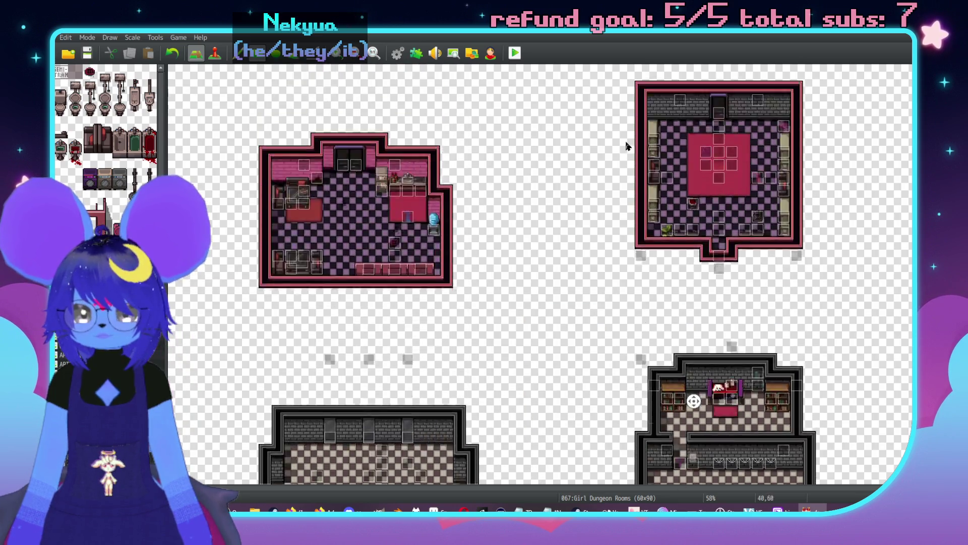
scroll(588, 407, down, 5)
key(ctrl+z)
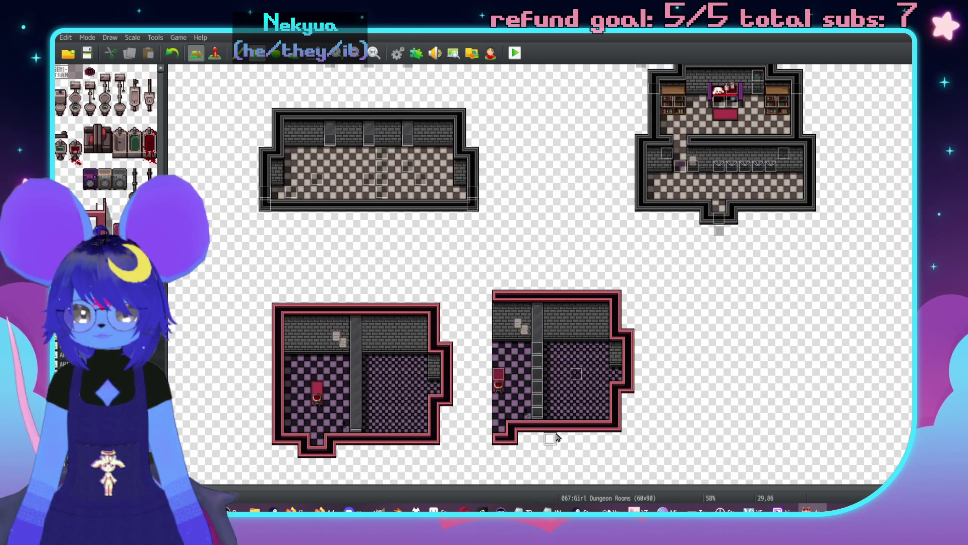
key(ctrl+z)
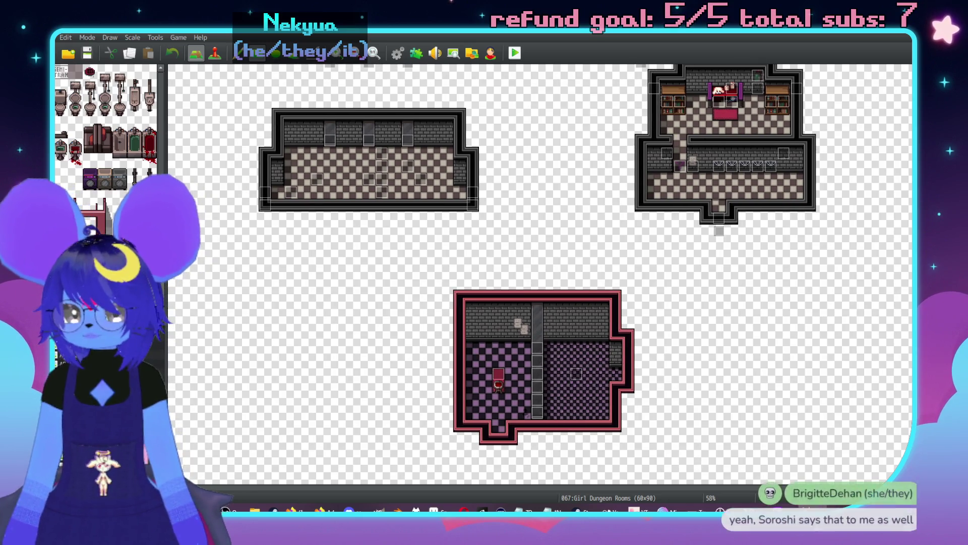
- Set the Girl Dungeon Rooms map height to 100 in Map Properties
double_click(100, 361)
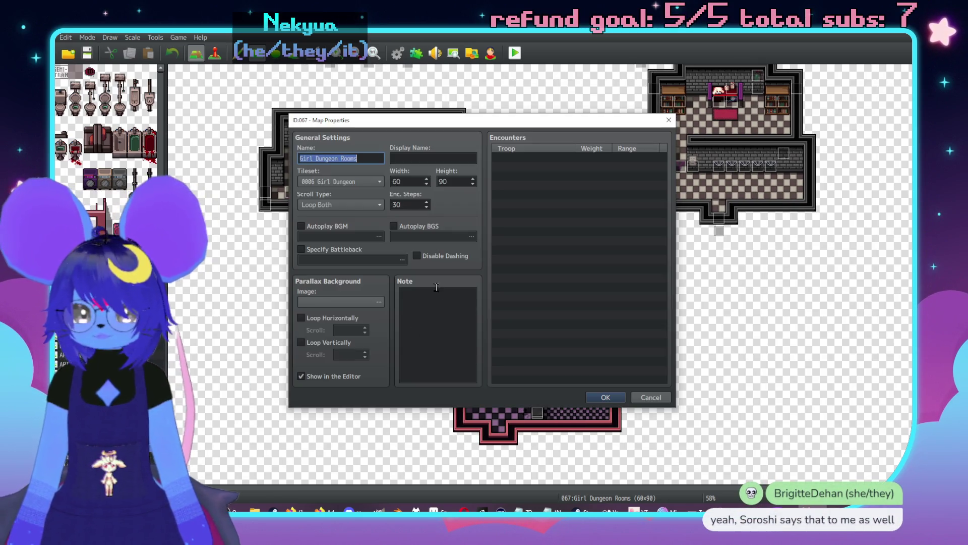
double_click(469, 181)
key(Return)
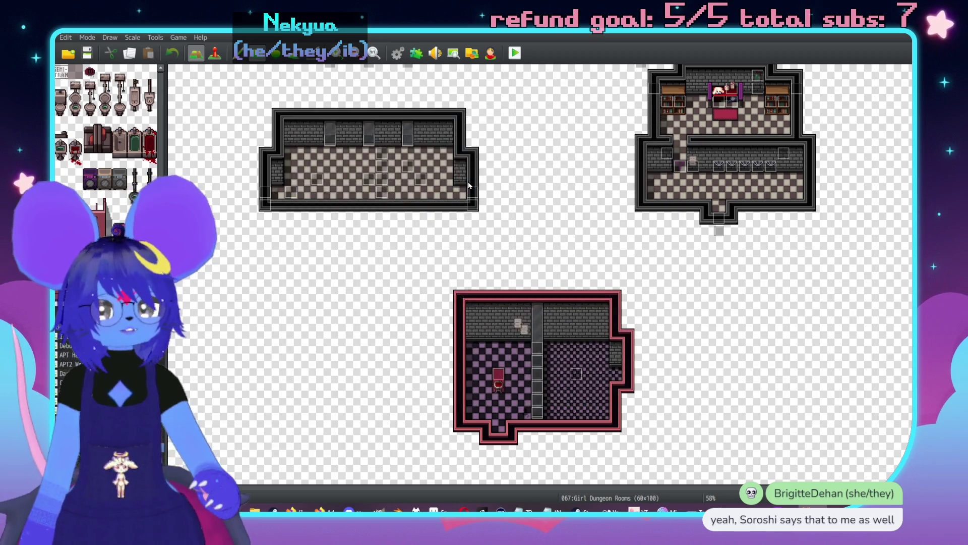
- Shift the pink checkered room left, erase the original tiles, and select the Pink Light event
scroll(612, 244, down, 3)
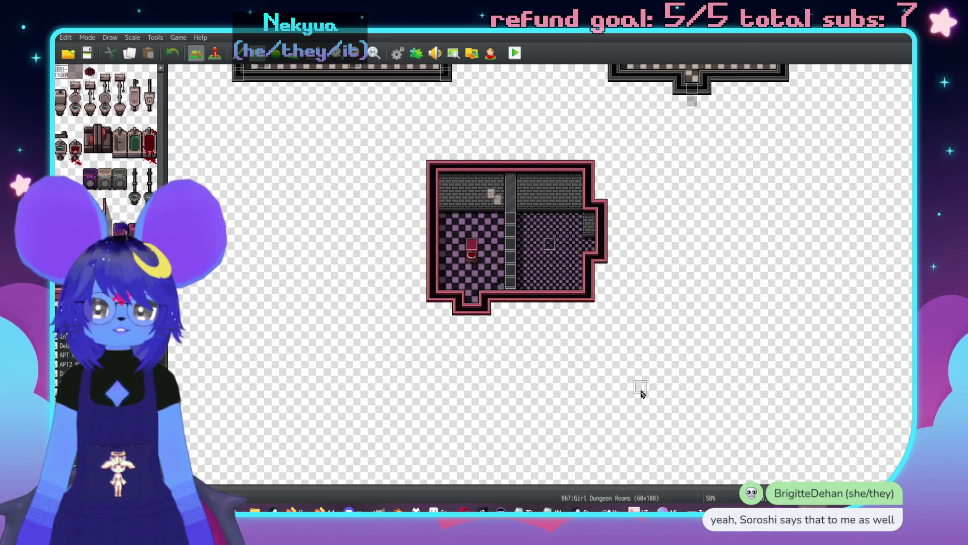
scroll(640, 389, up, 7)
scroll(624, 411, down, 5)
scroll(392, 202, down, 1)
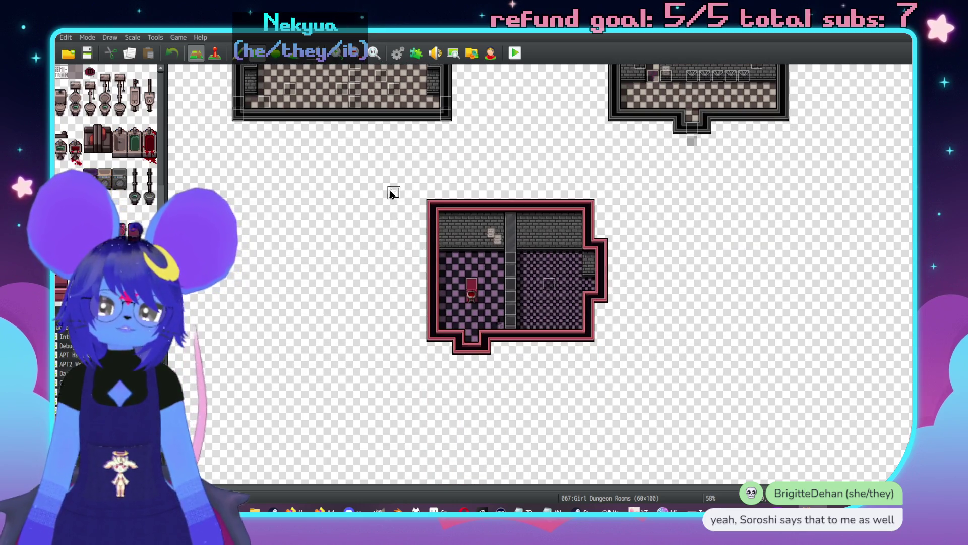
drag(377, 174, 644, 367)
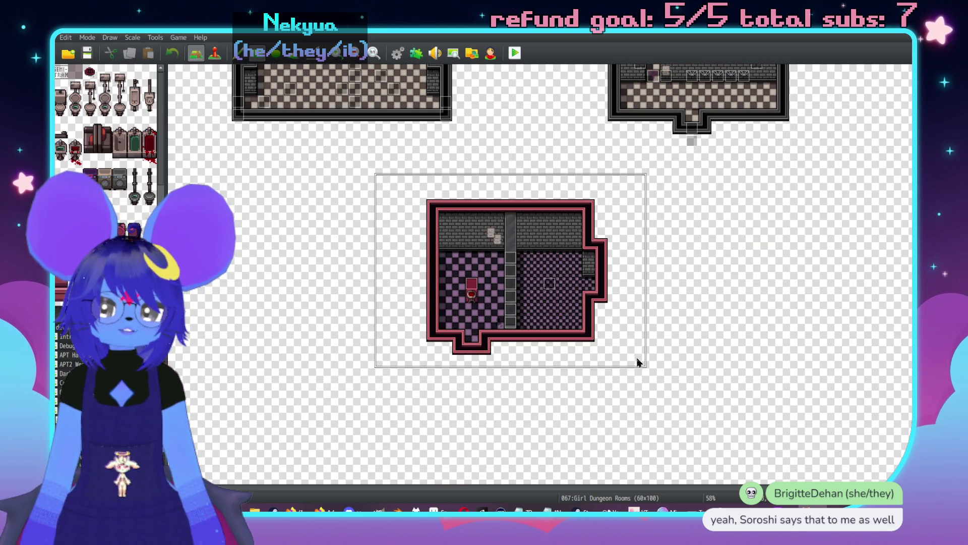
click(504, 391)
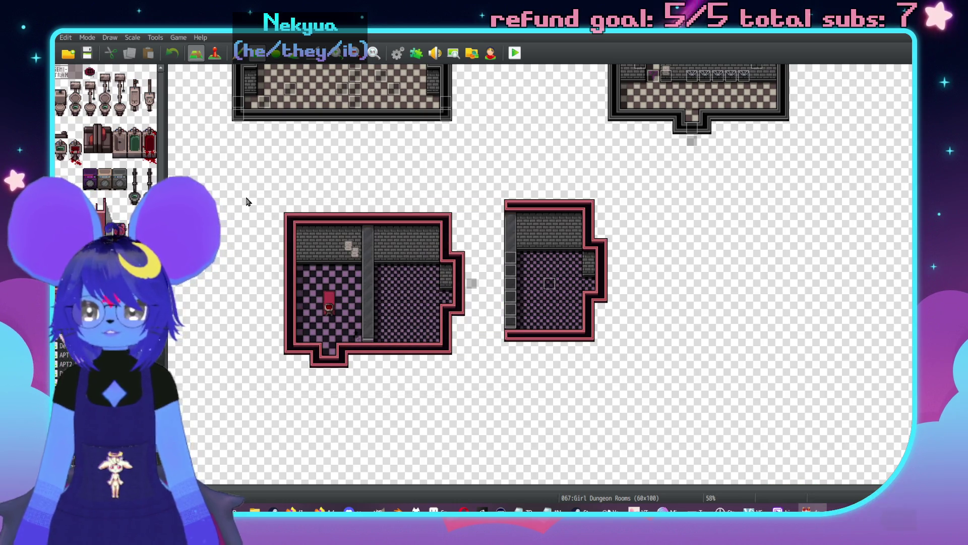
drag(498, 181, 617, 370)
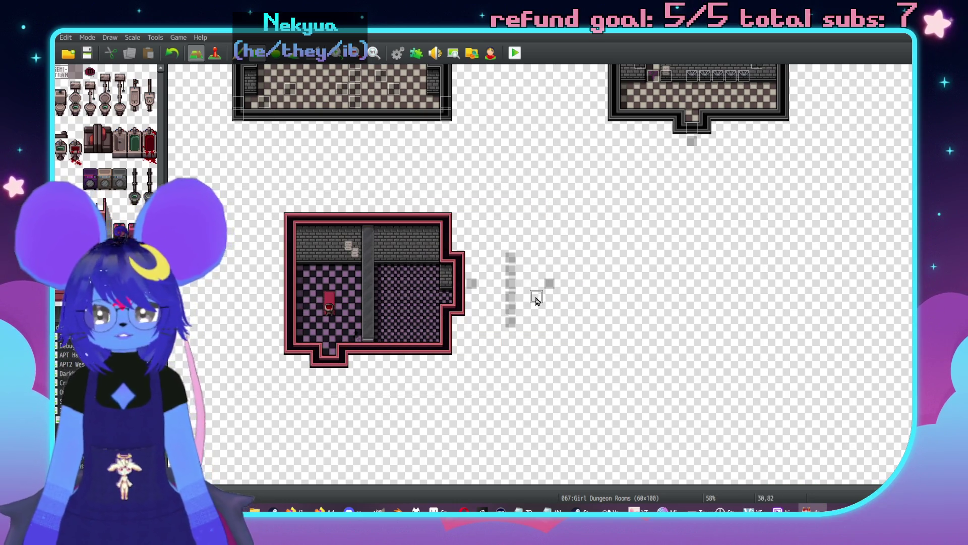
key(F7)
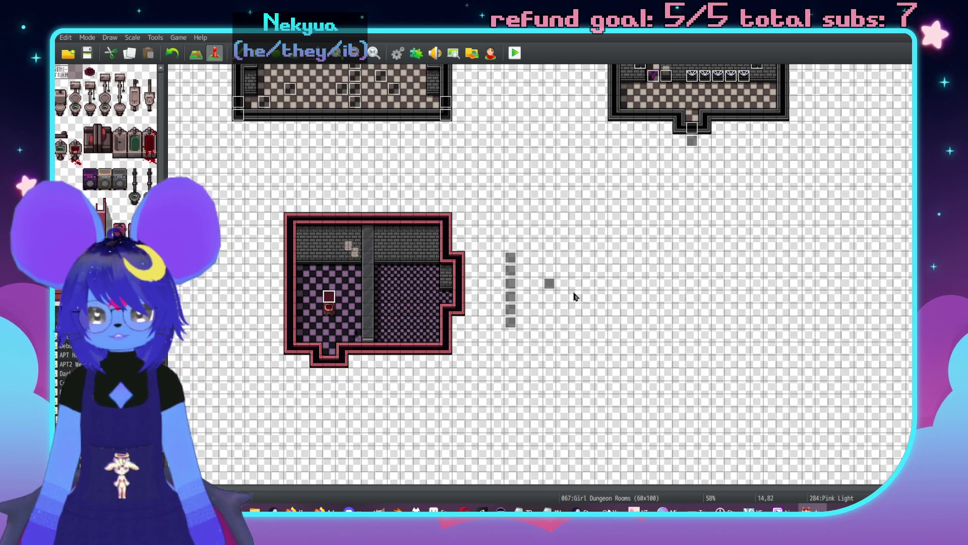
click(420, 311)
- Paste event copies down the divider column (17,80–17,85) and delete the stray events at column 28
scroll(481, 307, up, 2)
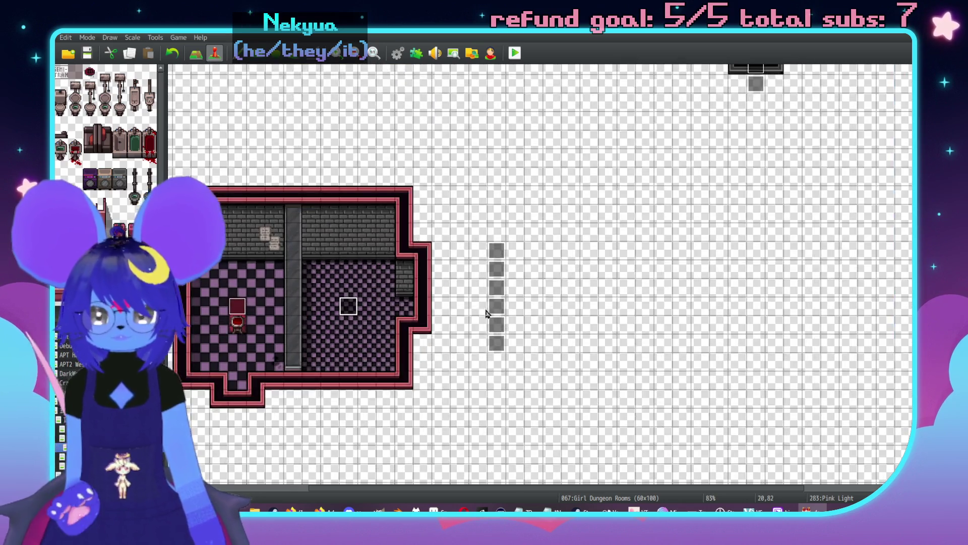
click(554, 250)
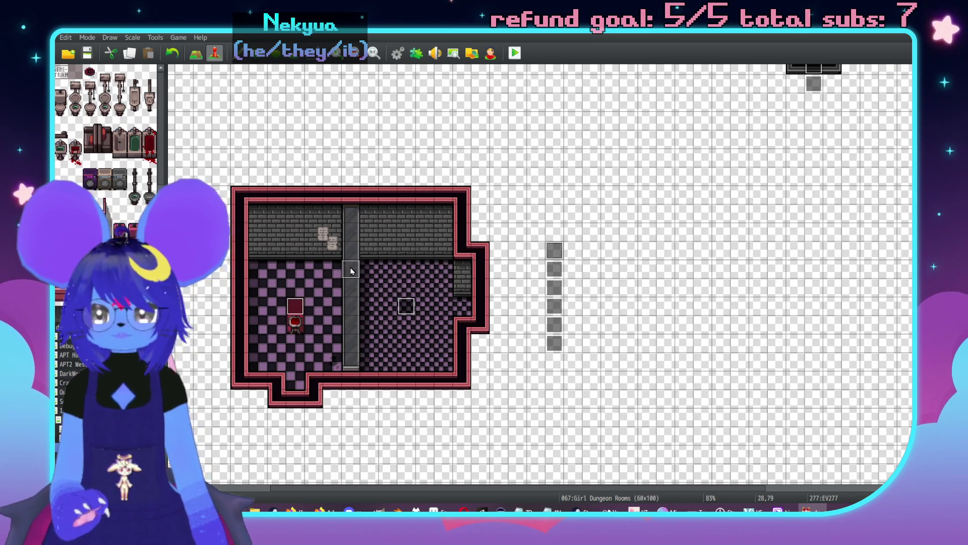
key(Down)
key(ctrl+v)
key(Down)
key(ctrl+v)
key(Down)
key(ctrl+v)
key(Down)
key(ctrl+v)
key(Down)
key(ctrl+v)
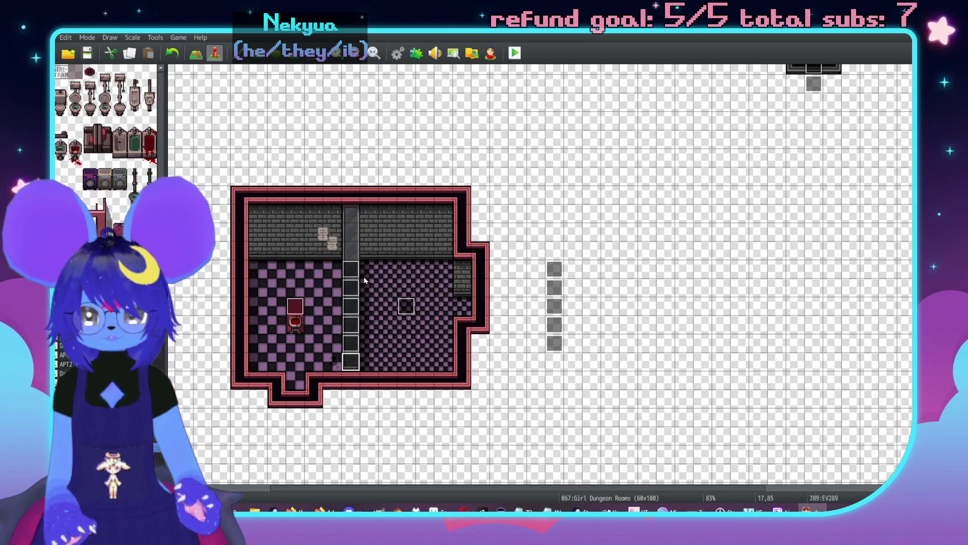
key(Right)
key(Right)
key(Right)
key(Right)
key(Right)
key(Right)
key(Up)
key(Delete)
key(Up)
key(Delete)
key(Up)
key(Delete)
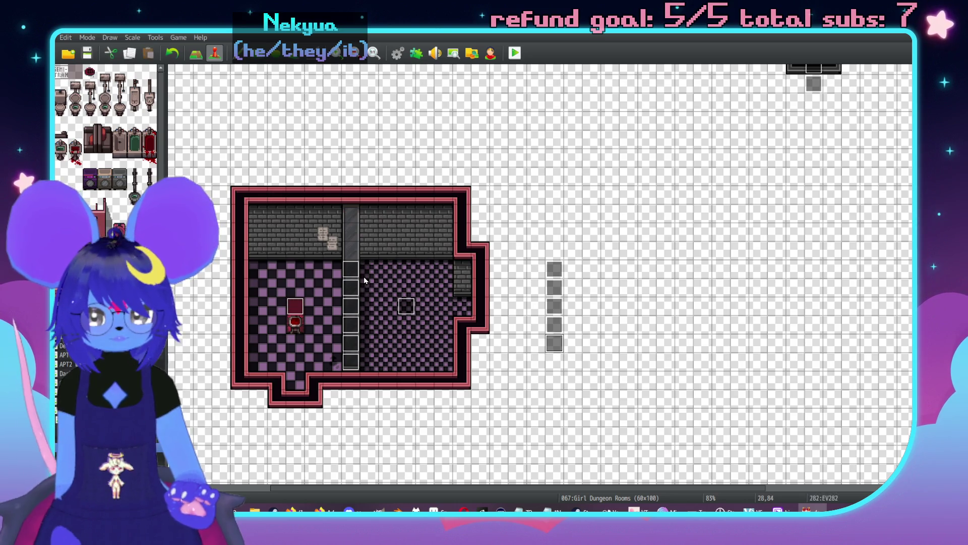
key(Up)
key(Delete)
key(Up)
key(Delete)
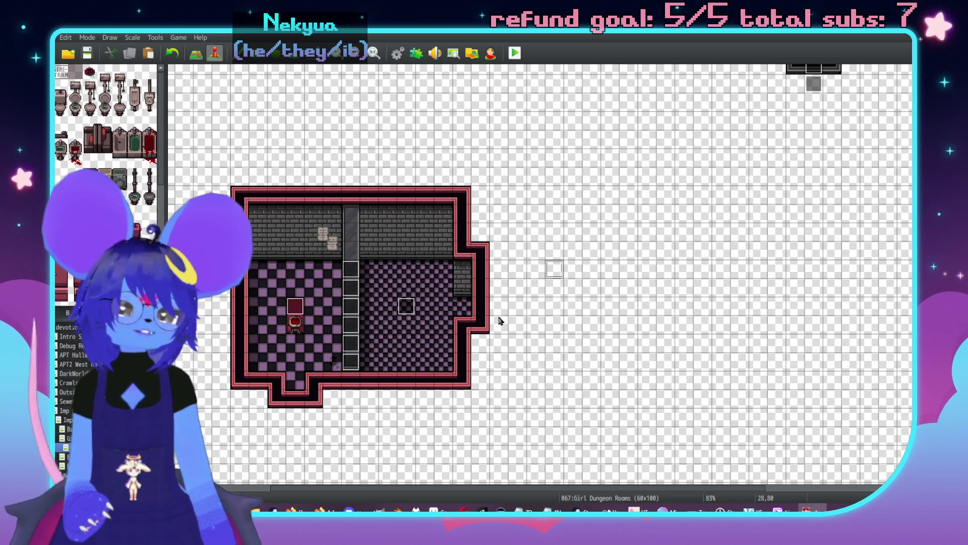
scroll(469, 312, down, 1)
scroll(558, 311, up, 2)
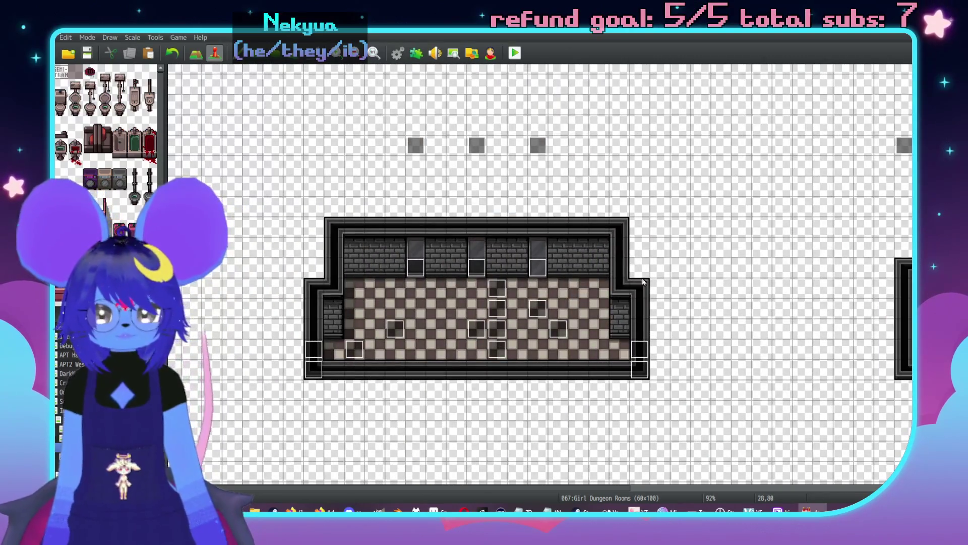
key(F5)
- Copy the whole grey mirror room and paste it at the map's lower right
drag(278, 177, 692, 371)
scroll(692, 371, down, 4)
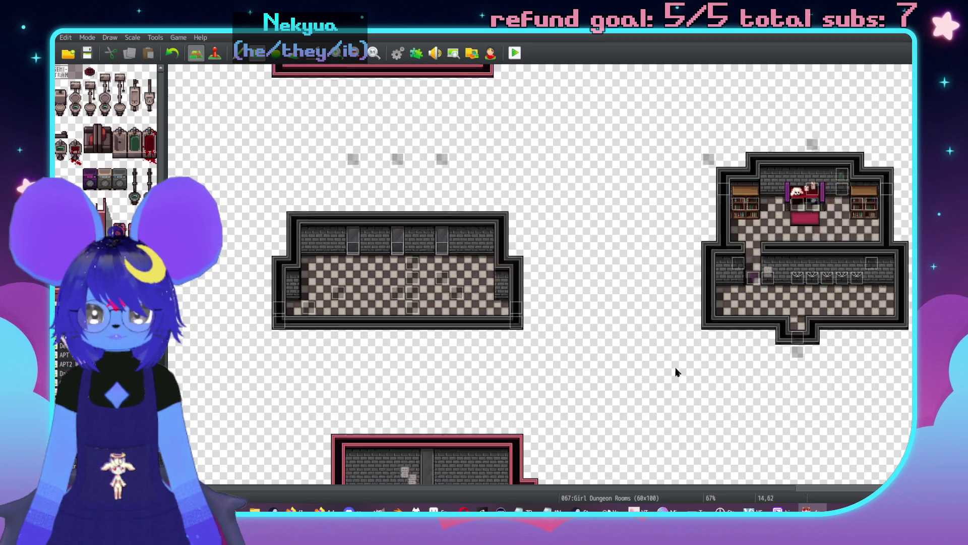
click(581, 326)
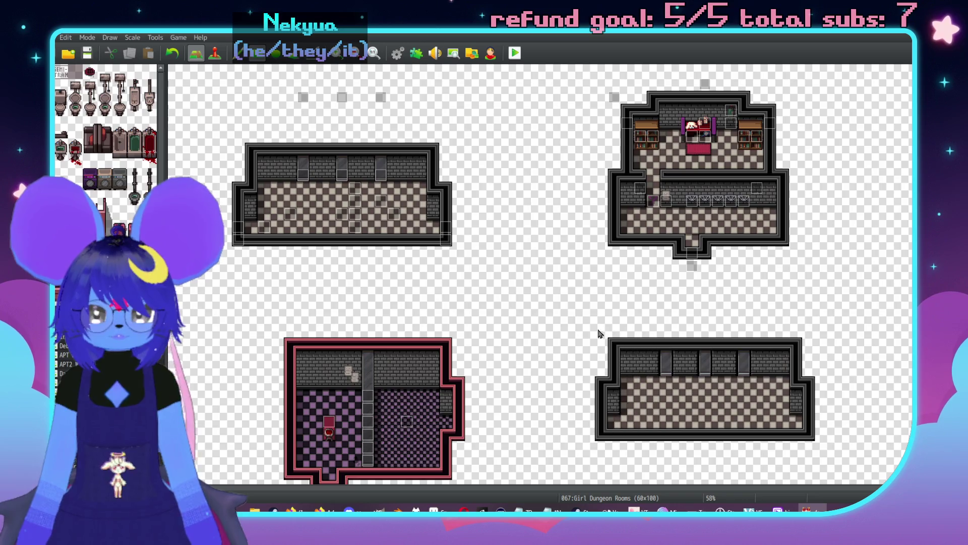
- Paste Mirror events onto the three pillars of the new room
key(F7)
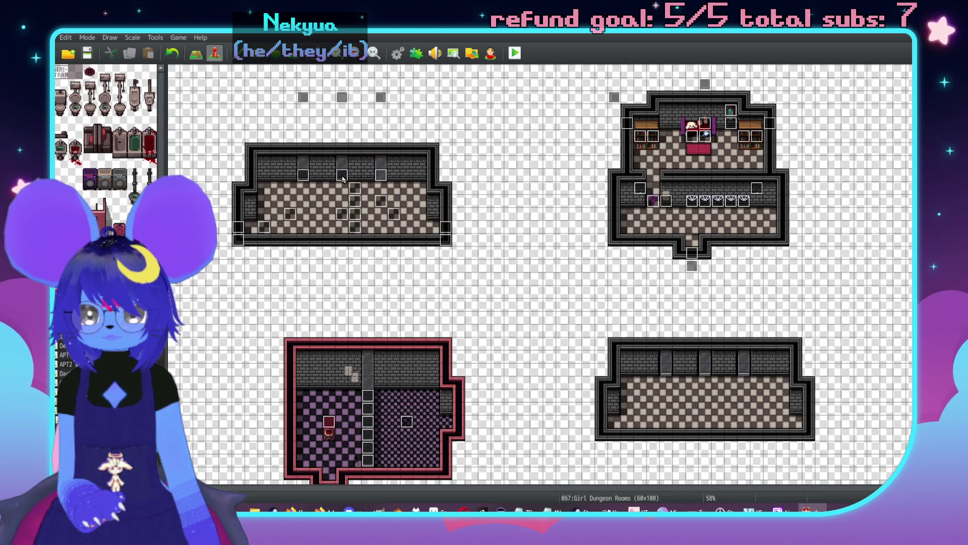
click(342, 176)
click(705, 369)
key(ctrl+v)
click(666, 357)
key(ctrl+v)
drag(667, 359, 744, 360)
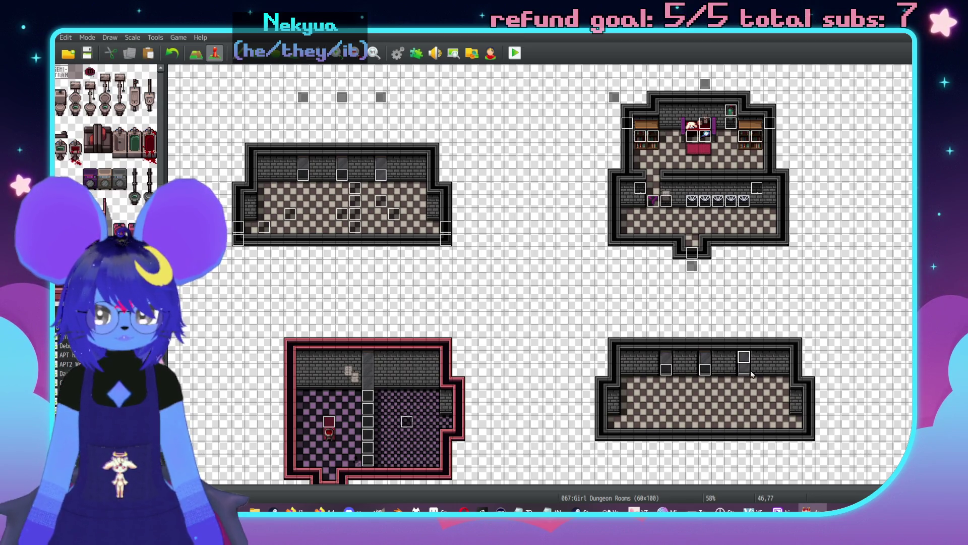
- Place Light events in the new room's bottom-right and bottom-left corners
click(445, 228)
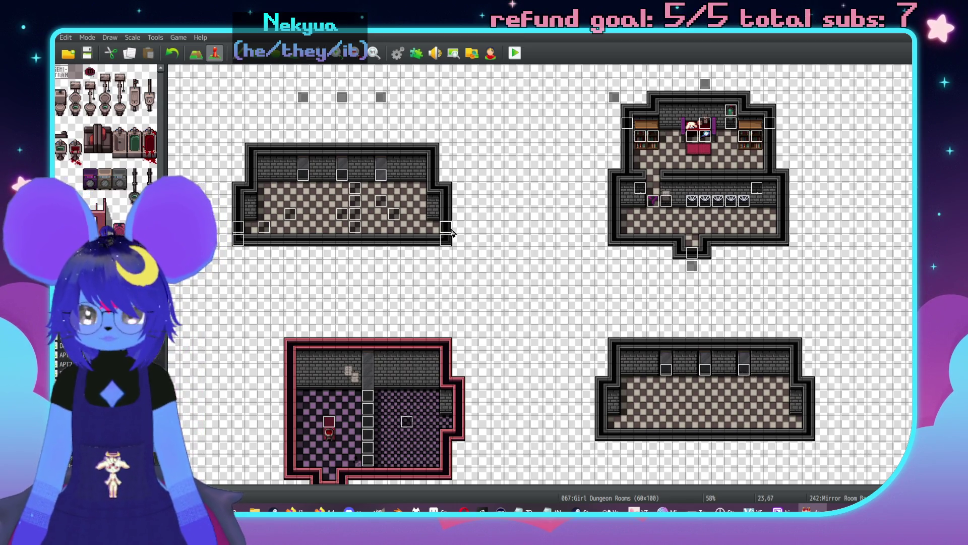
click(446, 240)
click(808, 435)
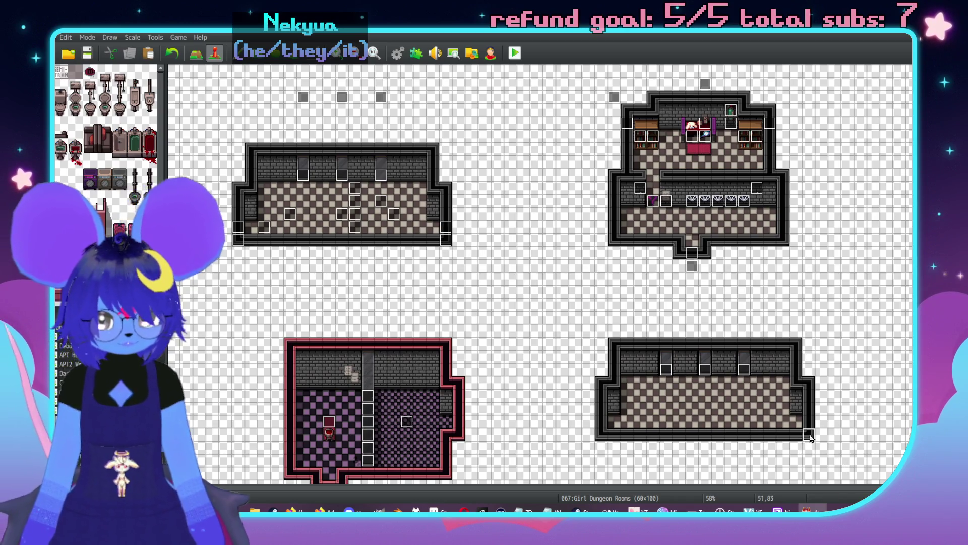
click(602, 434)
key(ctrl+v)
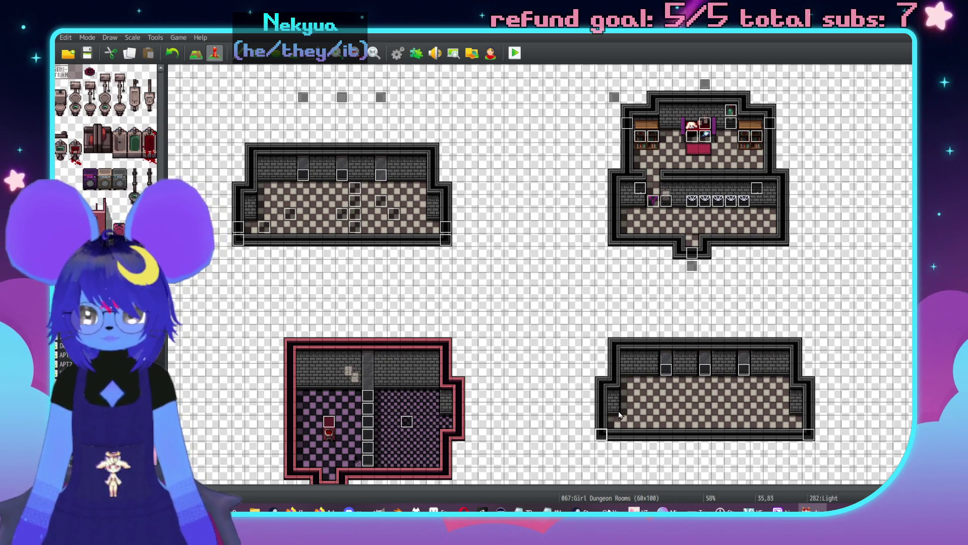
middle_click(634, 371)
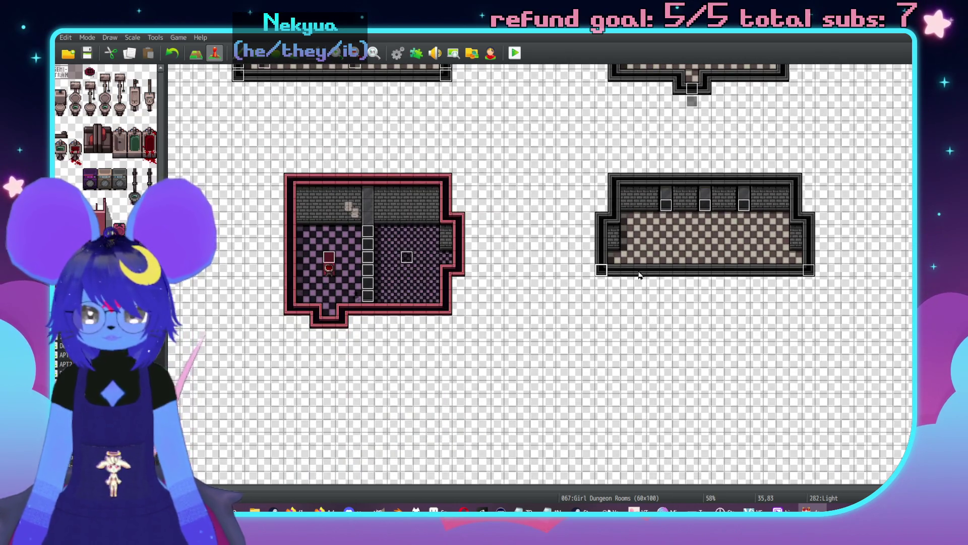
key(F5)
- Copy the duplicated mirror room and paste it lower on the map
drag(557, 148, 841, 325)
click(831, 419)
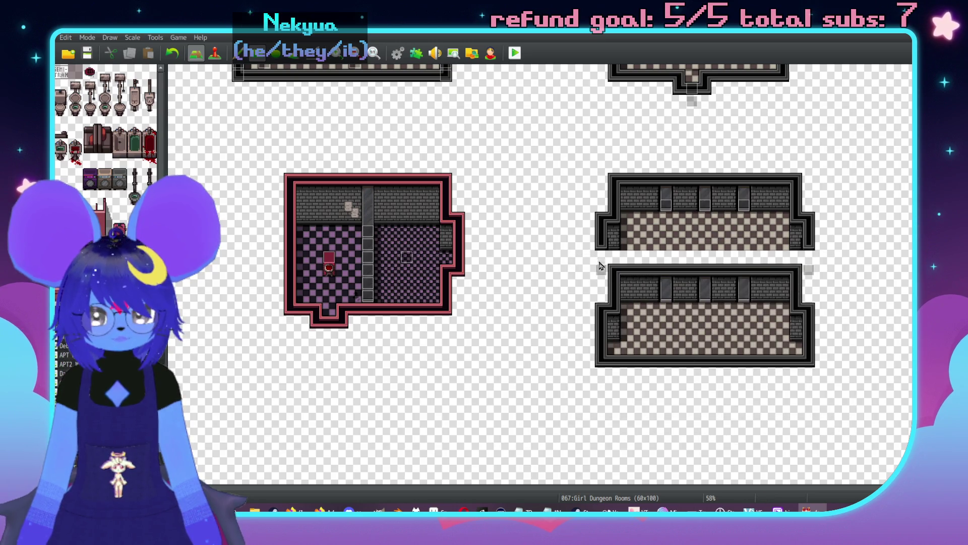
scroll(558, 292, up, 10)
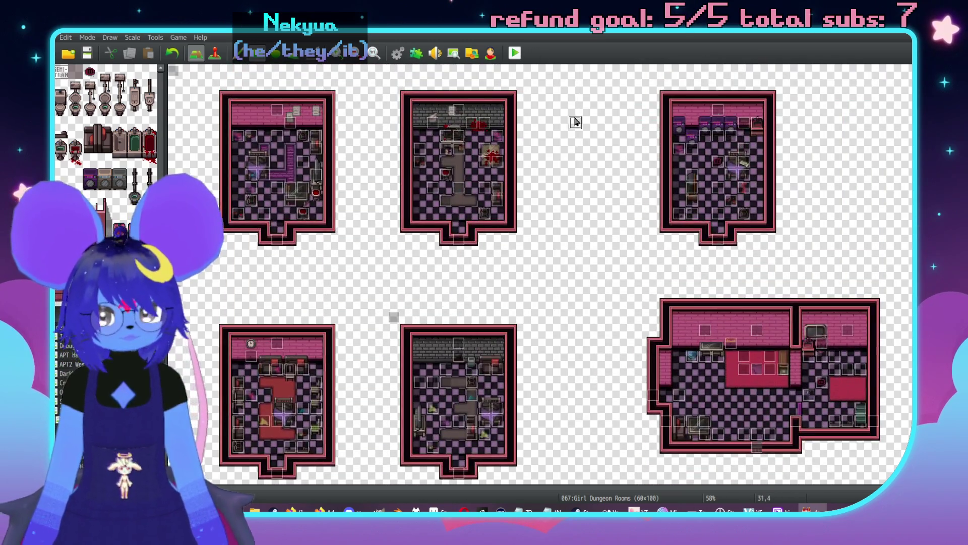
scroll(575, 122, down, 10)
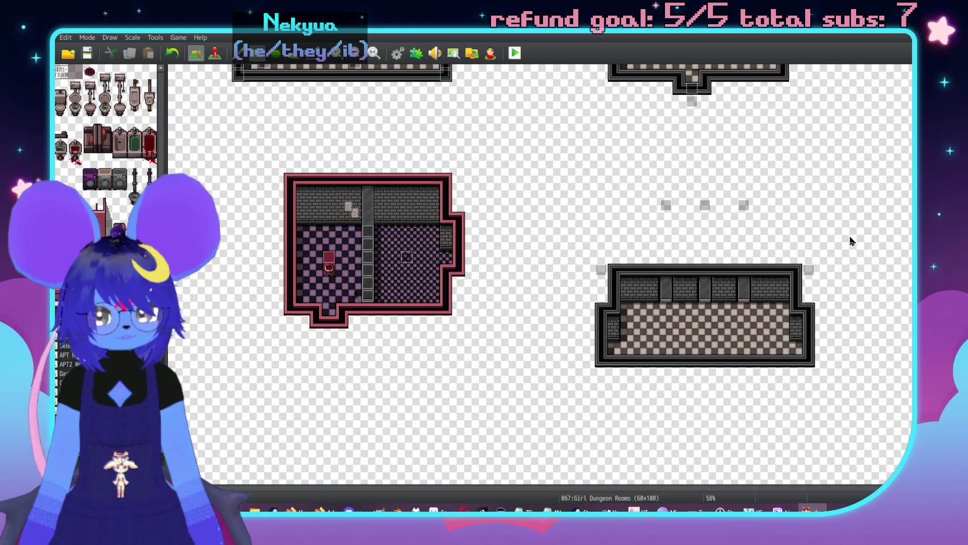
- Move the mirror events down one tile and into the new room's back wall
key(F6)
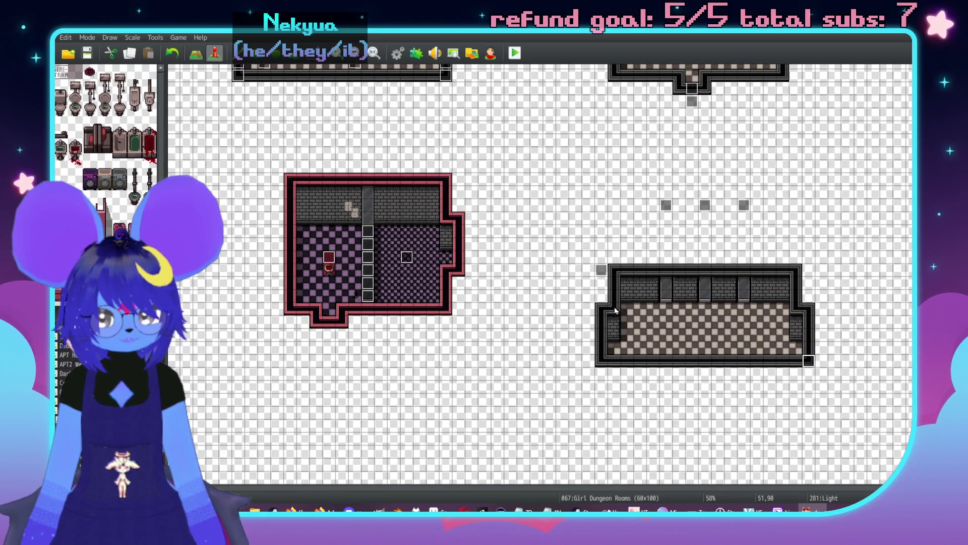
scroll(648, 194, up, 5)
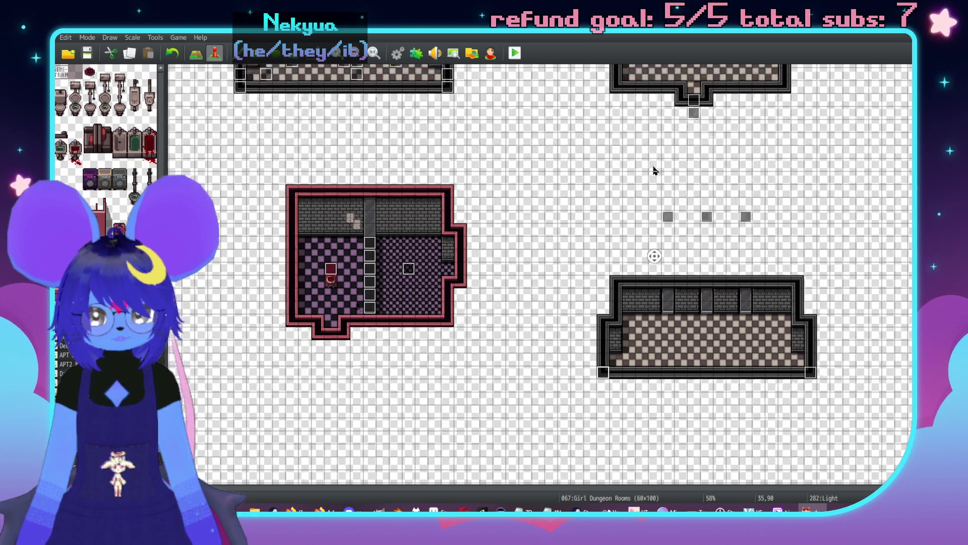
scroll(651, 174, down, 5)
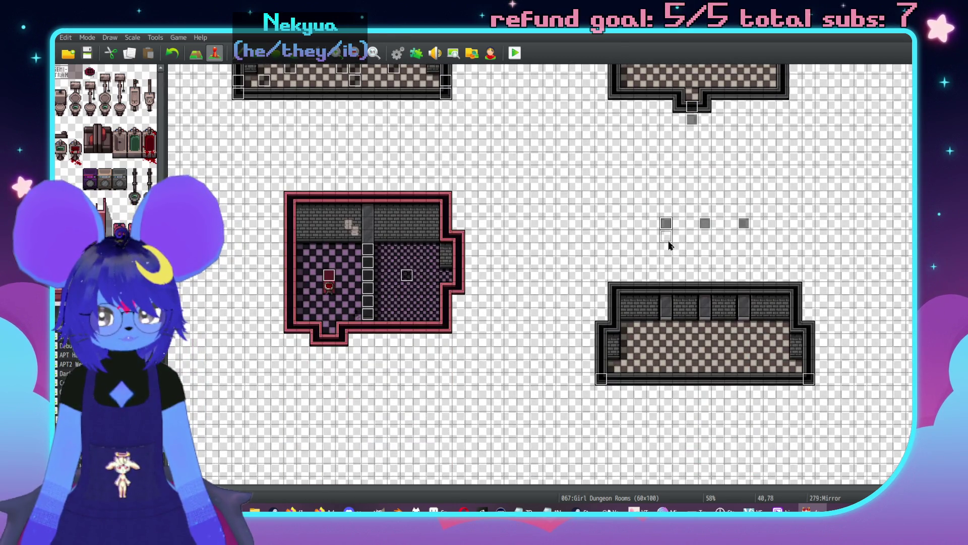
mouse_move(706, 226)
mouse_down()
mouse_move(706, 239)
mouse_move(745, 239)
mouse_up()
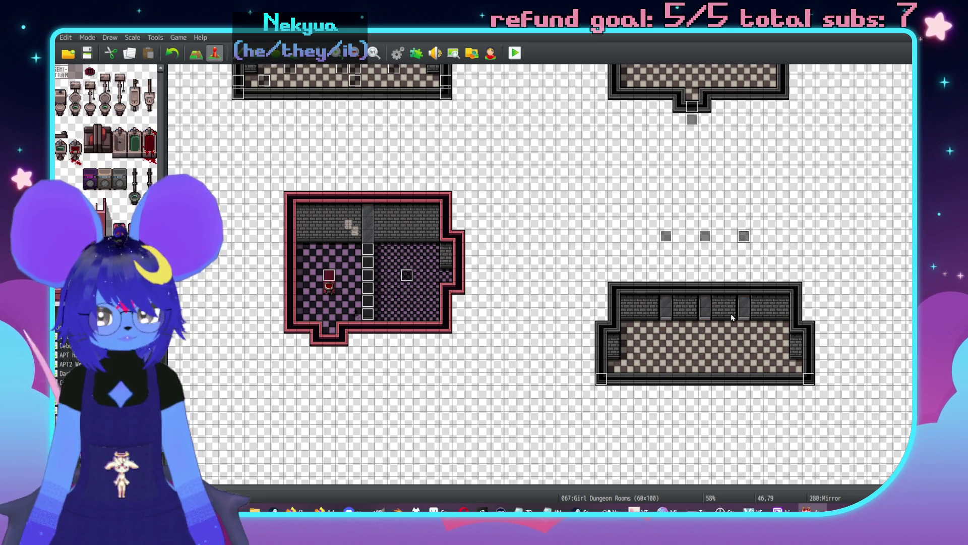
mouse_move(665, 234)
mouse_down()
mouse_move(666, 314)
mouse_move(752, 313)
mouse_up()
- Paste copies of the original room's light event in a row above the new room and its bottom-right corner
scroll(451, 258, up, 4)
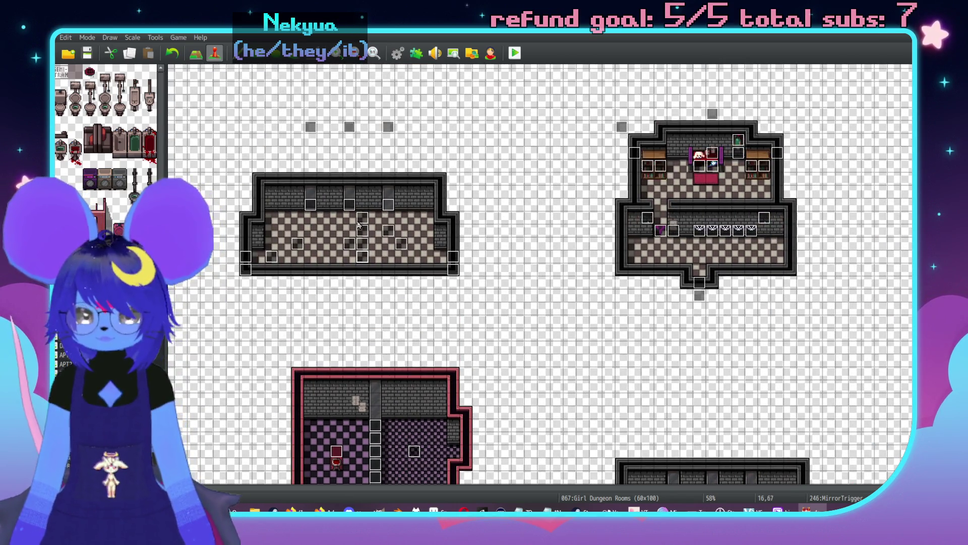
click(349, 126)
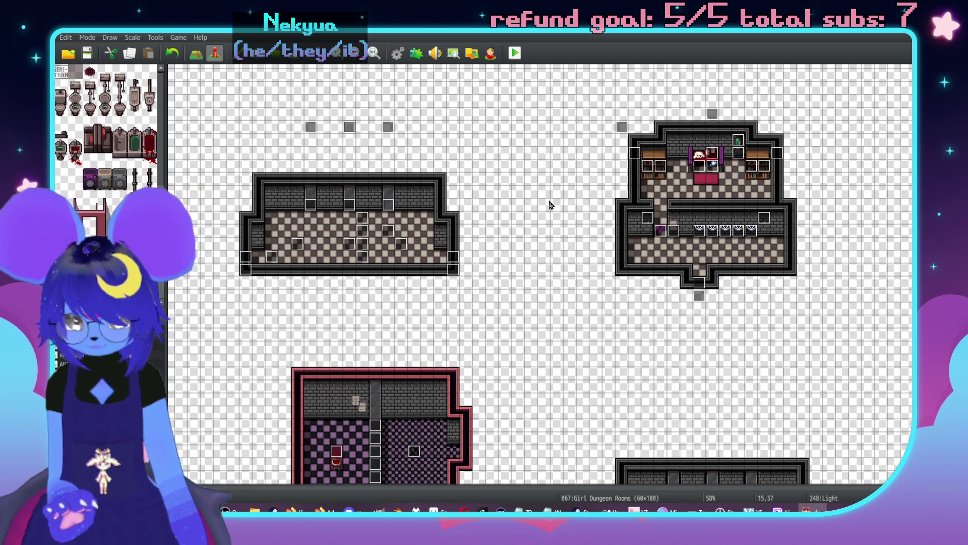
scroll(592, 320, down, 3)
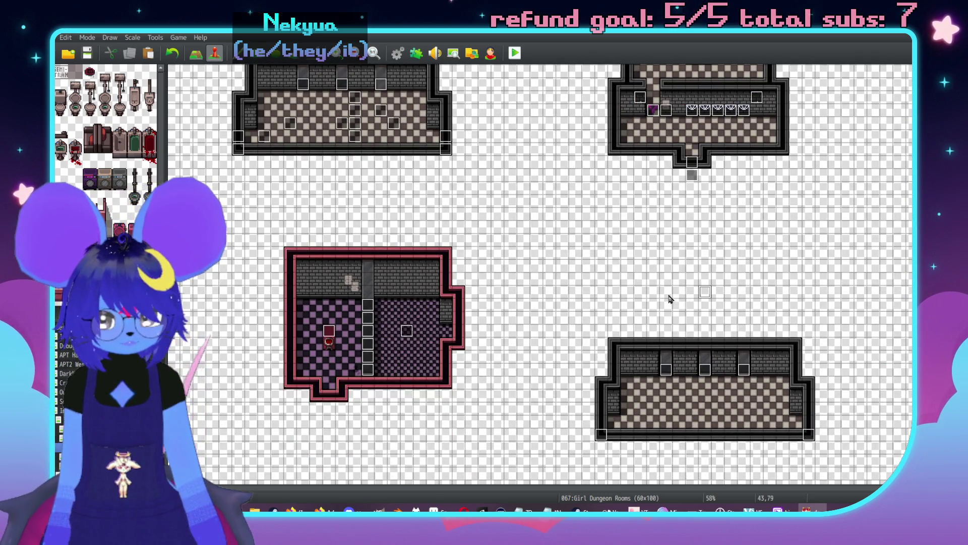
click(671, 298)
key(ctrl+v)
click(756, 297)
key(ctrl+v)
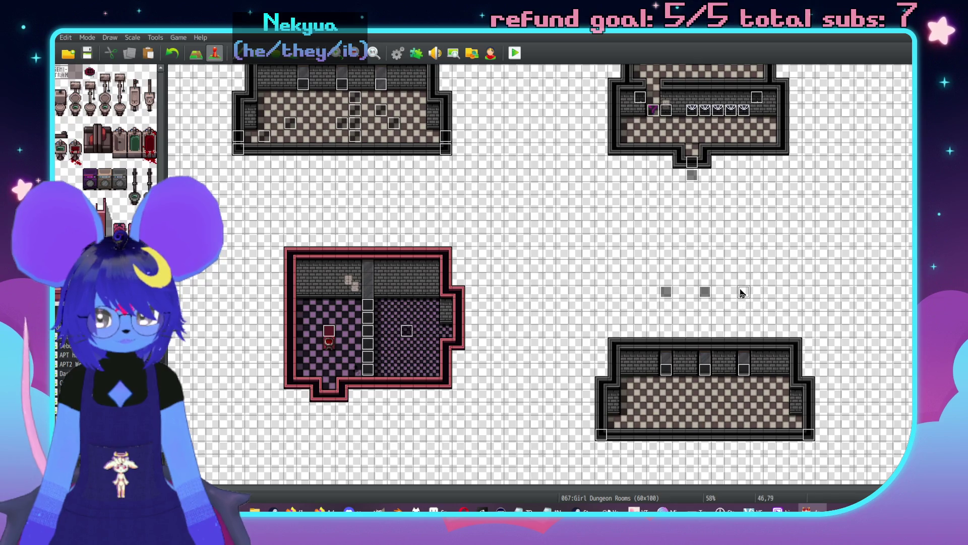
scroll(743, 292, up, 4)
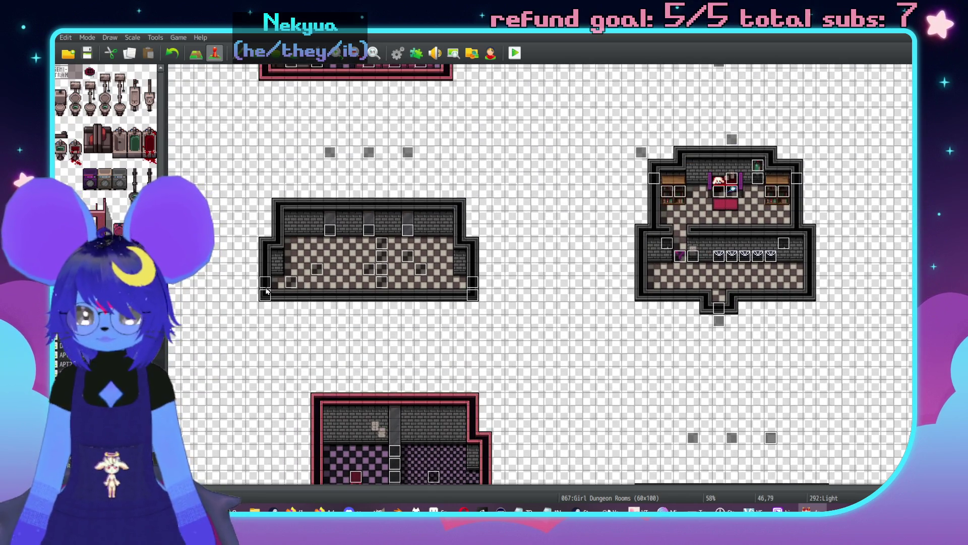
scroll(628, 431, down, 5)
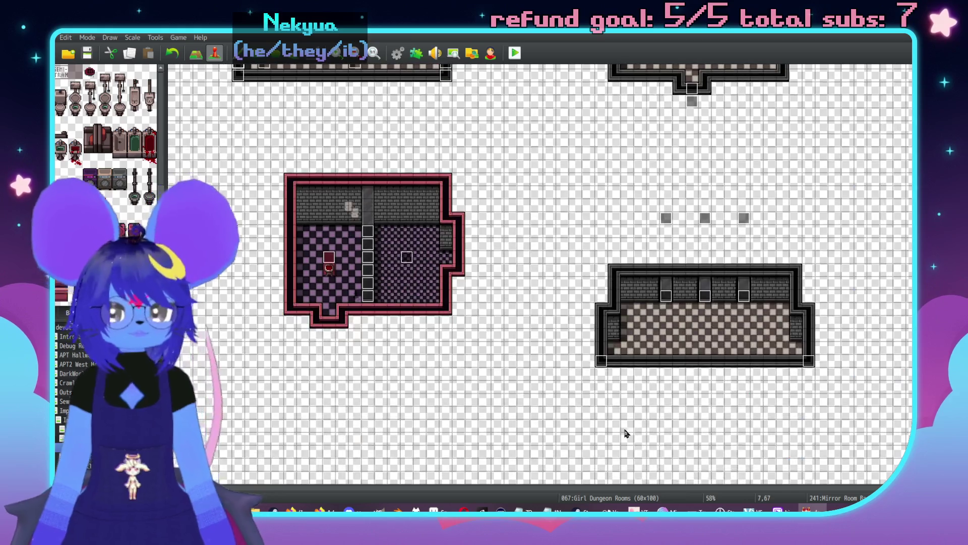
click(809, 348)
key(ctrl+v)
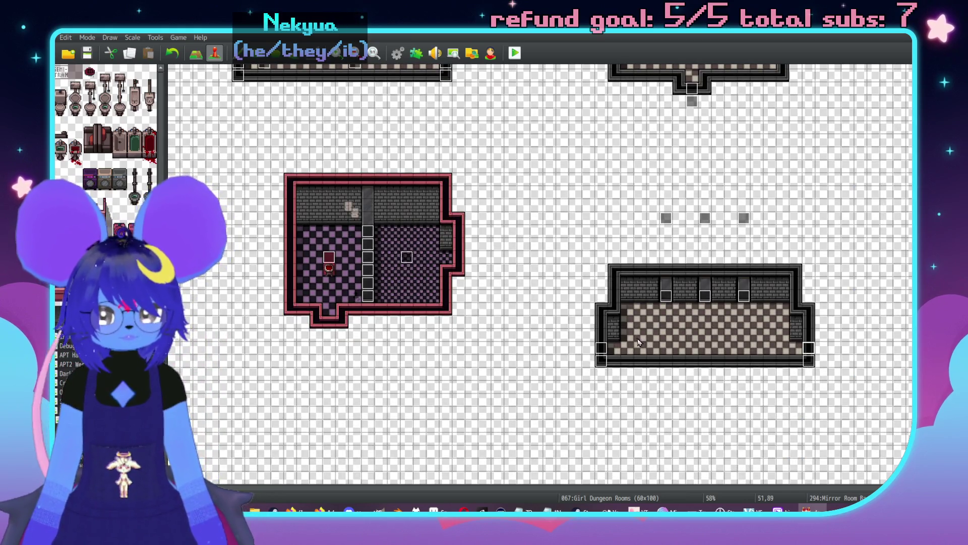
- Make the Mirror Room Back exit set RoomID to 11
double_click(601, 352)
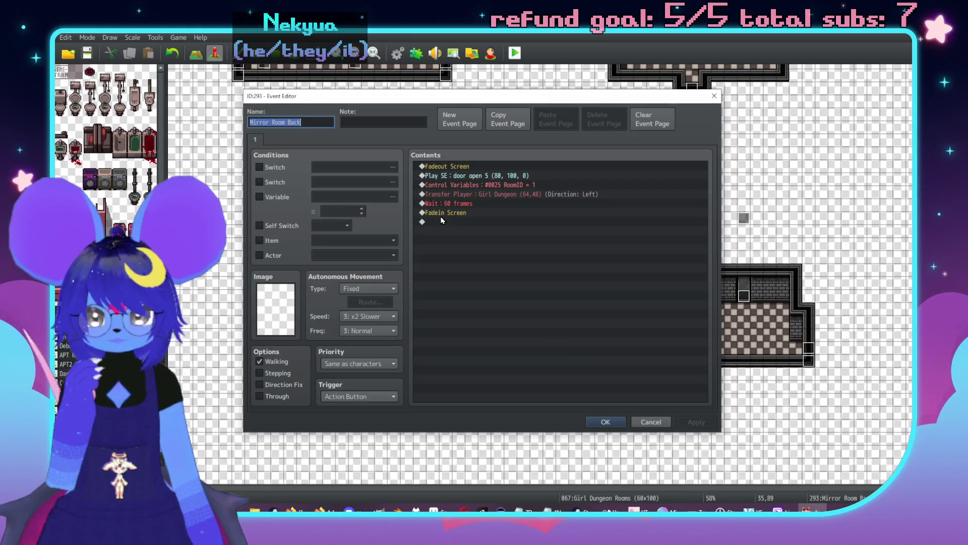
click(501, 193)
double_click(504, 185)
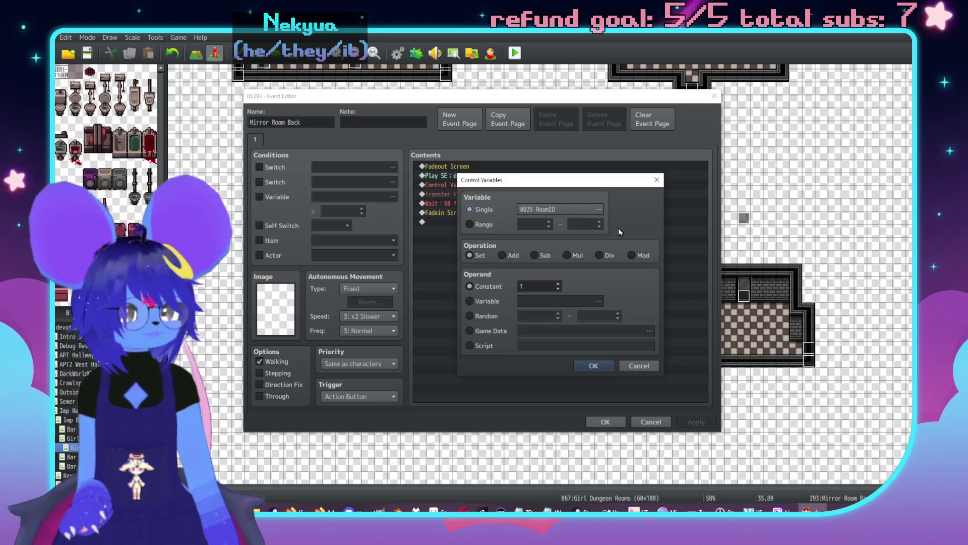
click(536, 286)
text(1)
click(605, 364)
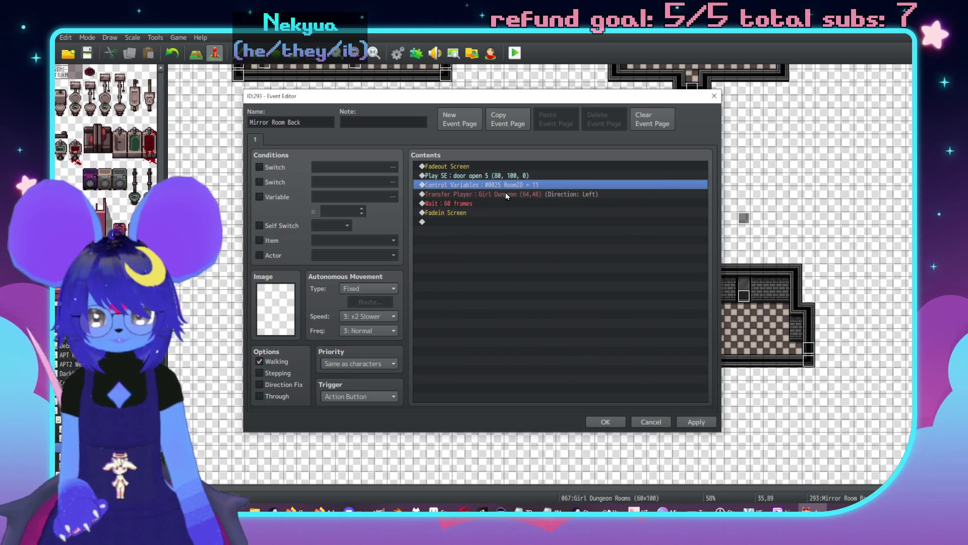
- Retarget its Transfer Player to Girl Dungeon Rooms (25,83) and save the event
double_click(507, 194)
click(555, 241)
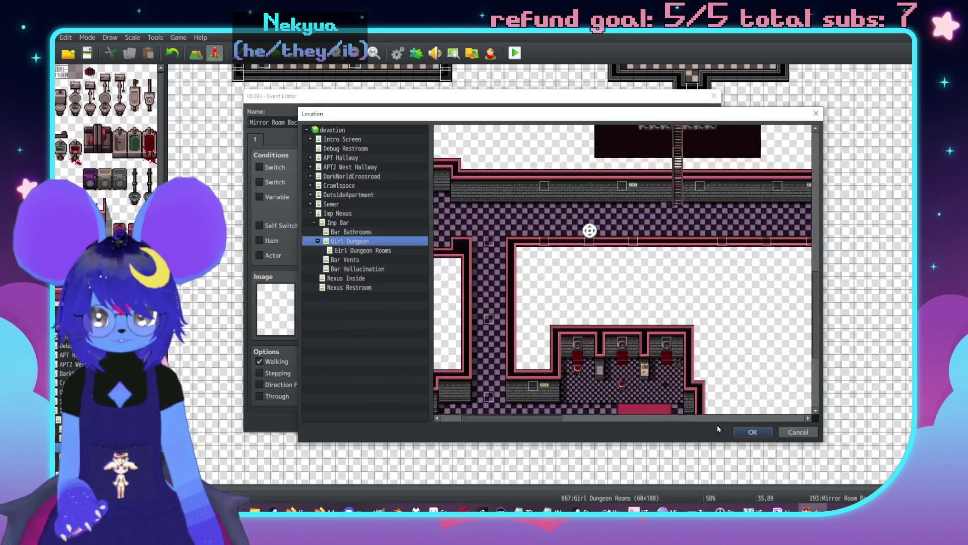
click(386, 251)
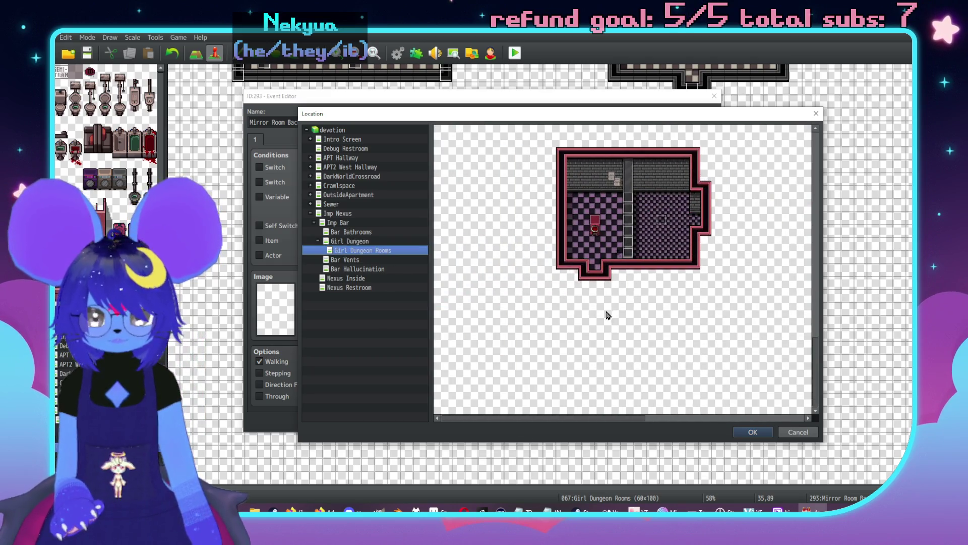
double_click(684, 245)
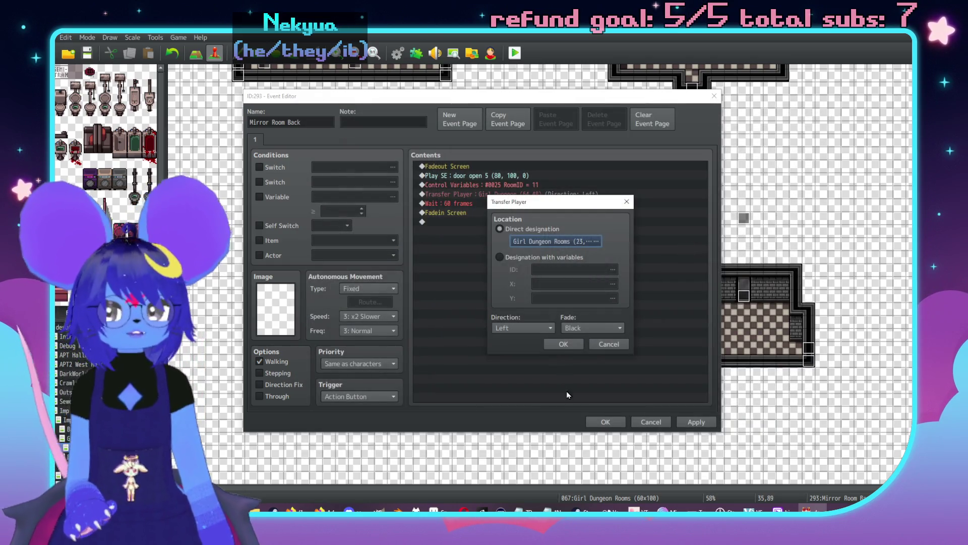
click(563, 343)
click(698, 423)
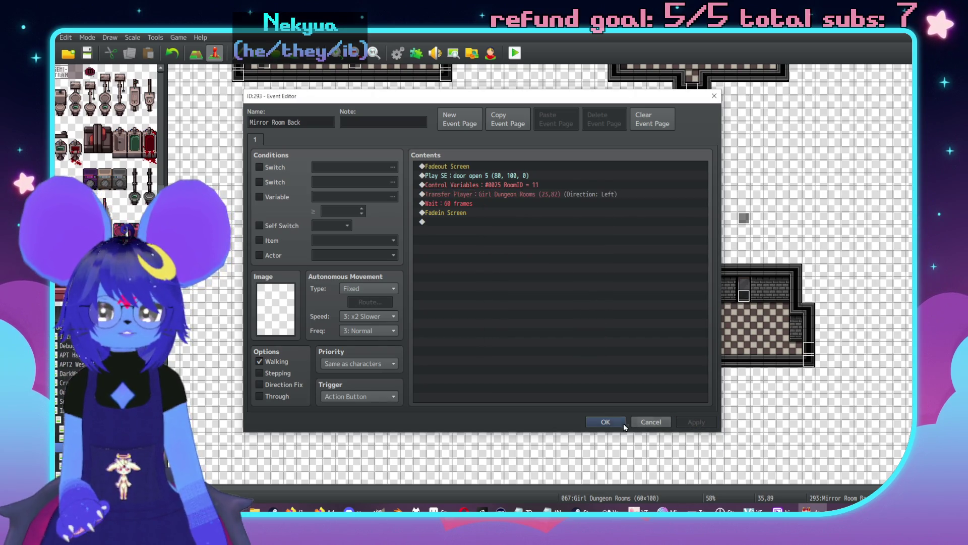
click(624, 423)
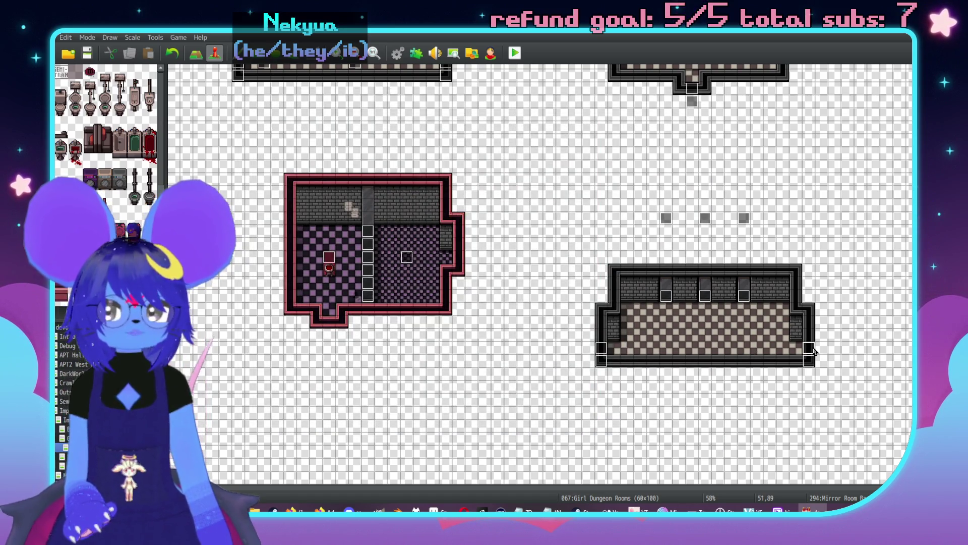
- Retarget exit event 294 to Girl Dungeon tile 2,48 with Direction set to Retain
double_click(812, 349)
double_click(504, 195)
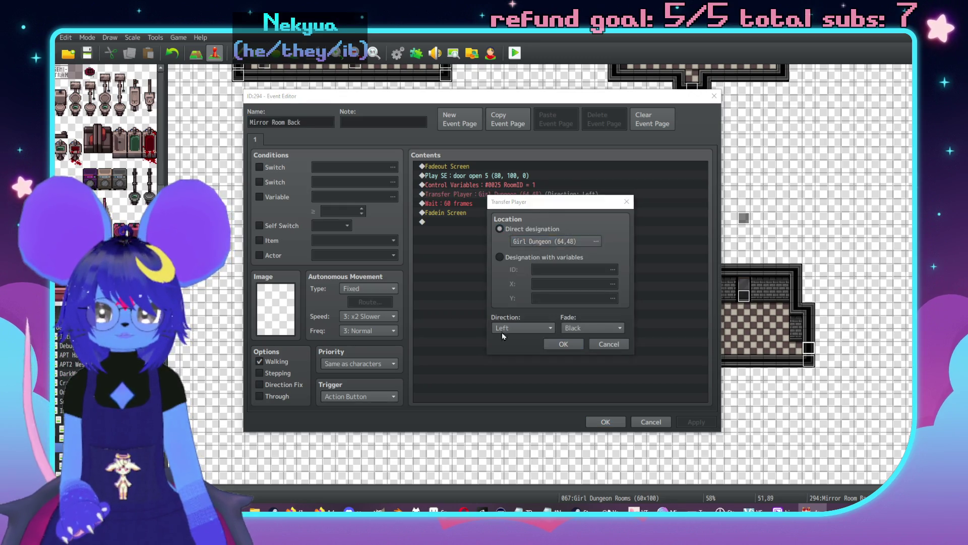
click(555, 241)
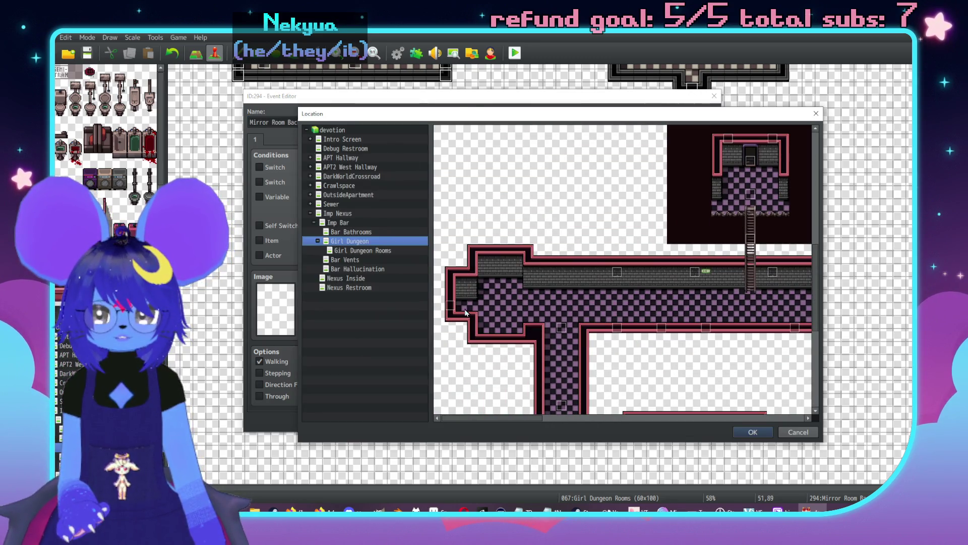
double_click(464, 311)
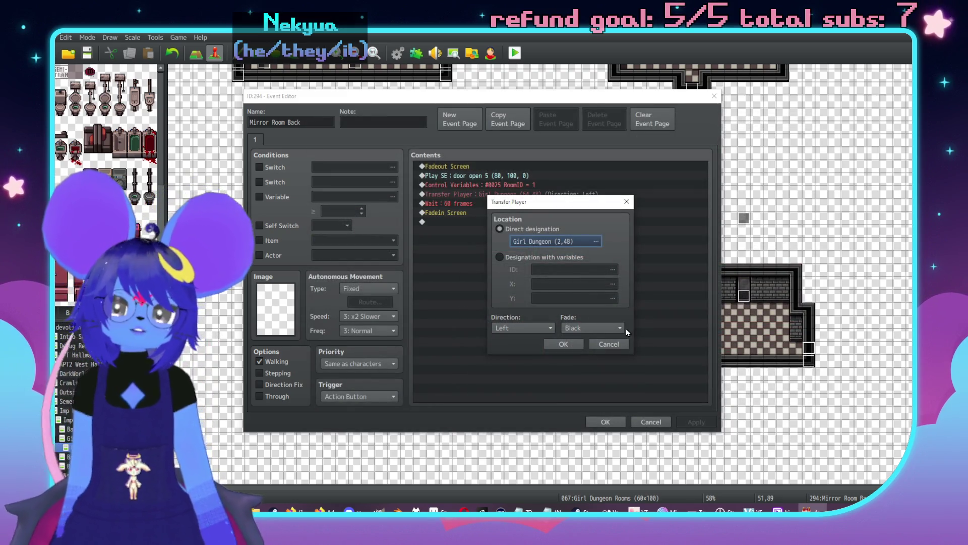
click(522, 328)
click(510, 341)
click(564, 344)
click(690, 423)
click(605, 421)
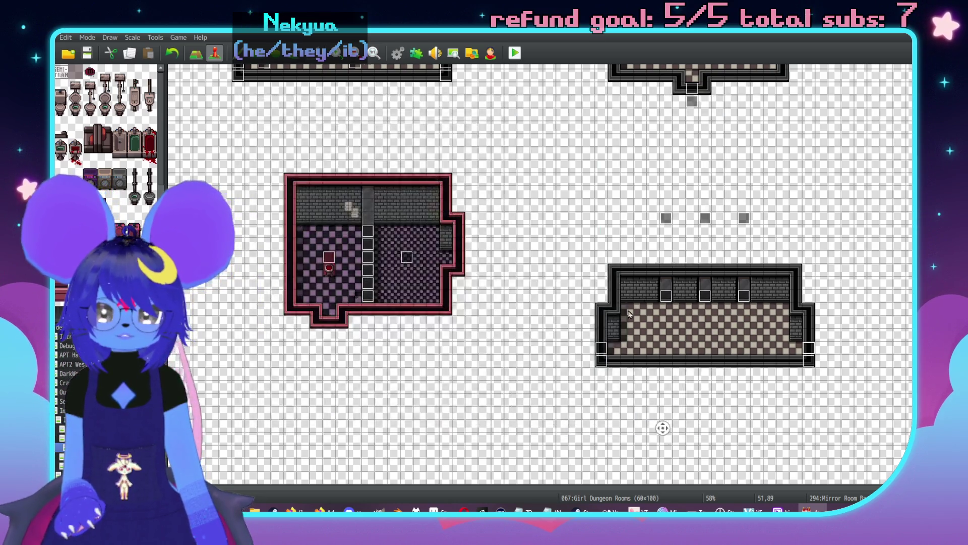
scroll(478, 235, up, 3)
- Inspect Mirror Room Back event 242's Imp Bar transfer destination, then cancel without changes
double_click(473, 240)
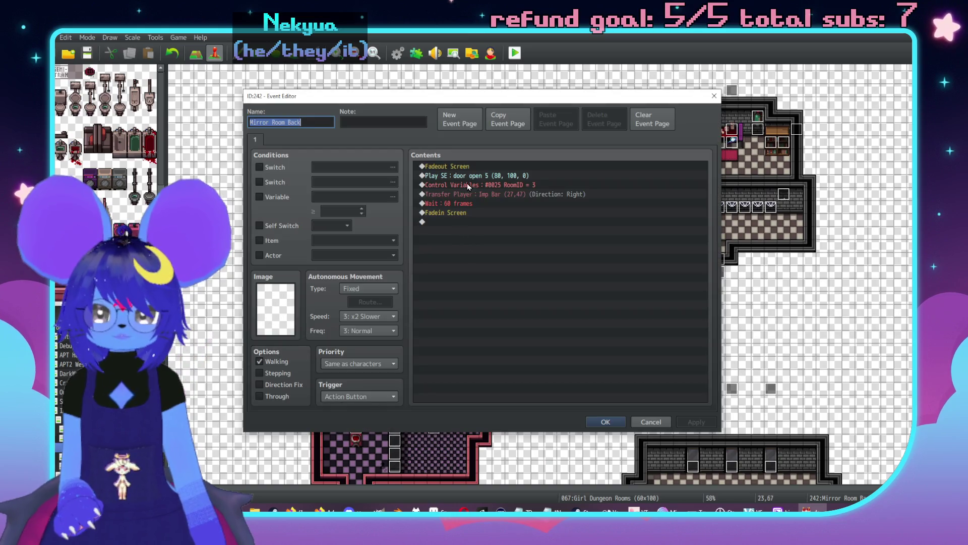
click(505, 204)
double_click(498, 196)
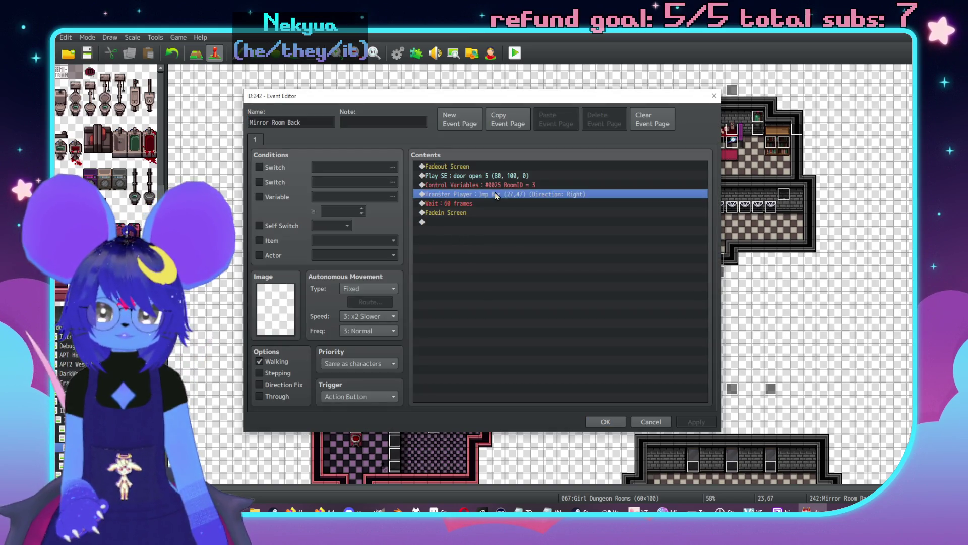
double_click(559, 240)
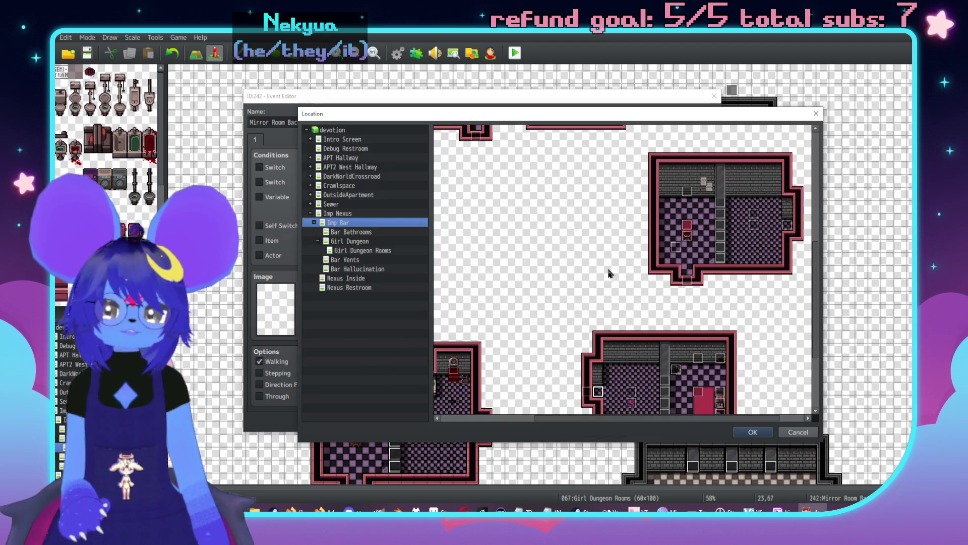
scroll(638, 278, down, 3)
scroll(638, 279, left, 1)
click(798, 432)
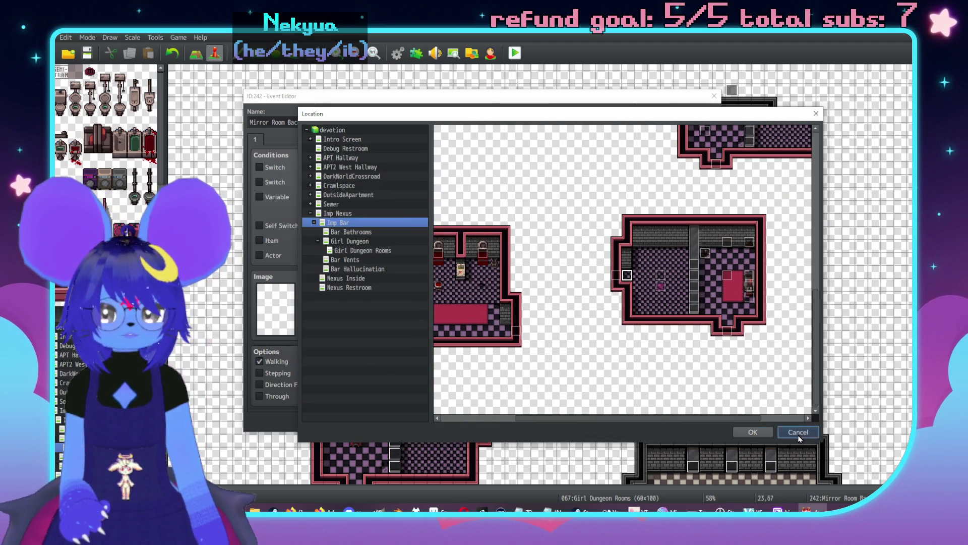
click(617, 348)
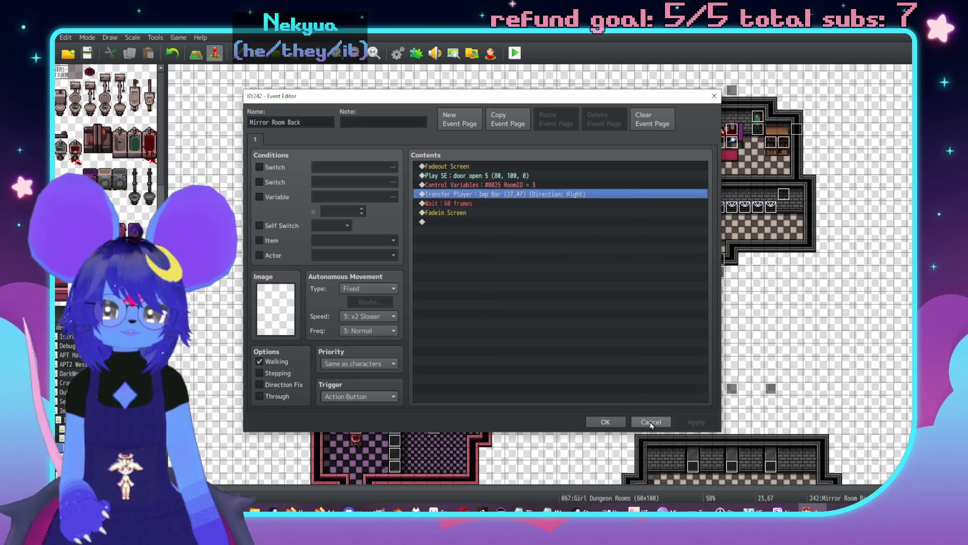
click(651, 422)
scroll(554, 345, down, 4)
scroll(554, 345, right, 1)
- Change the Girl Dungeon Rooms map width from 60 to 80 tiles, making it 80x100
ctrl+scroll(554, 345, down, 1)
scroll(540, 216, down, 5)
scroll(552, 344, down, 3)
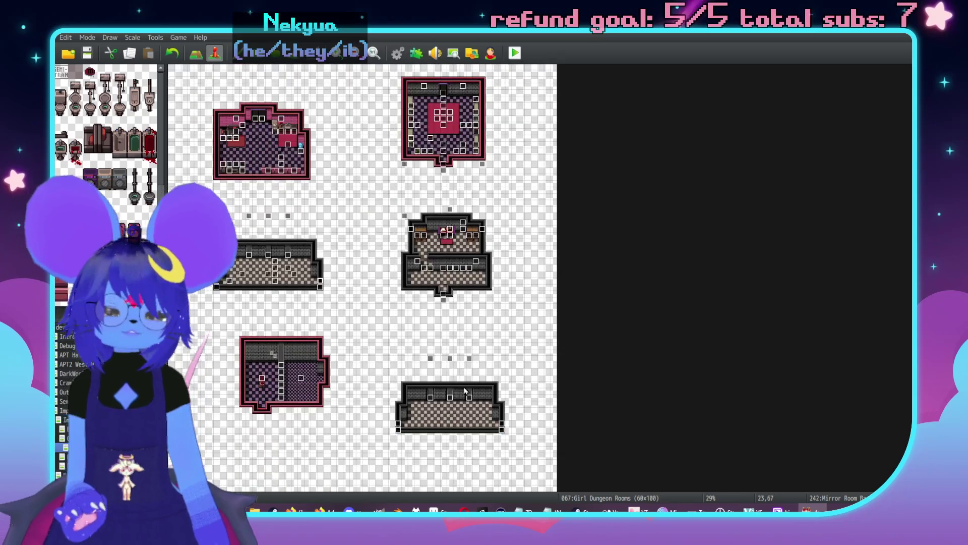
ctrl+scroll(552, 344, up, 1)
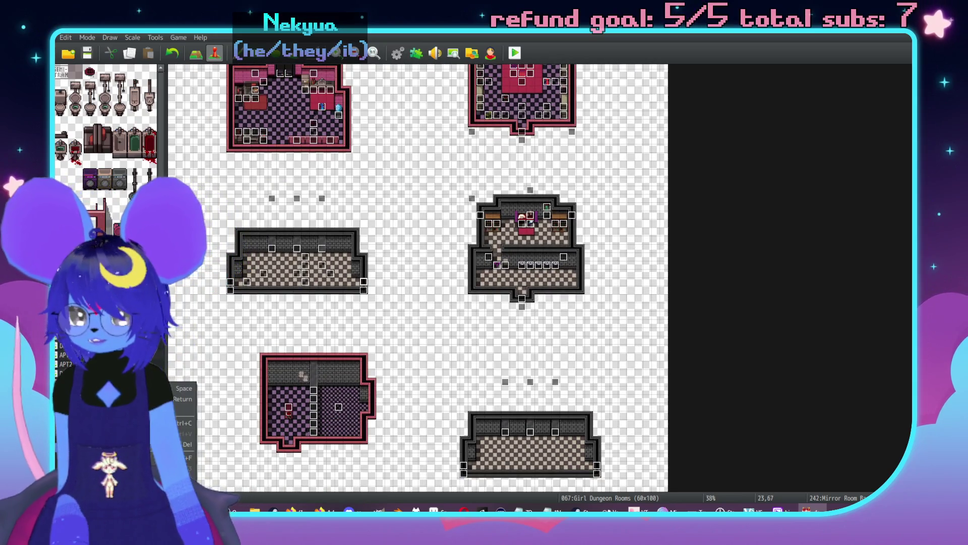
key(space)
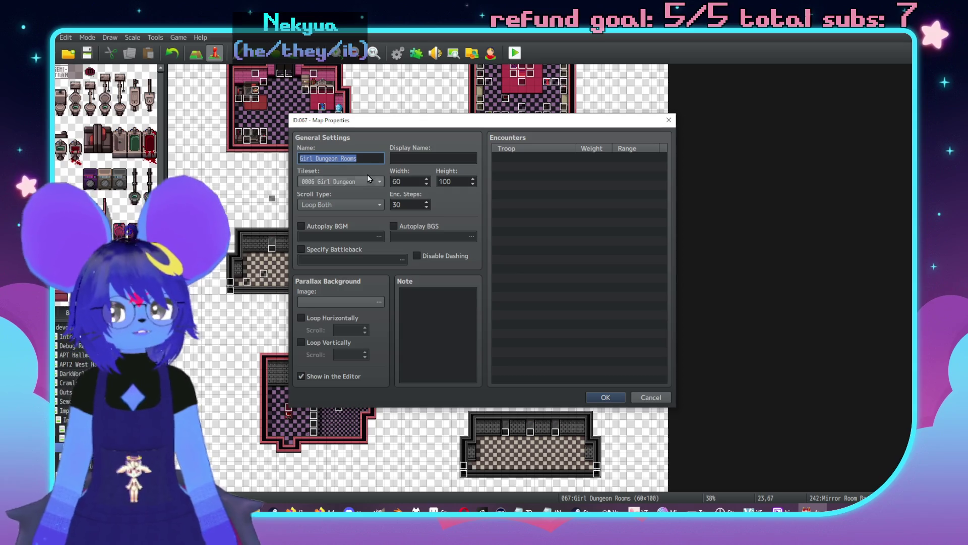
double_click(422, 182)
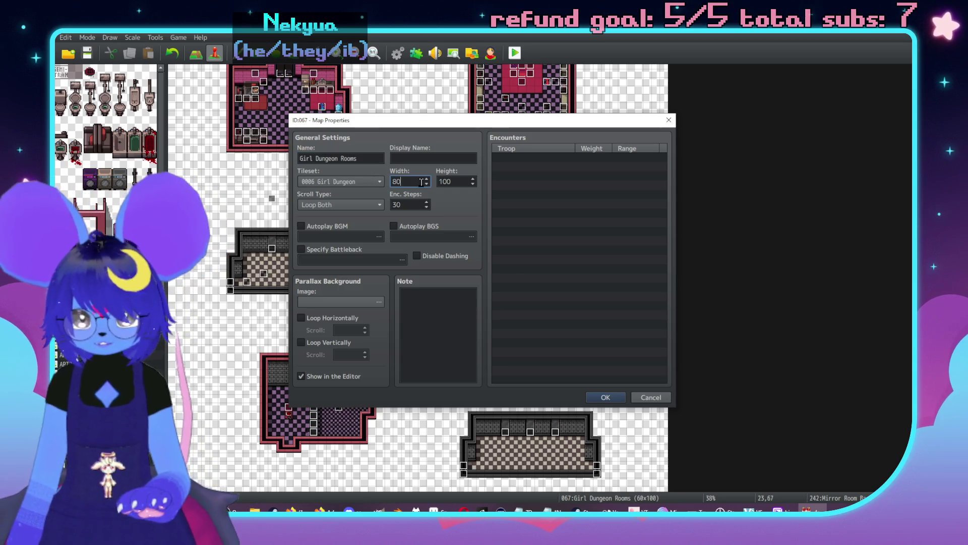
key(Return)
scroll(620, 298, down, 2)
scroll(696, 352, up, 3)
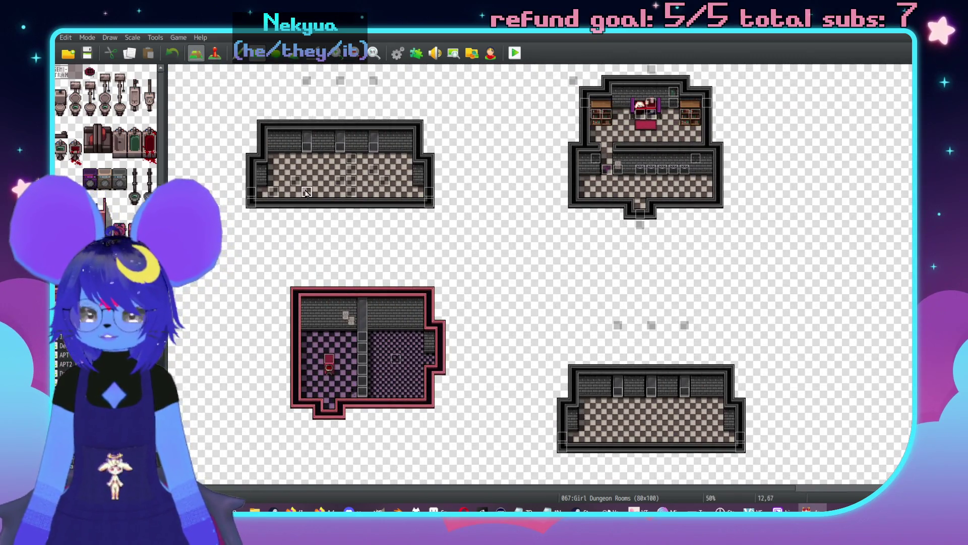
- Paste a copy of a Light event onto tile 43,88 in the lower-right room
double_click(297, 186)
key(Escape)
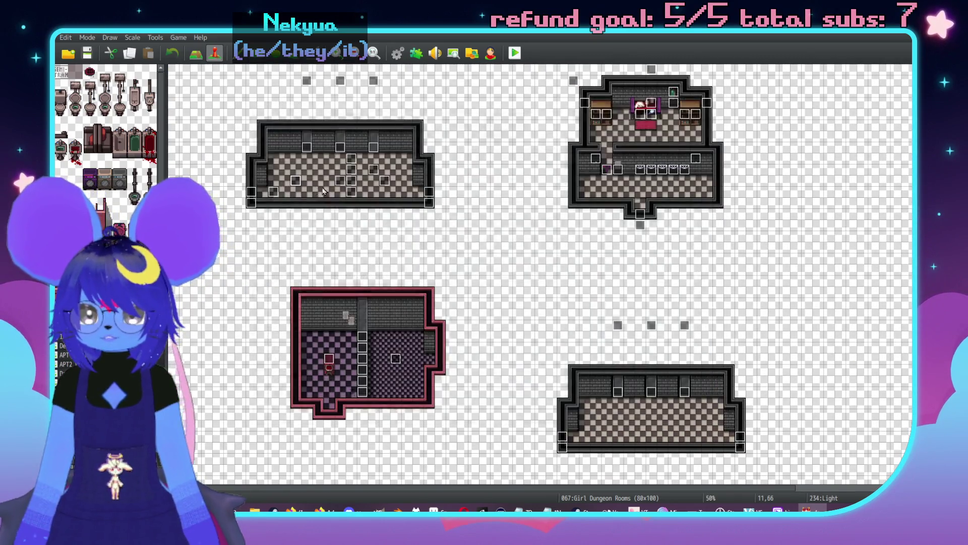
click(612, 425)
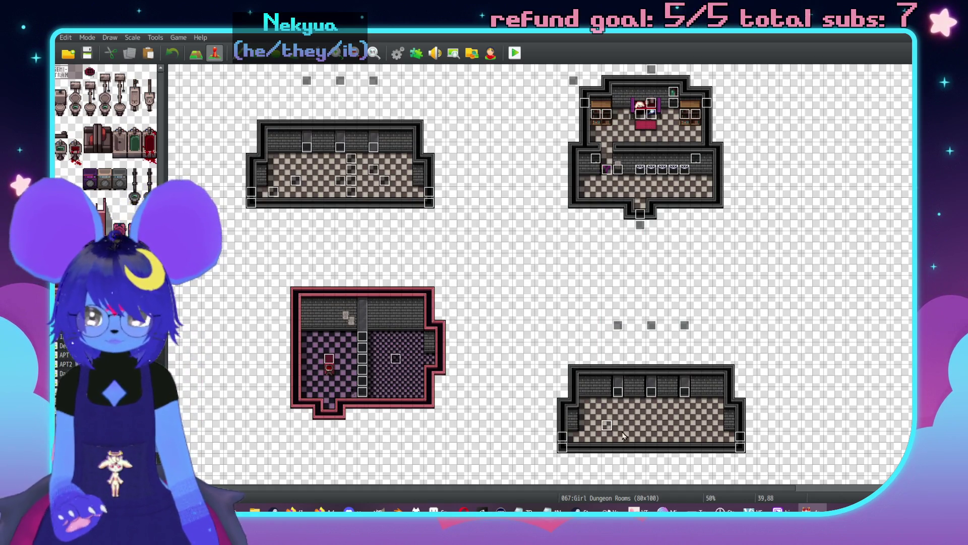
click(697, 427)
click(652, 425)
key(ctrl+v)
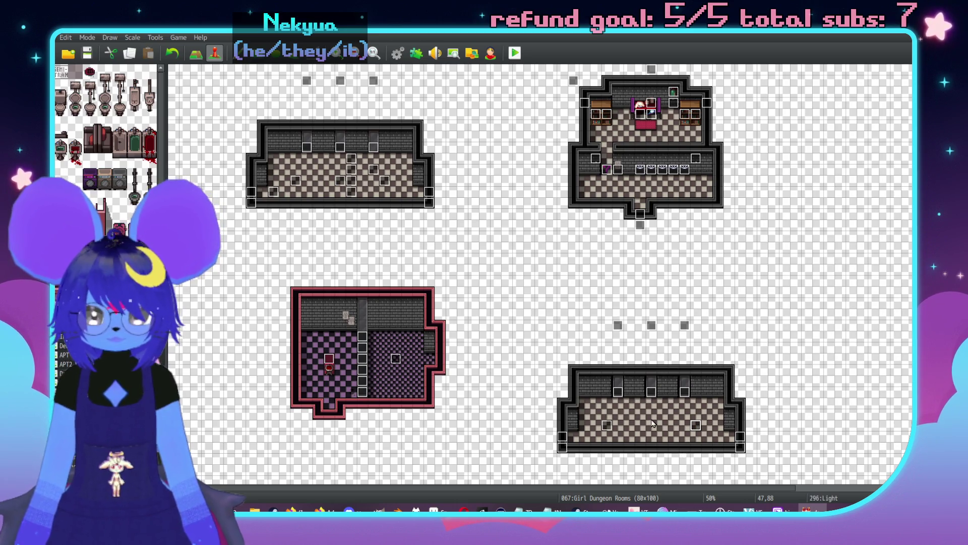
- Review the map in tile mode, return to event mode, and open the Imp Bar map
scroll(785, 393, down, 3)
key(F5)
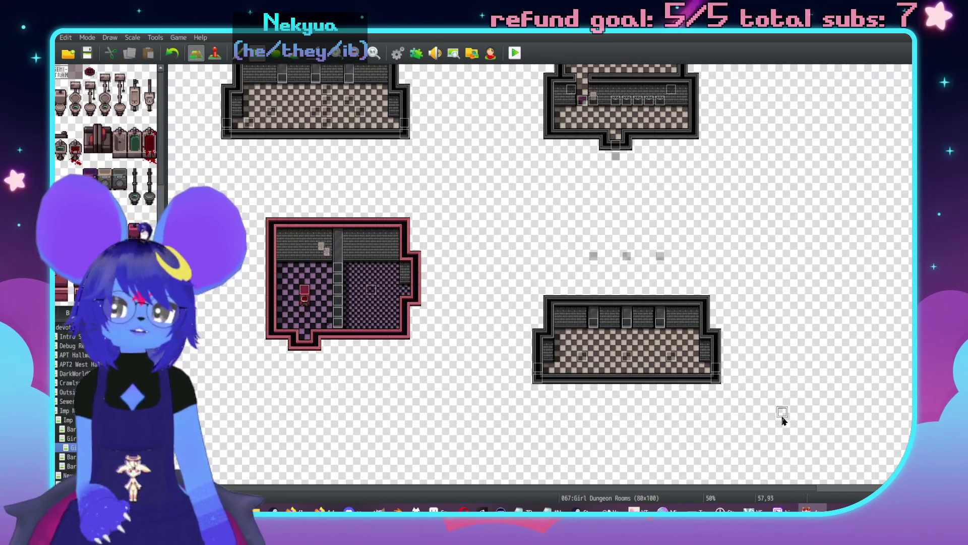
scroll(544, 275, up, 1)
scroll(595, 287, down, 2)
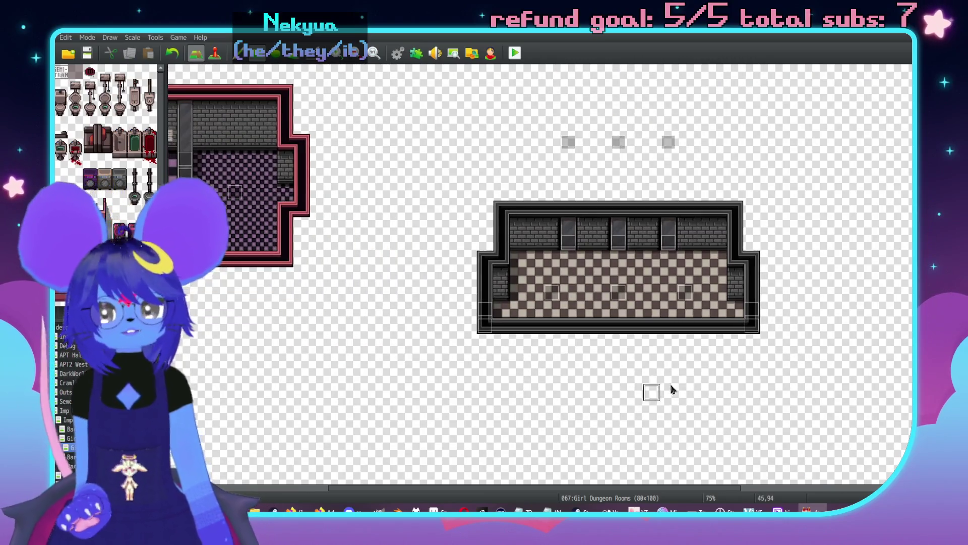
scroll(652, 395, left, 3)
scroll(653, 395, up, 2)
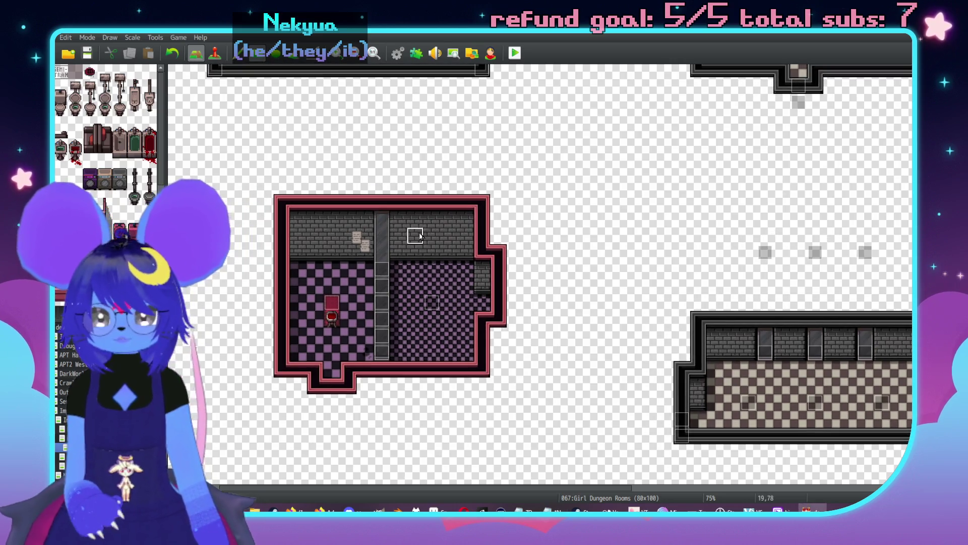
key(F8)
scroll(624, 413, left, 3)
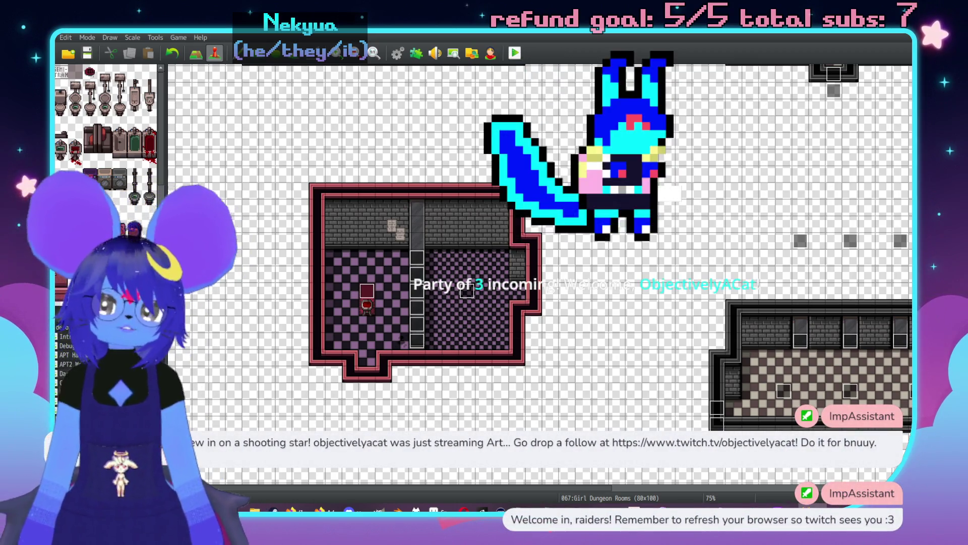
click(71, 373)
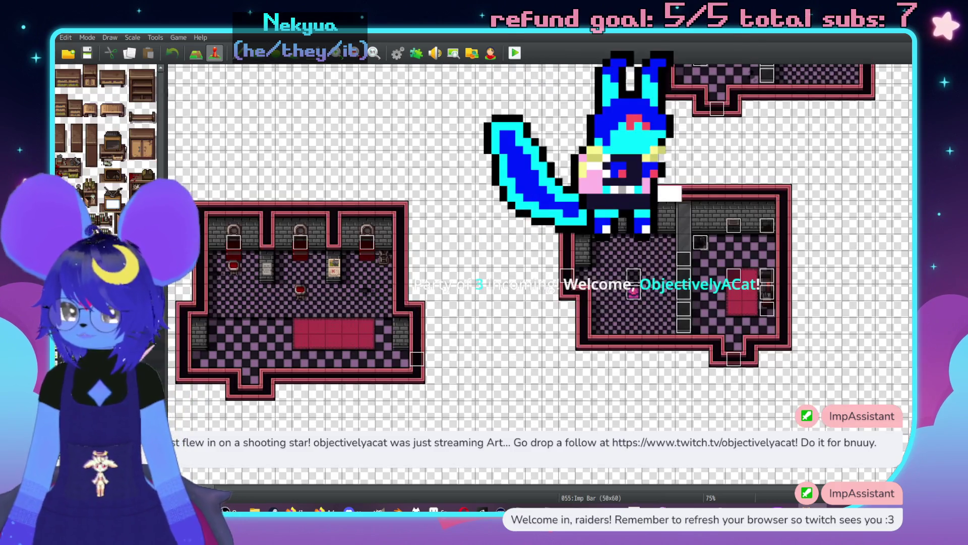
- Review Imp Bar event EV128's door-sound step, close it with OK, and open 064:Bar Bathrooms
scroll(679, 328, up, 3)
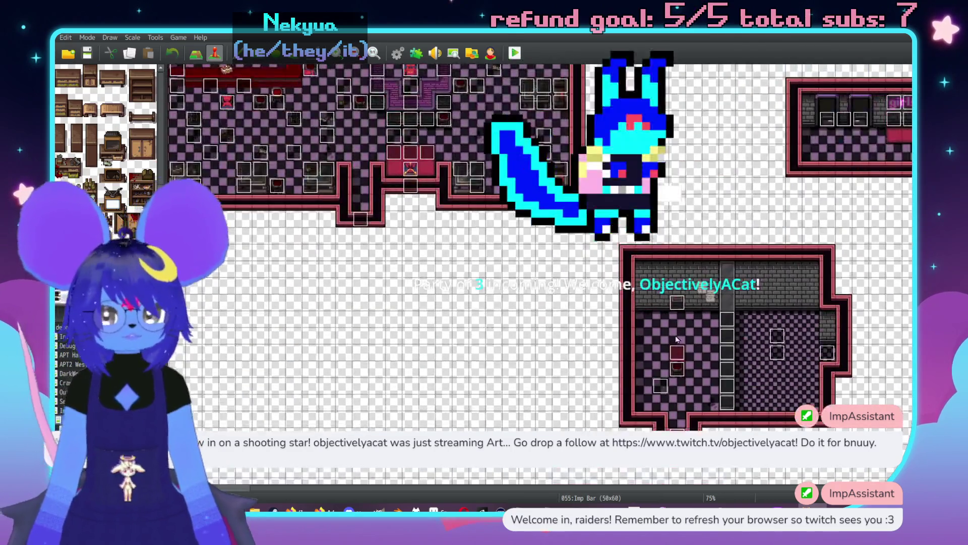
double_click(477, 283)
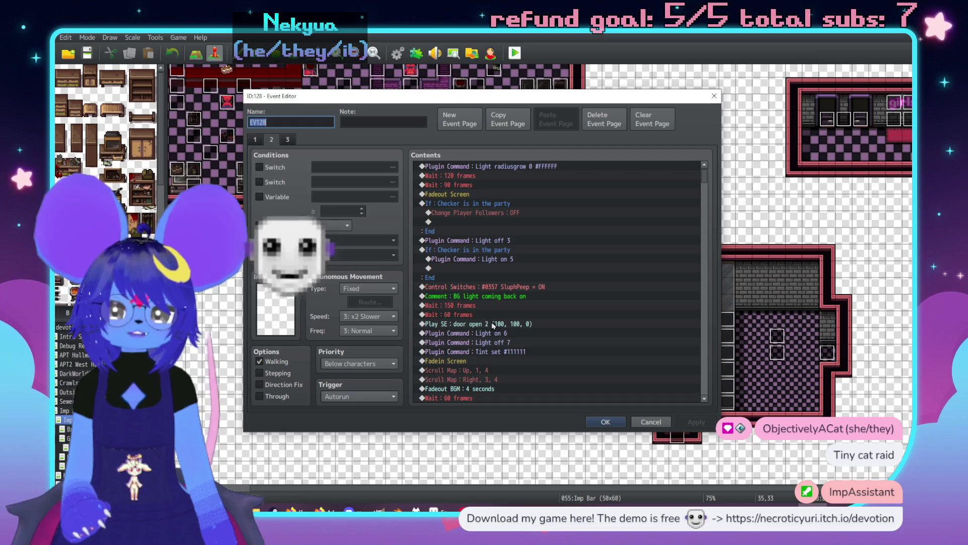
click(494, 325)
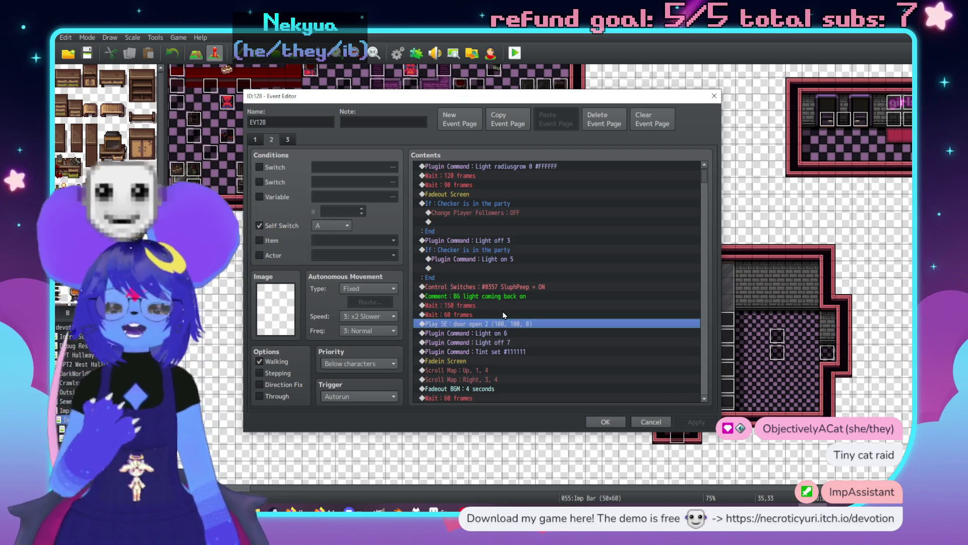
click(605, 422)
scroll(390, 283, down, 3)
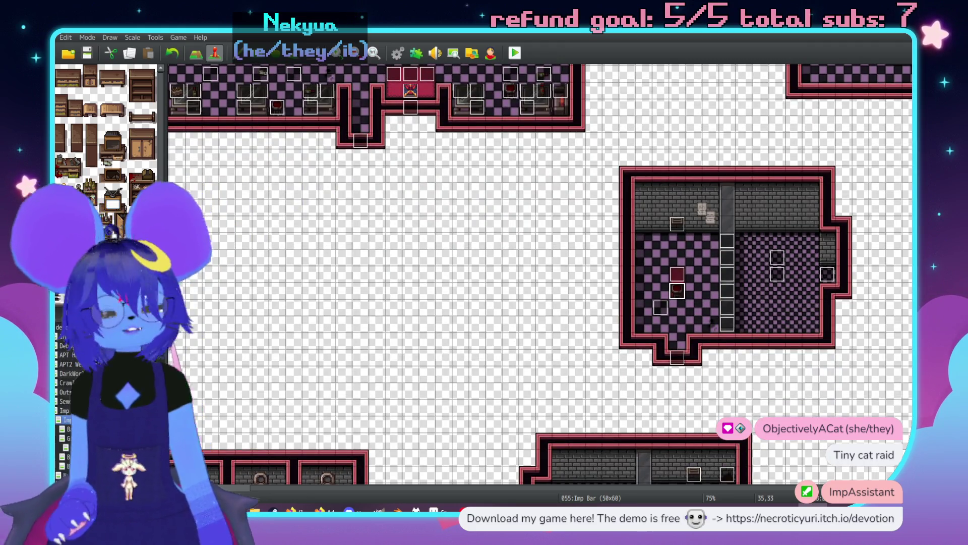
key(Down)
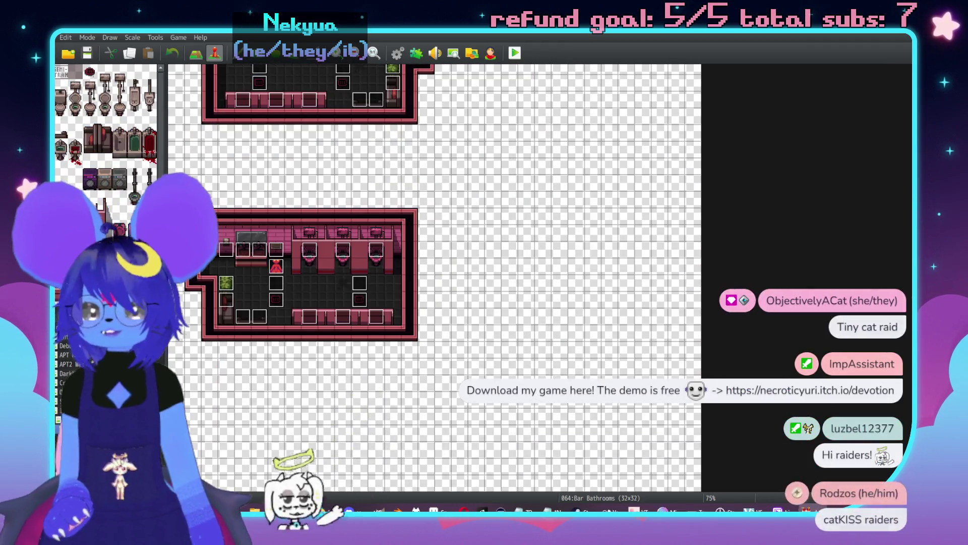
- Set the first Mirror Room Back exit to transfer to Girl Dungeon Rooms (23,82)
key(Down)
scroll(437, 303, down, 10)
scroll(341, 320, left, 10)
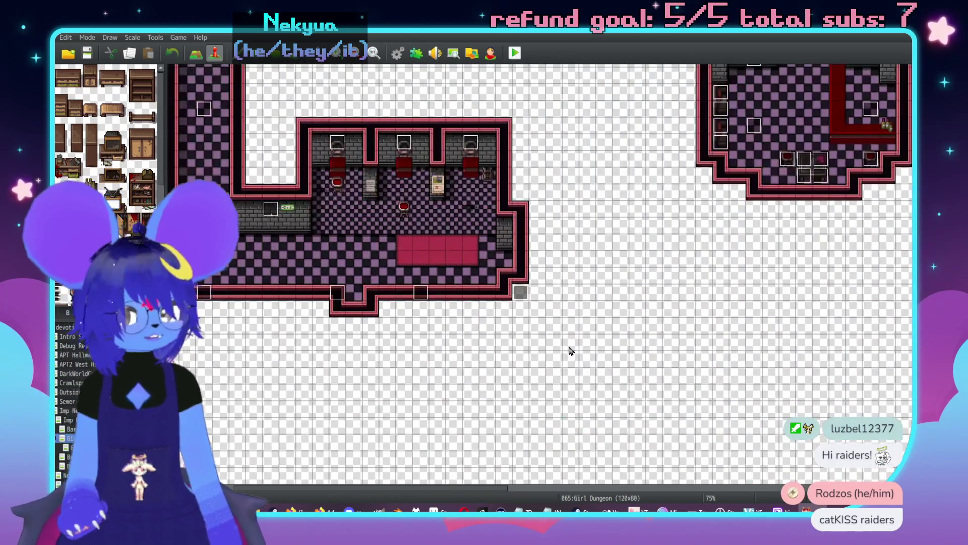
scroll(536, 344, left, 5)
key(Down)
key(Down)
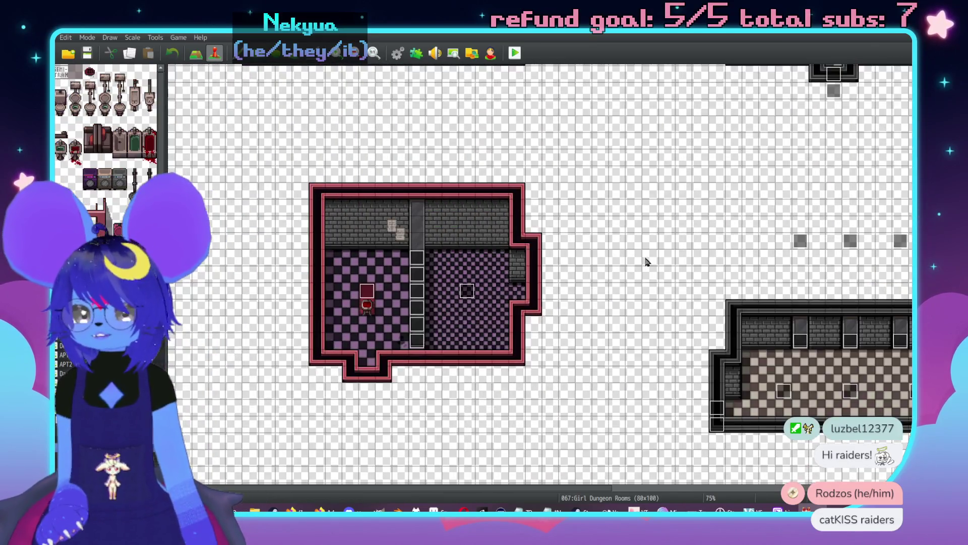
scroll(398, 324, left, 4)
double_click(469, 321)
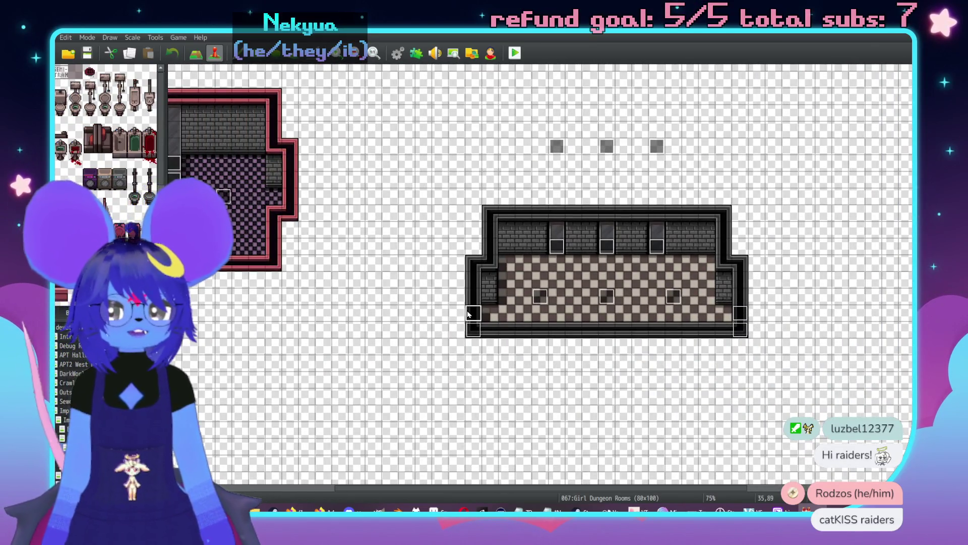
click(477, 176)
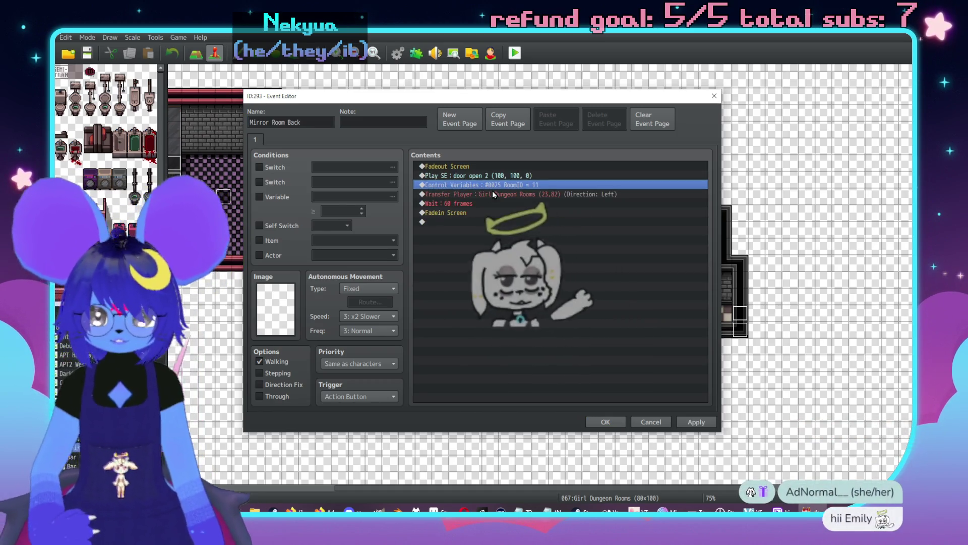
click(682, 423)
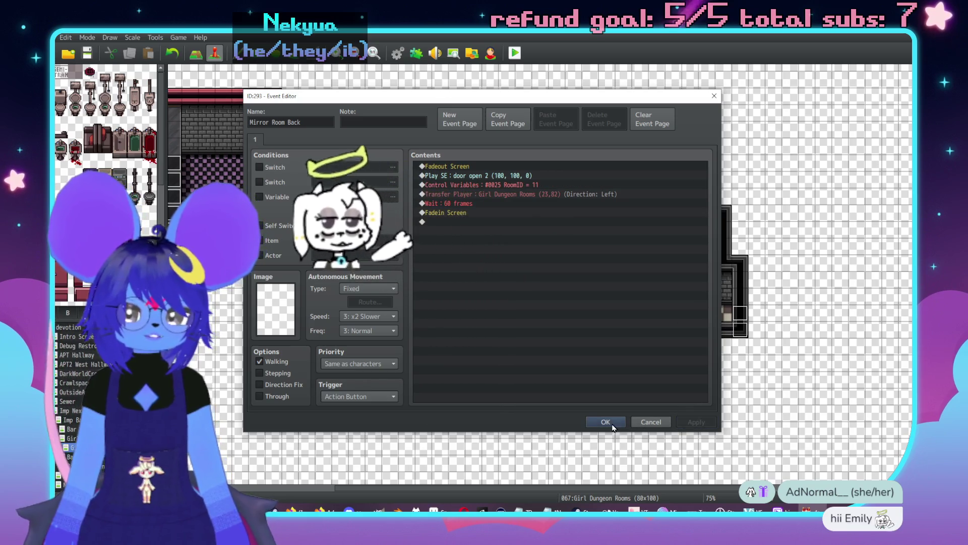
click(606, 422)
- Set the second Mirror Room Back exit to transfer to Imp Bar (27,47)
middle_click(483, 232)
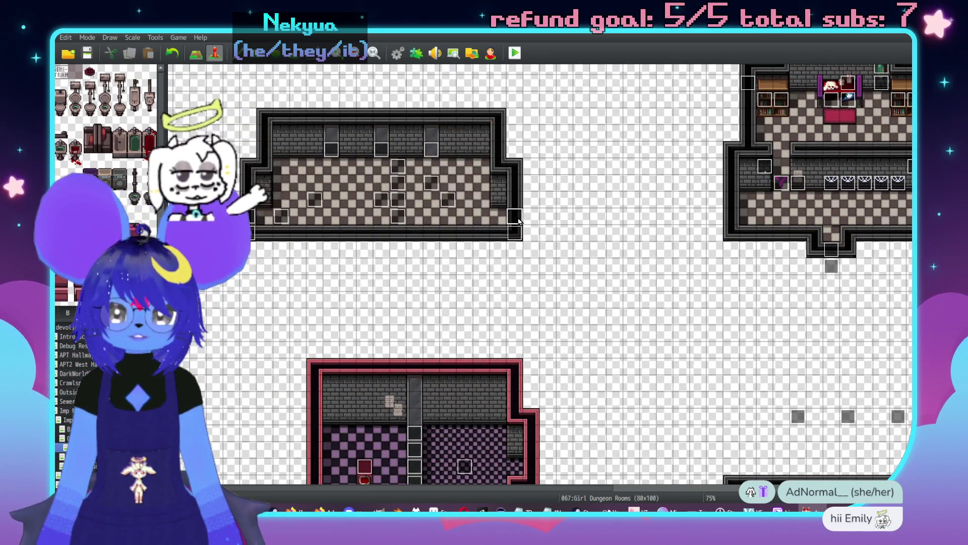
double_click(509, 214)
click(512, 177)
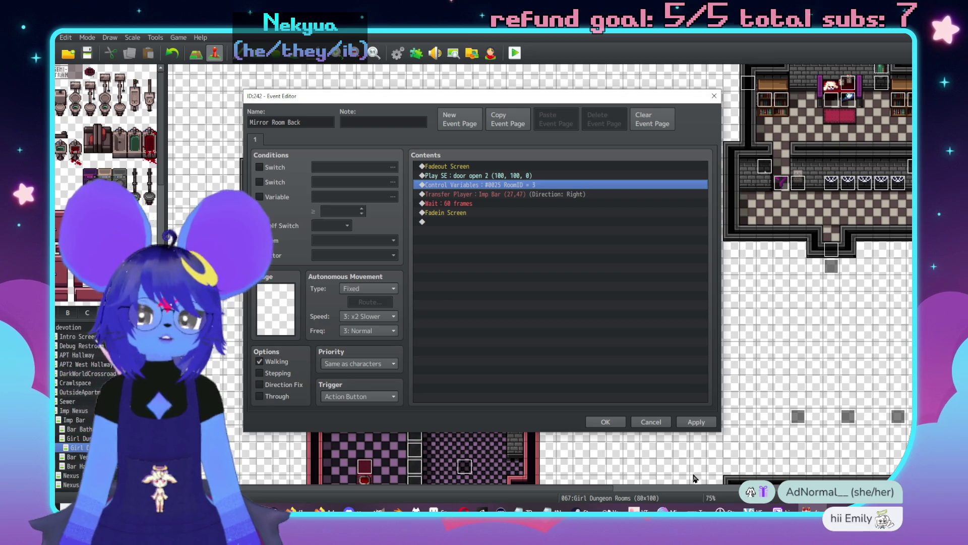
click(696, 422)
click(608, 422)
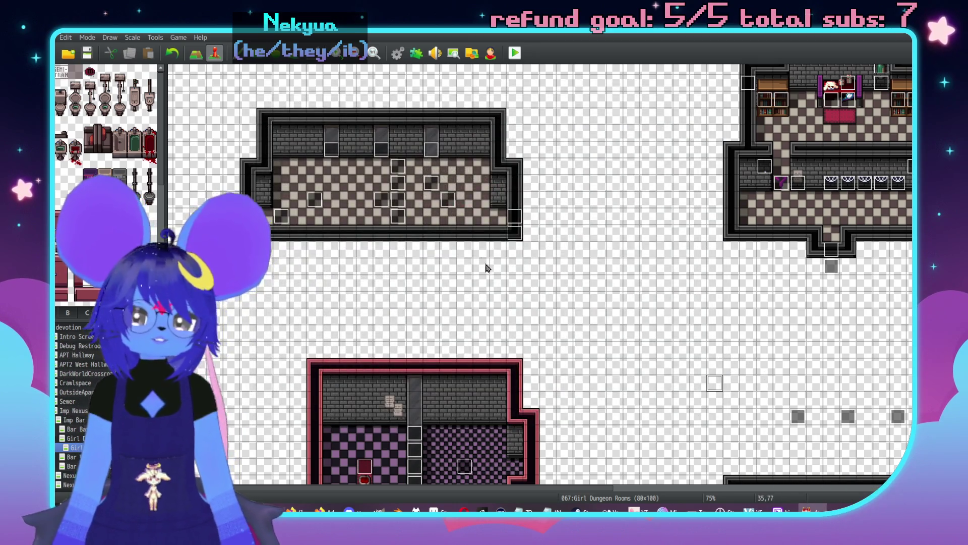
scroll(510, 287, down, 5)
scroll(582, 415, right, 3)
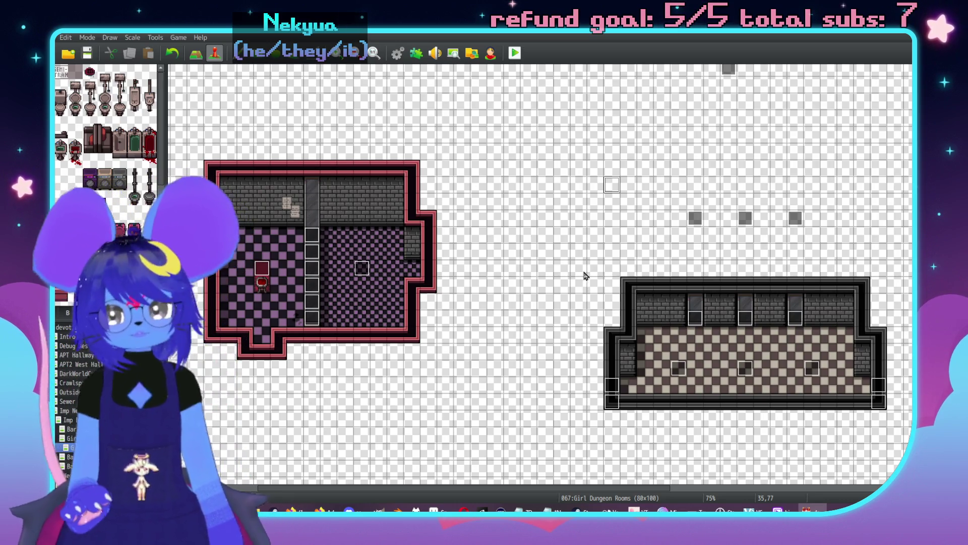
- Copy Imp Bar's lower-middle pink room and paste it right of the Girl Dungeon Rooms rooms
scroll(564, 346, left, 3)
scroll(564, 346, down, 3)
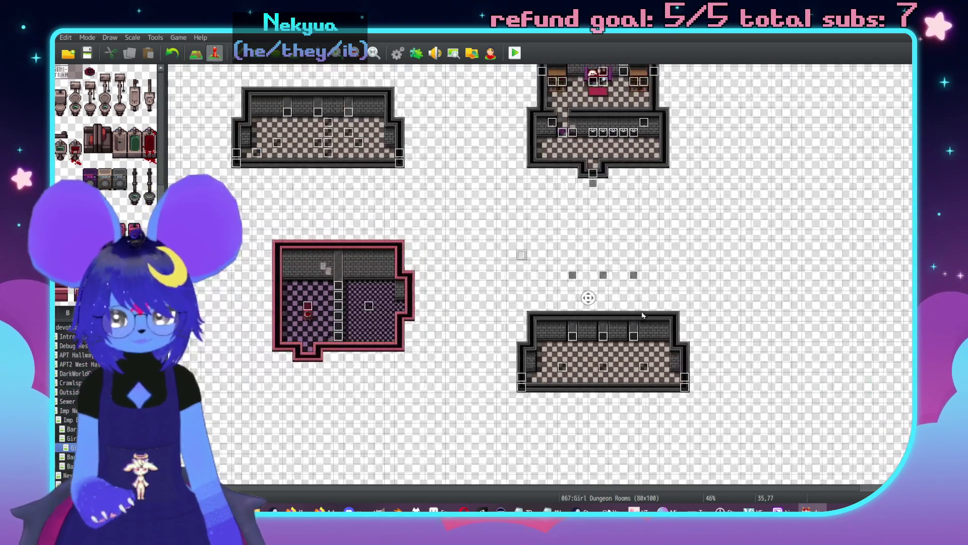
scroll(600, 358, down, 1)
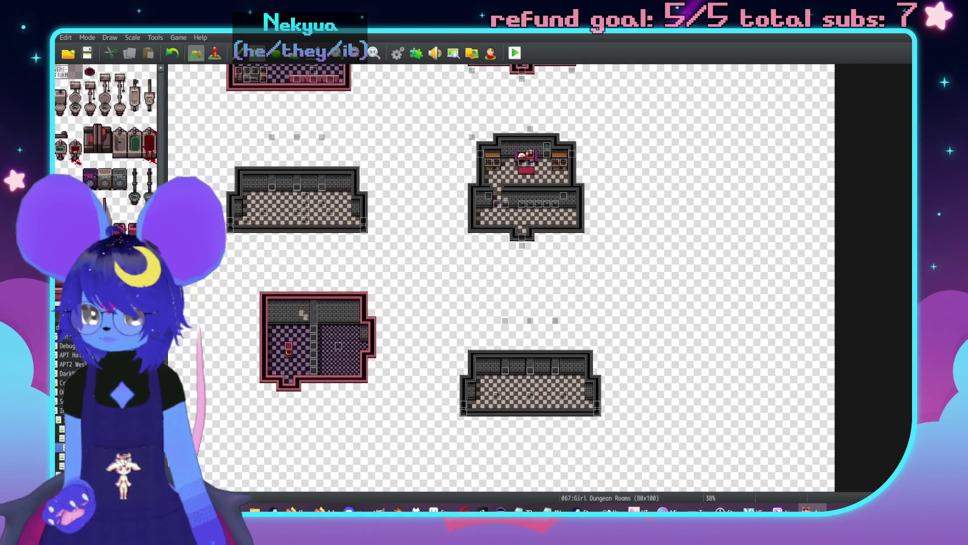
click(71, 456)
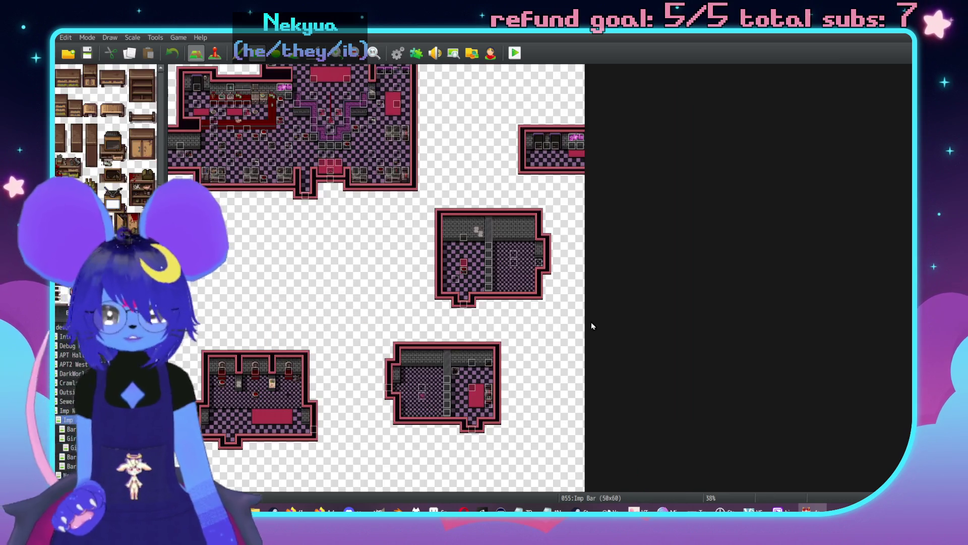
drag(525, 327, 361, 446)
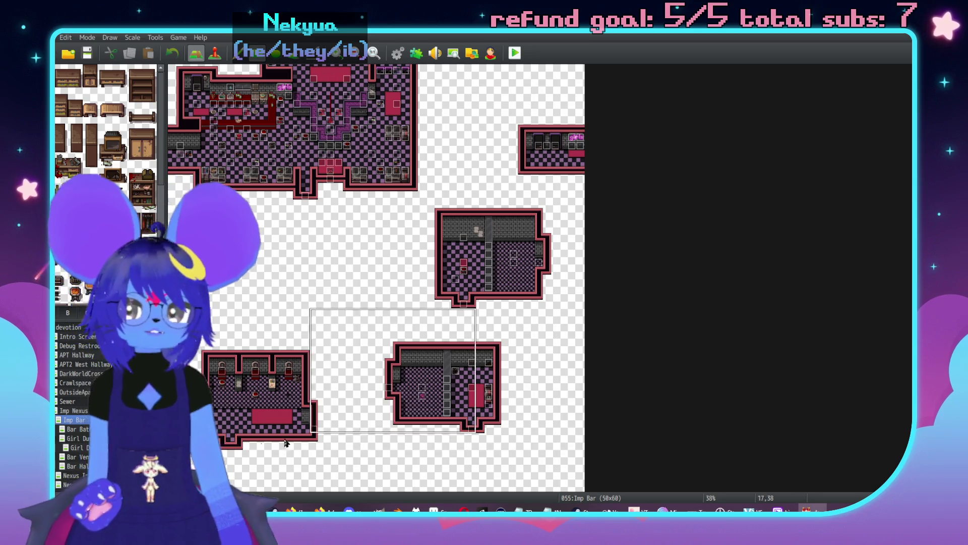
click(70, 447)
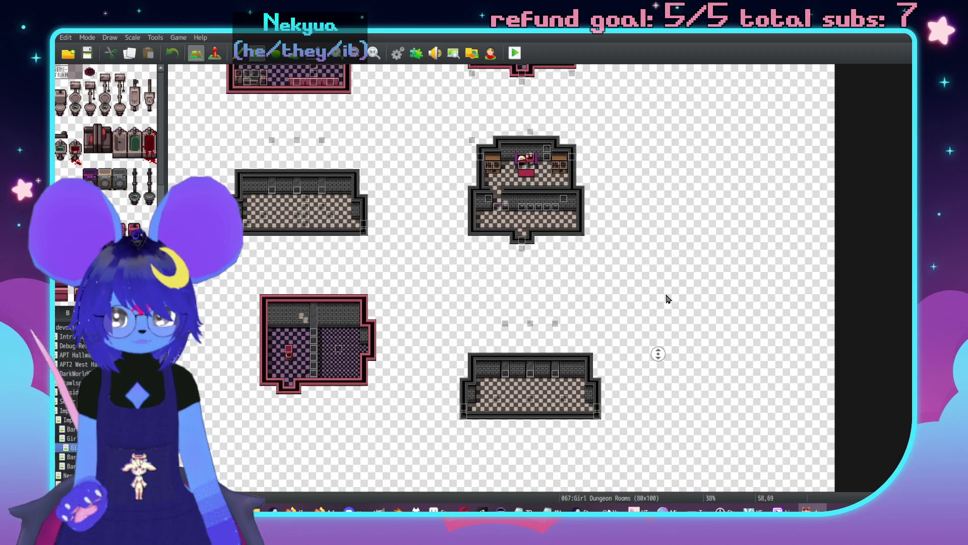
click(656, 376)
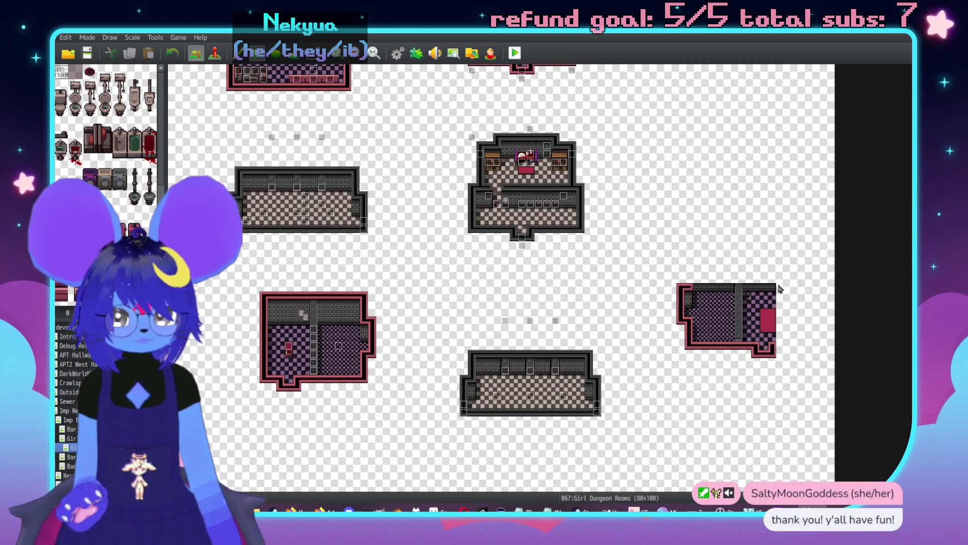
- Return to 055:Imp Bar in event editing mode
scroll(494, 331, up, 3)
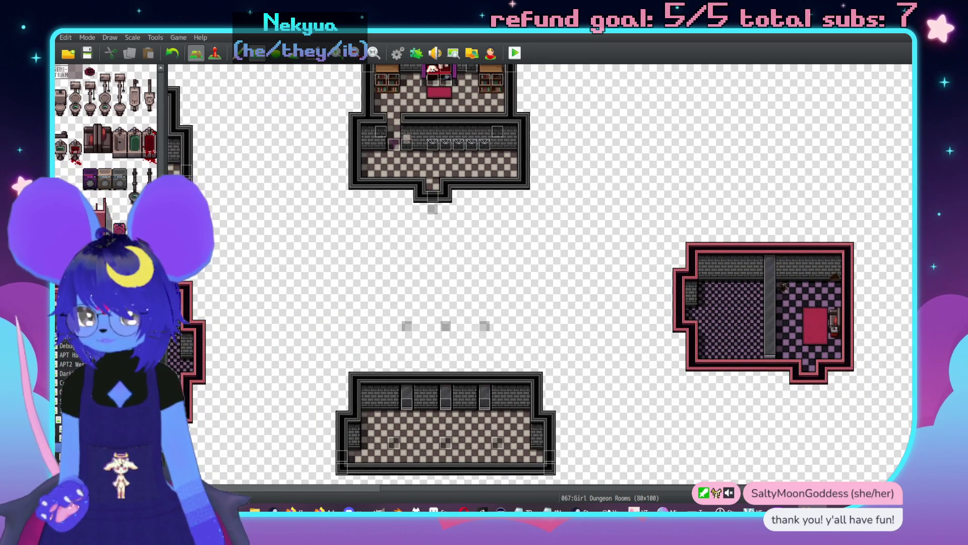
click(71, 429)
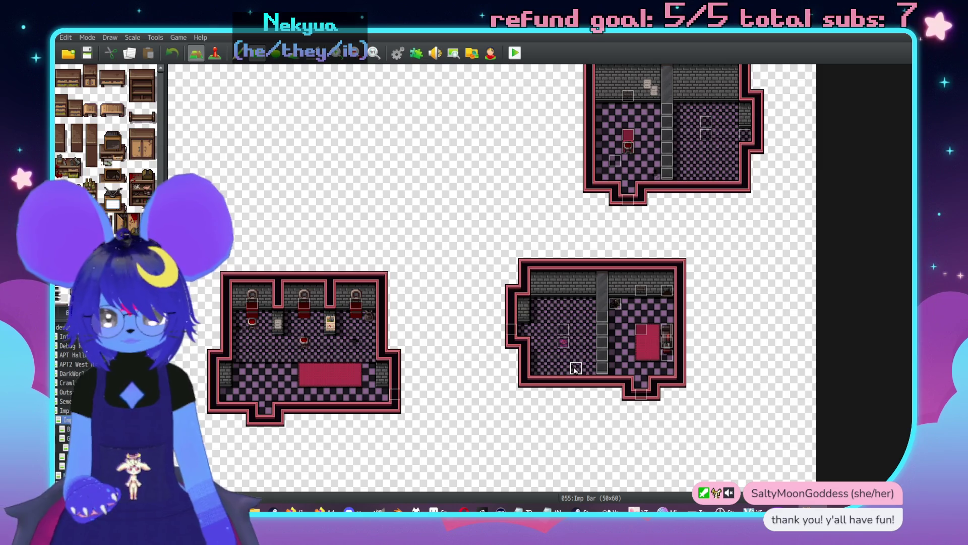
key(F6)
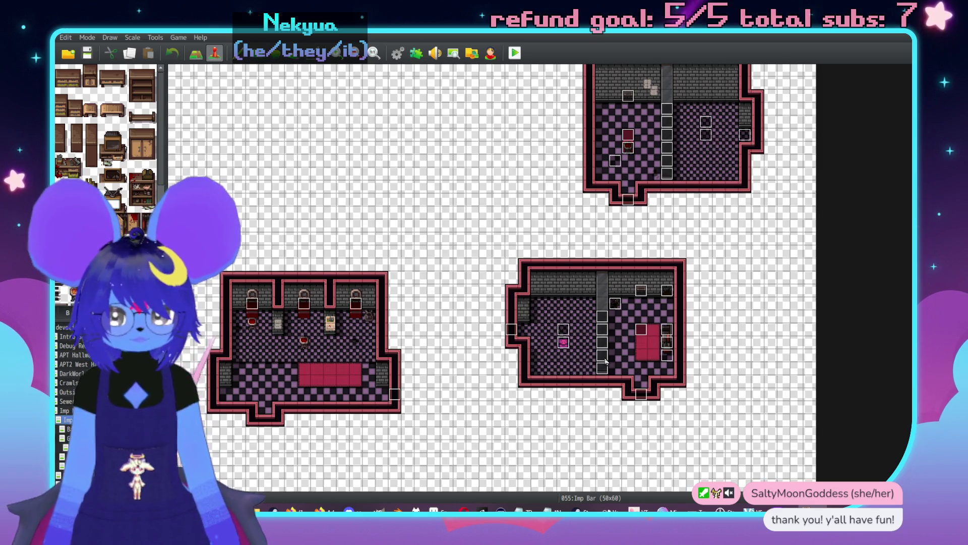
scroll(608, 356, up, 3)
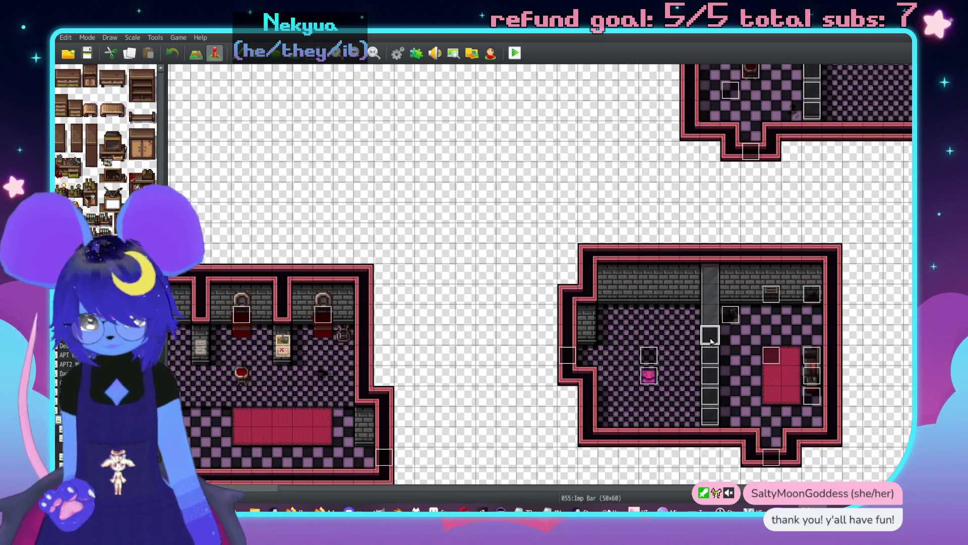
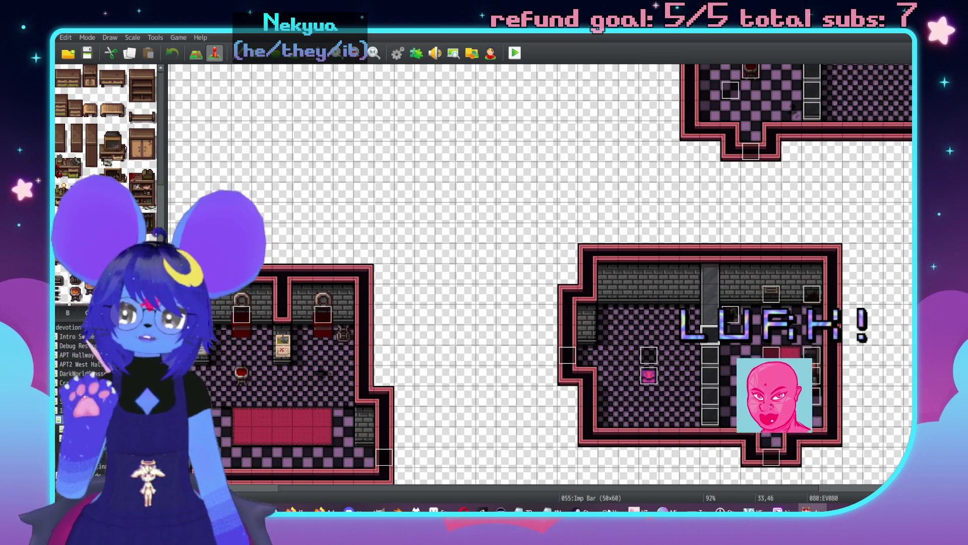
- Paste six glass divider event copies down the divider column, then check the divider's text
key(Down)
key(Down)
key(Down)
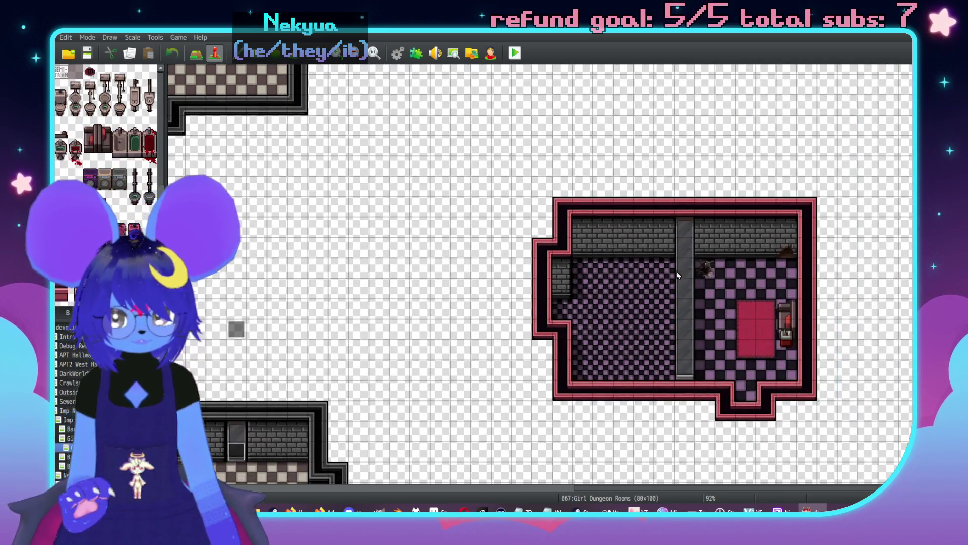
click(681, 268)
key(ctrl+v)
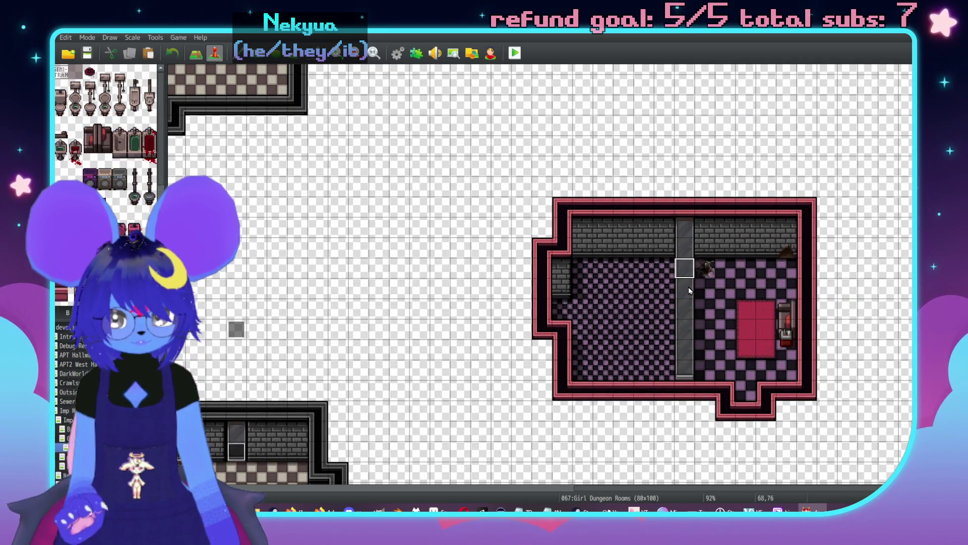
click(685, 288)
key(ctrl+v)
click(685, 309)
key(ctrl+v)
click(685, 329)
key(ctrl+v)
click(685, 349)
key(ctrl+v)
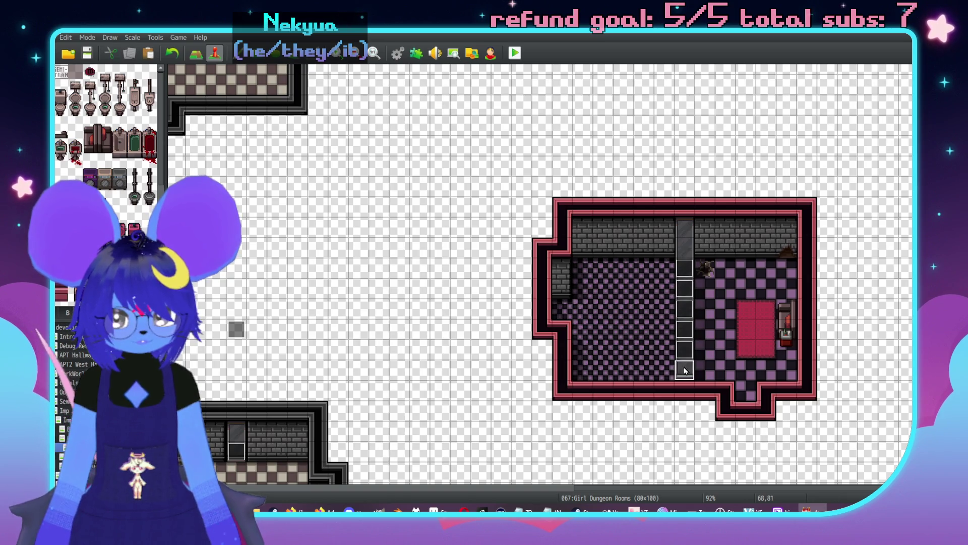
click(685, 369)
key(ctrl+v)
double_click(685, 369)
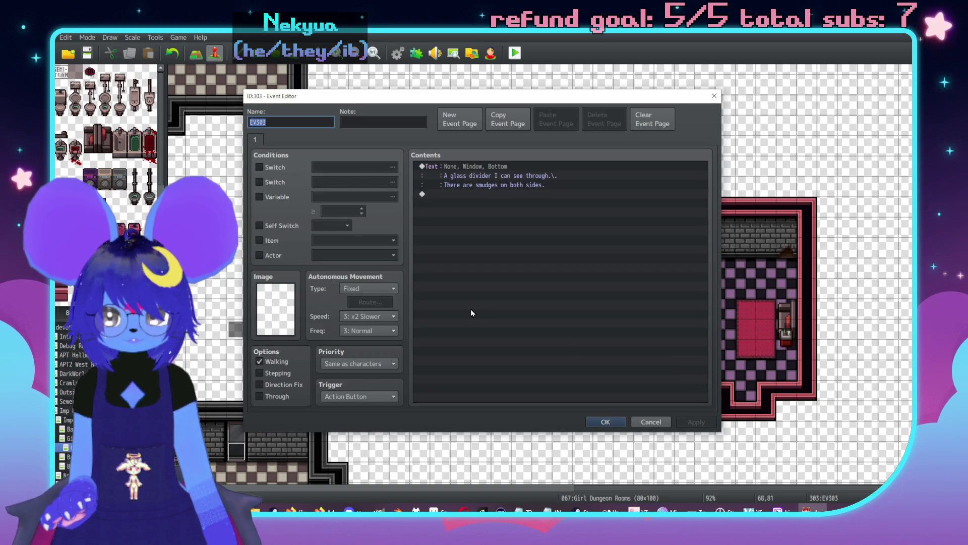
key(Escape)
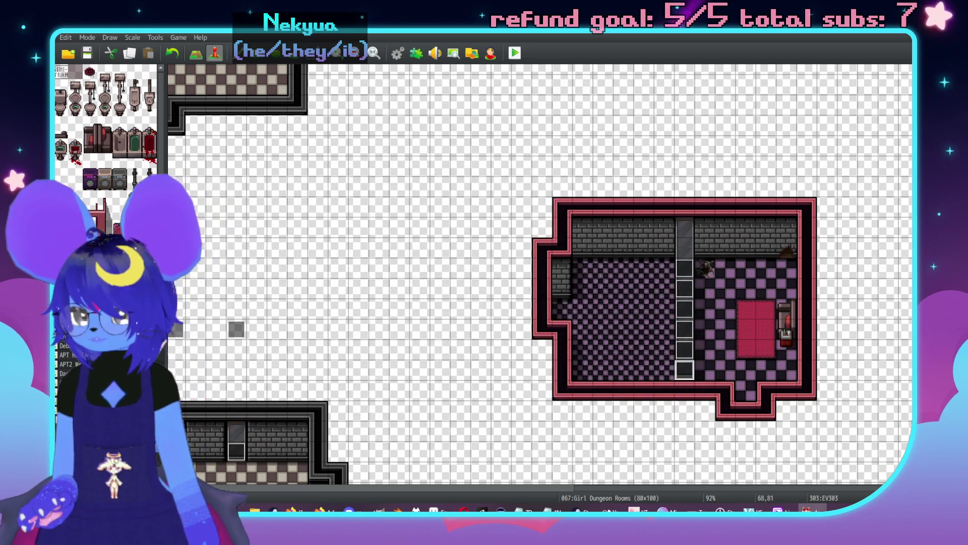
- Compare the Imp Bar and Girl Dungeon Rooms maps to pick the storage box and props
click(71, 429)
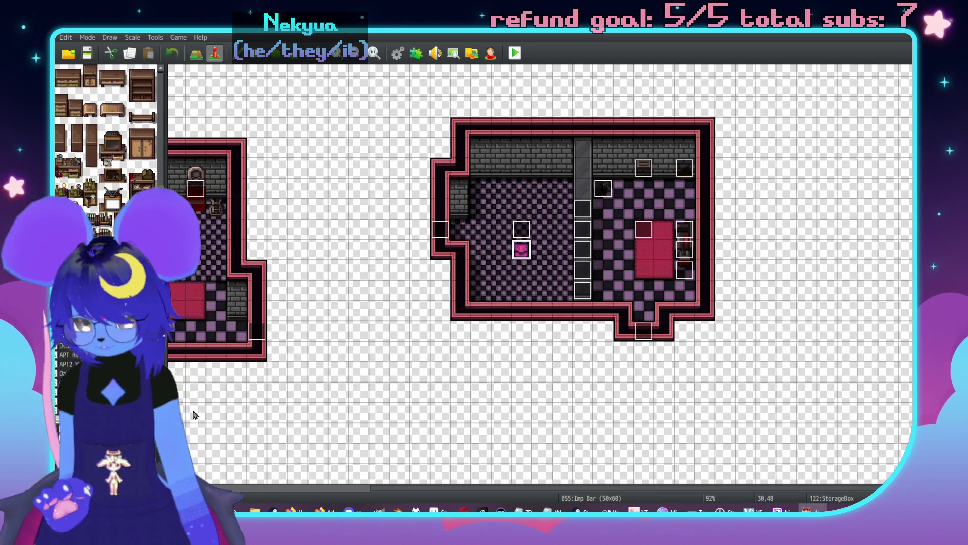
click(71, 438)
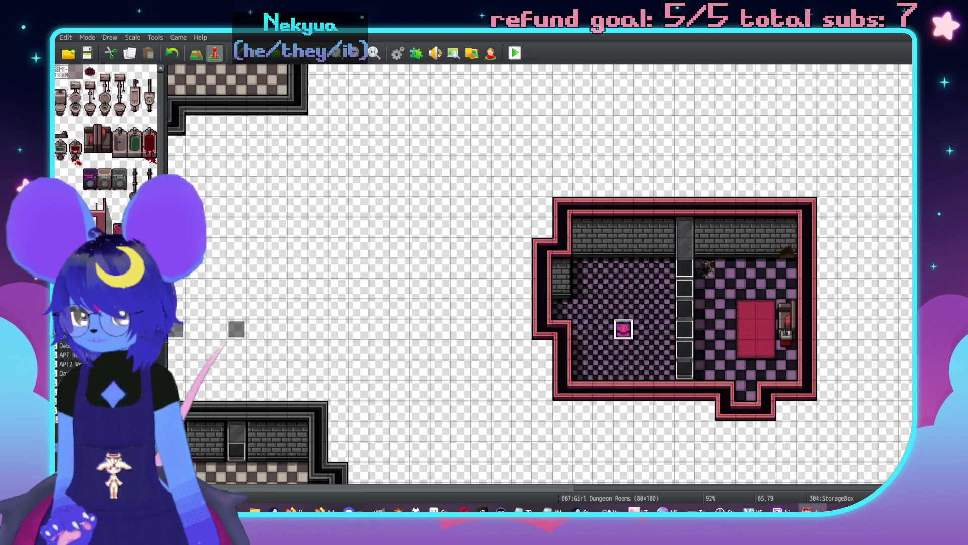
key(Up)
key(Up)
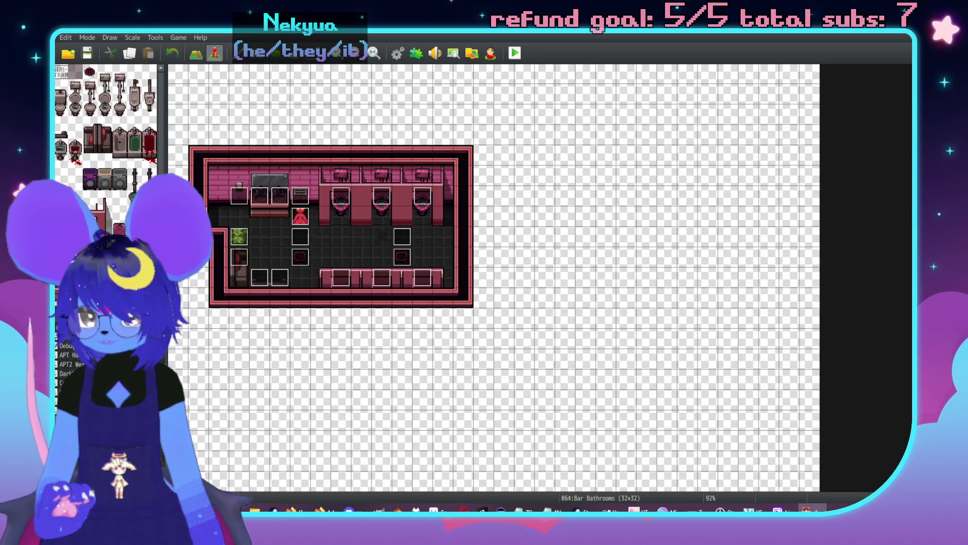
key(Up)
key(Up)
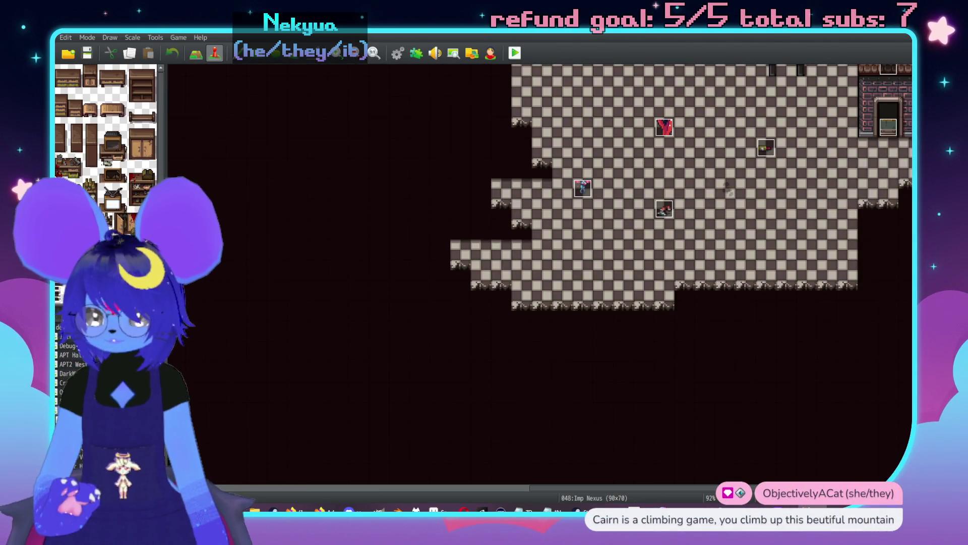
key(Down)
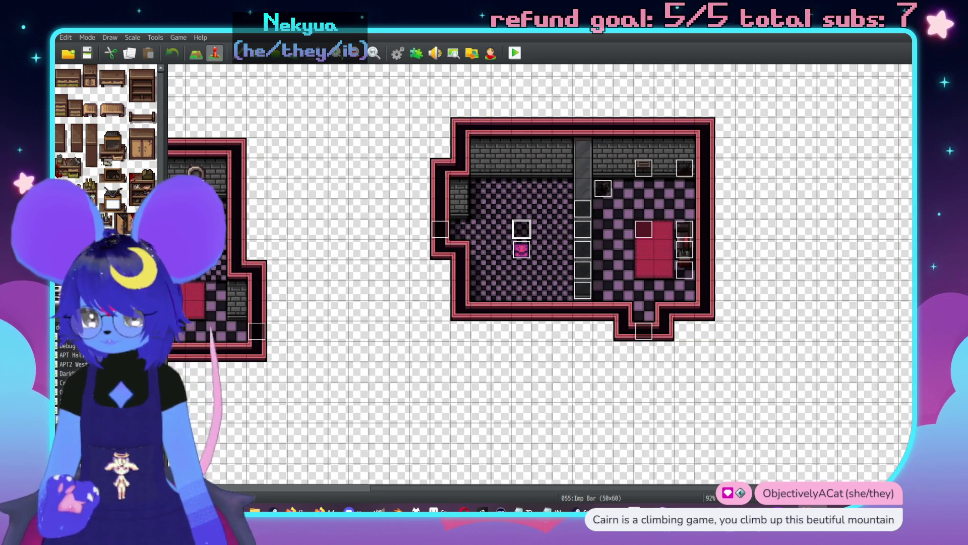
key(Down)
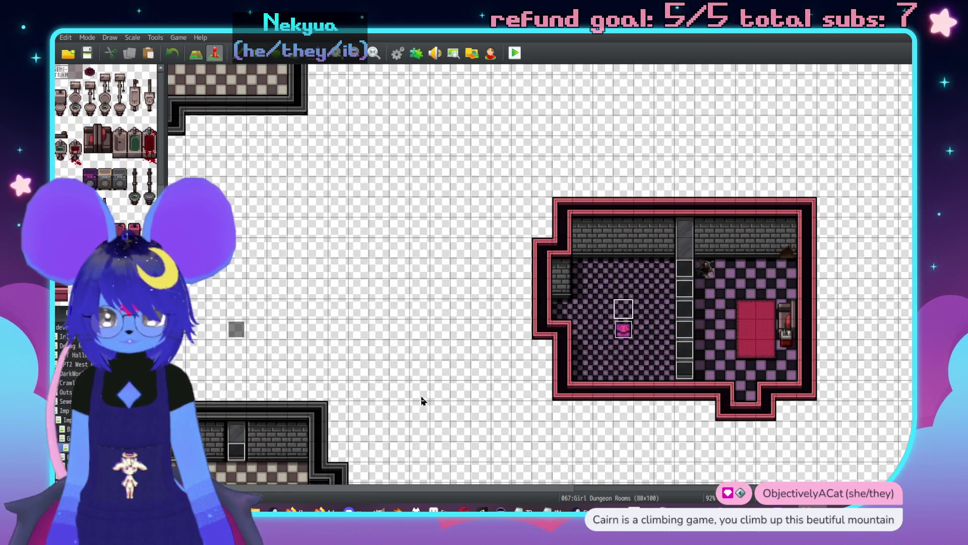
key(Up)
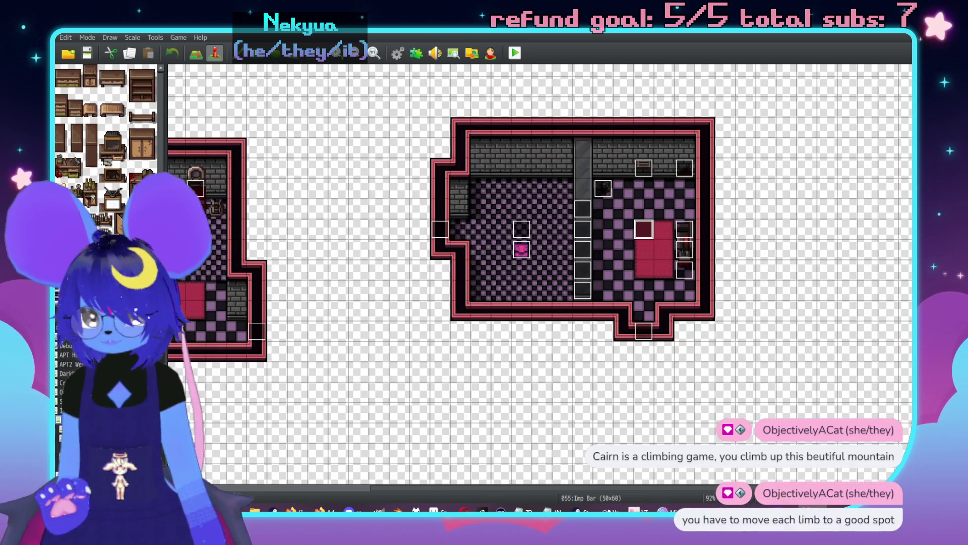
key(Down)
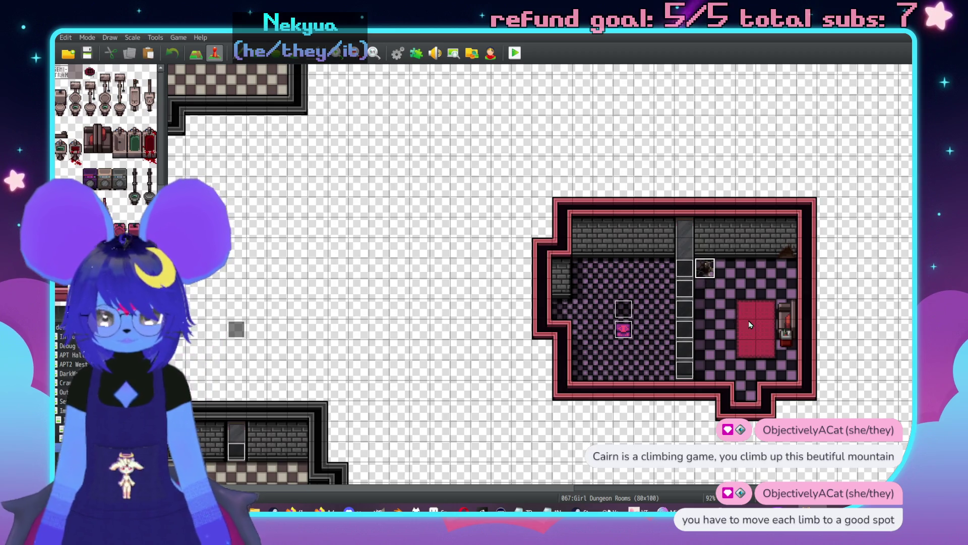
click(746, 309)
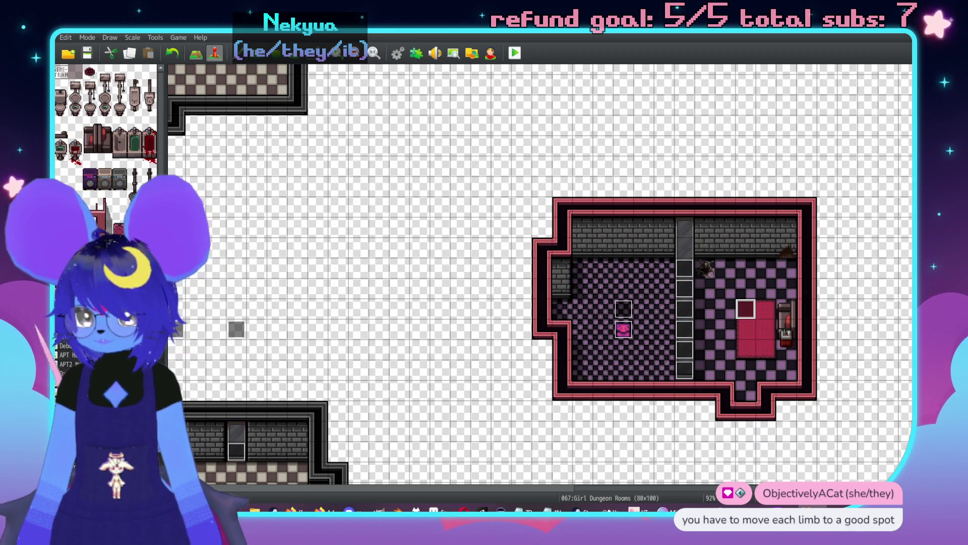
click(66, 410)
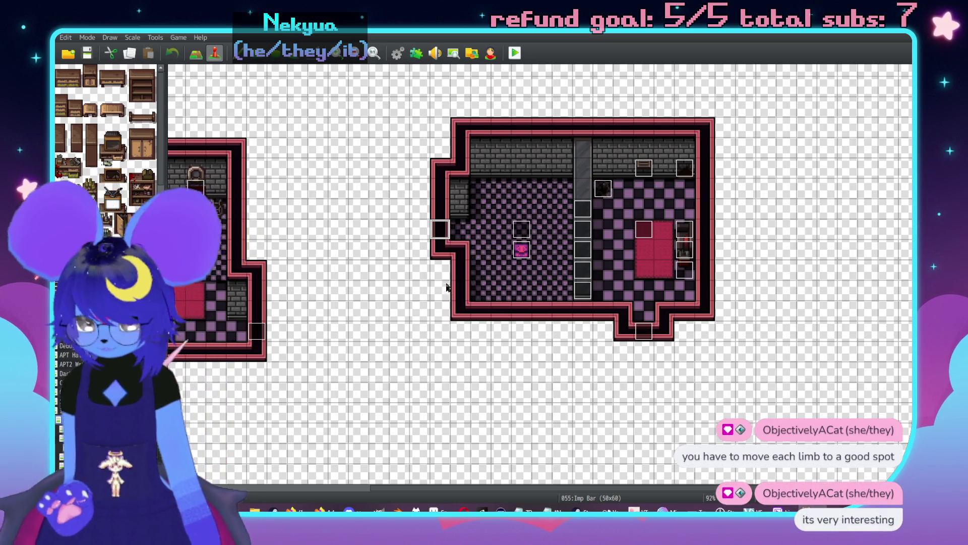
click(367, 349)
click(71, 392)
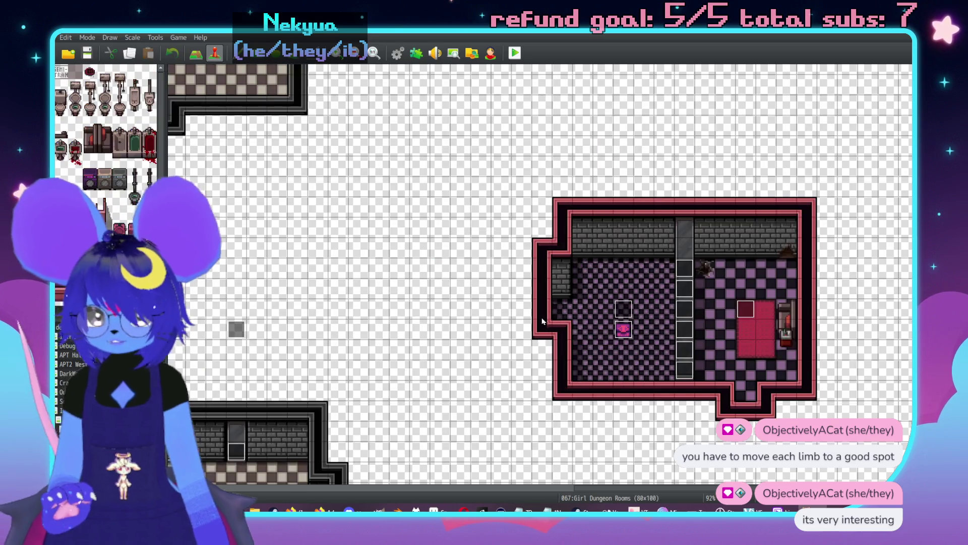
- Verify the Mirror Room Back door transfers to (22,67) facing Left and sets RoomID to 9
double_click(543, 310)
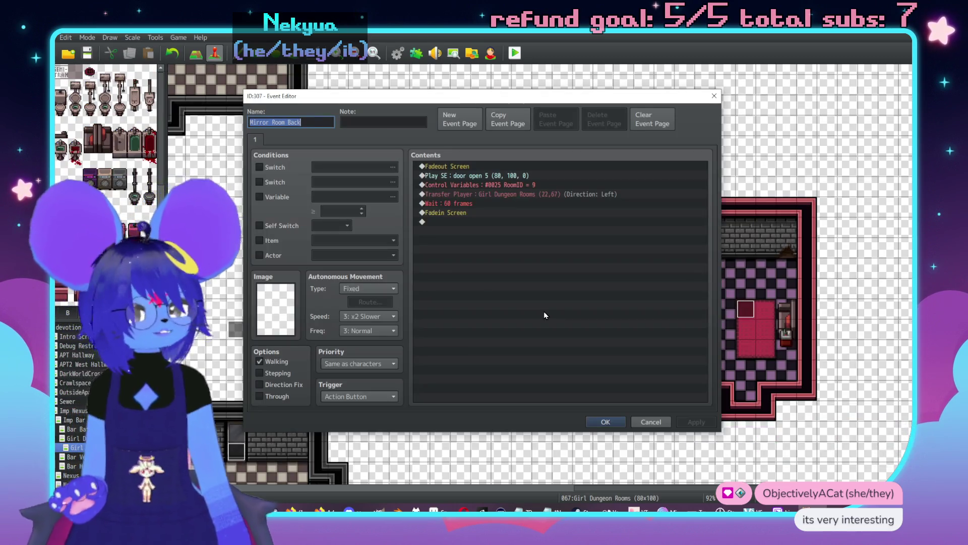
click(515, 194)
double_click(515, 195)
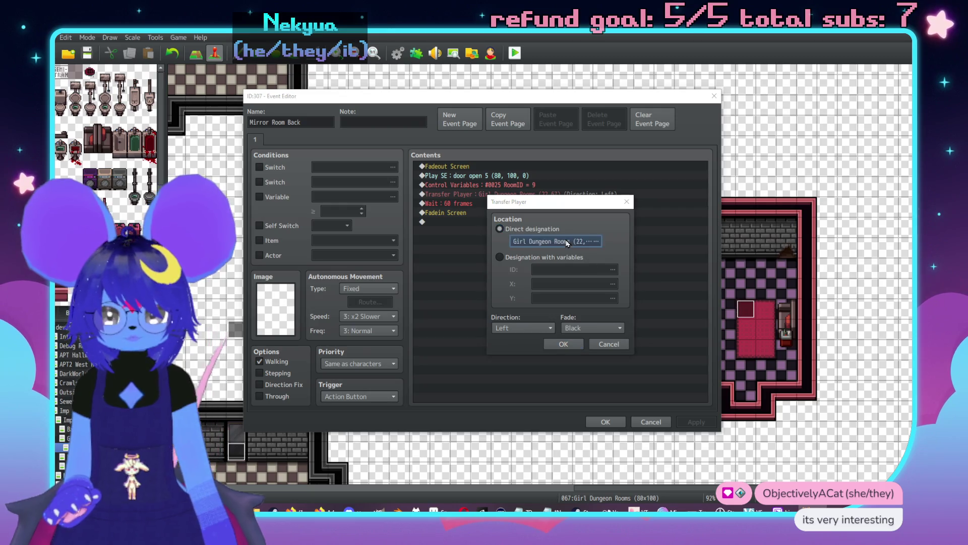
click(554, 242)
middle_click(748, 346)
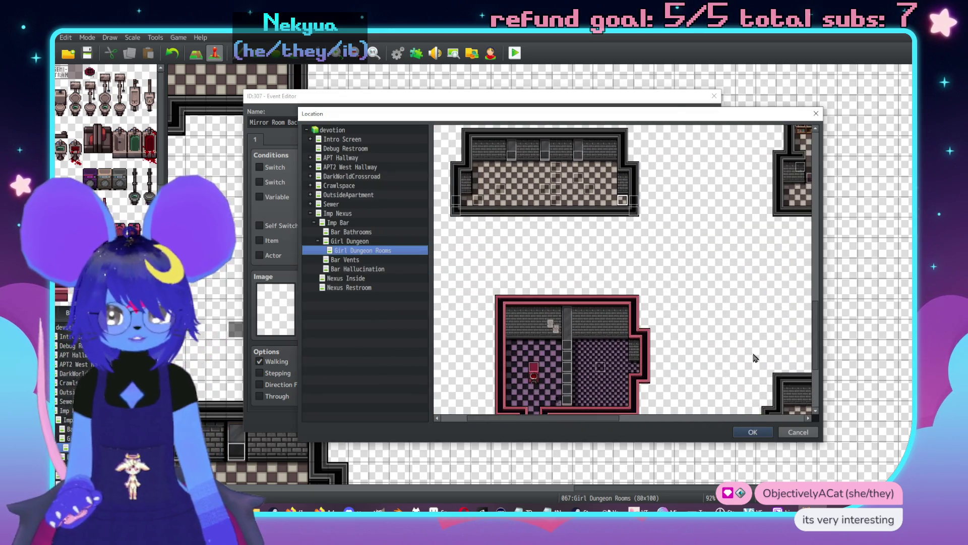
click(798, 436)
click(601, 343)
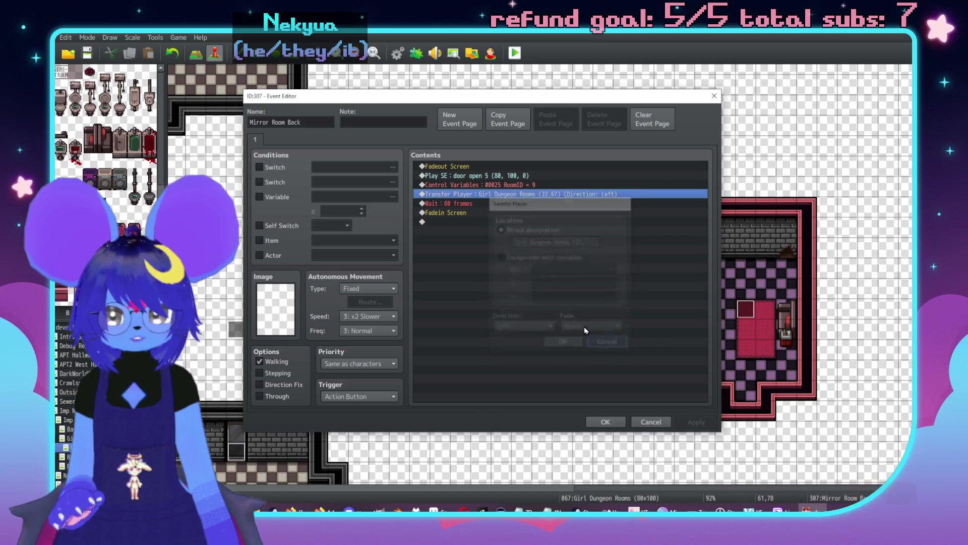
double_click(524, 186)
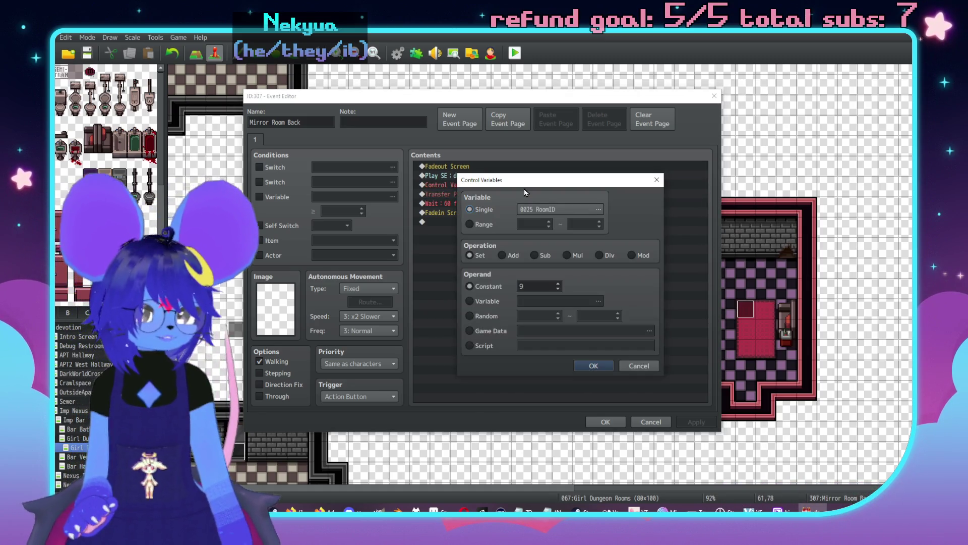
click(605, 372)
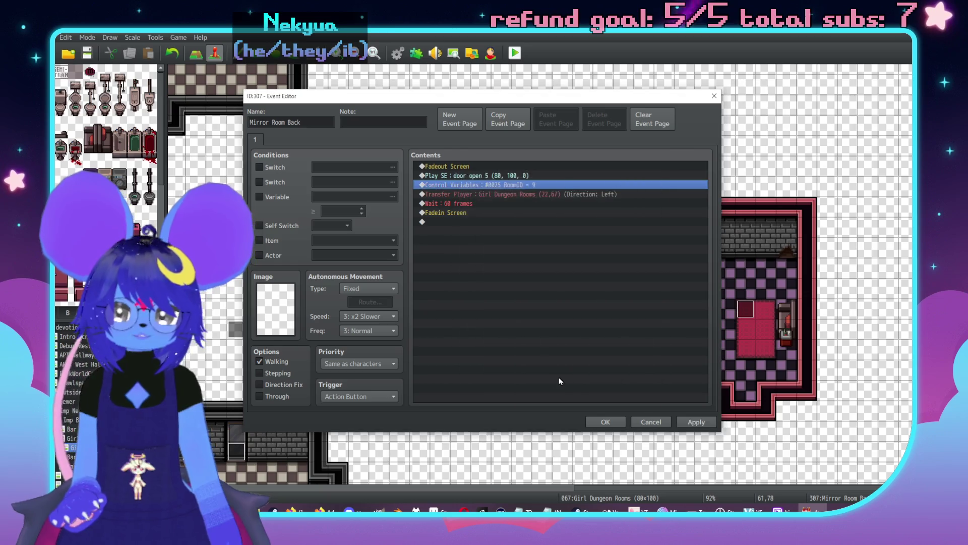
click(606, 422)
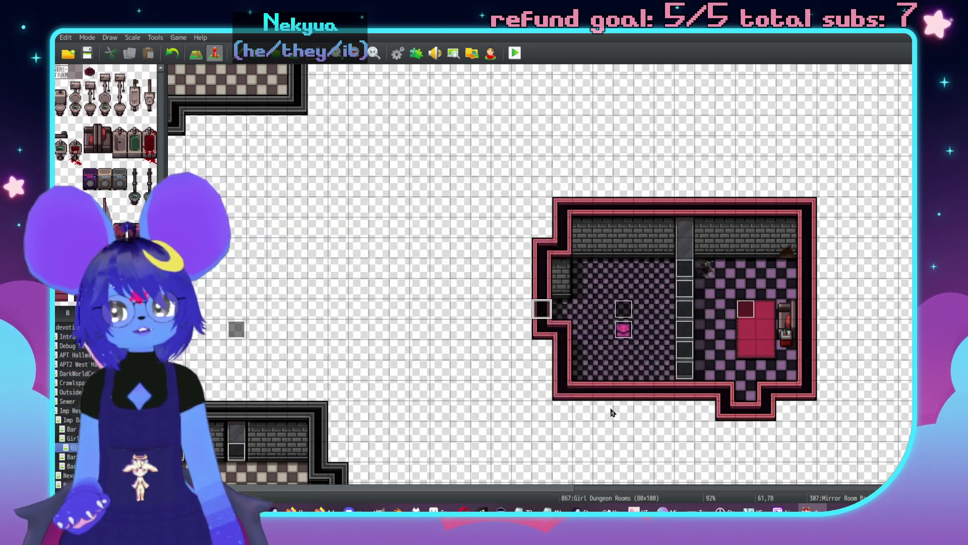
- Inspect the two Mirror Room Entrance events, including event 136, without changes
scroll(271, 405, left, 3)
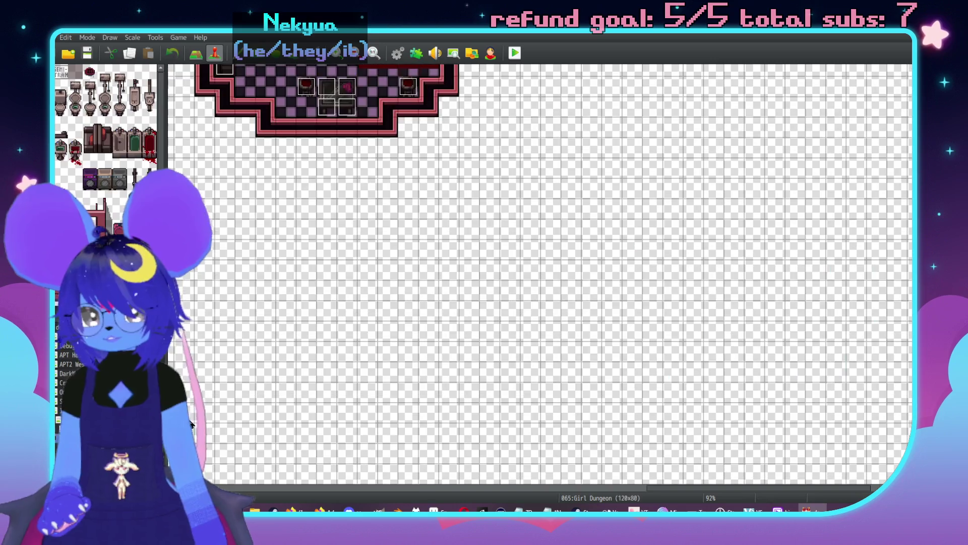
scroll(537, 187, up, 5)
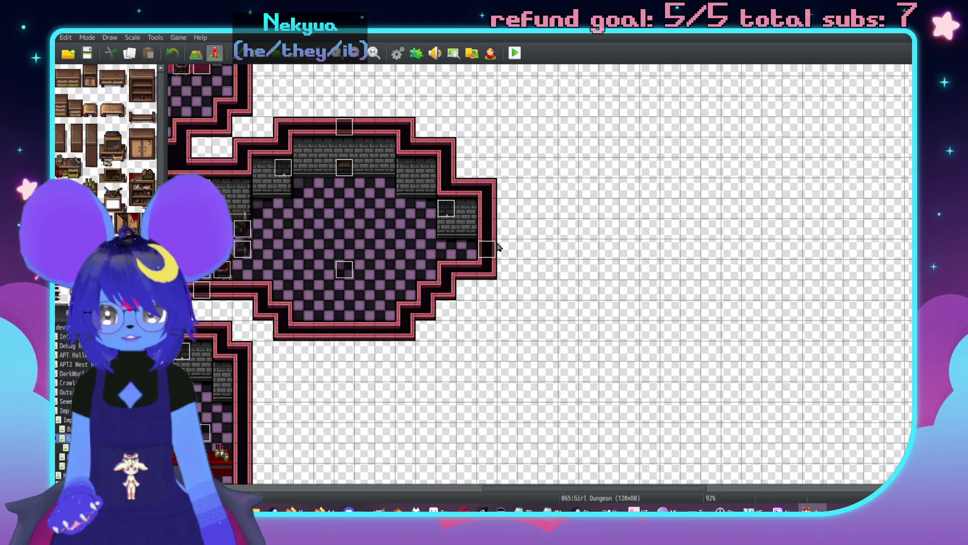
double_click(486, 250)
key(Escape)
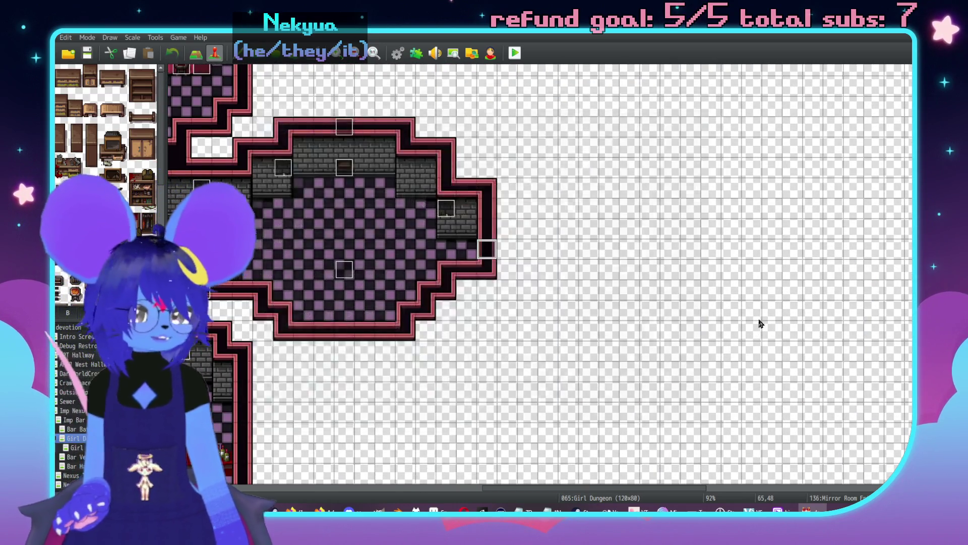
scroll(759, 321, up, 5)
double_click(200, 299)
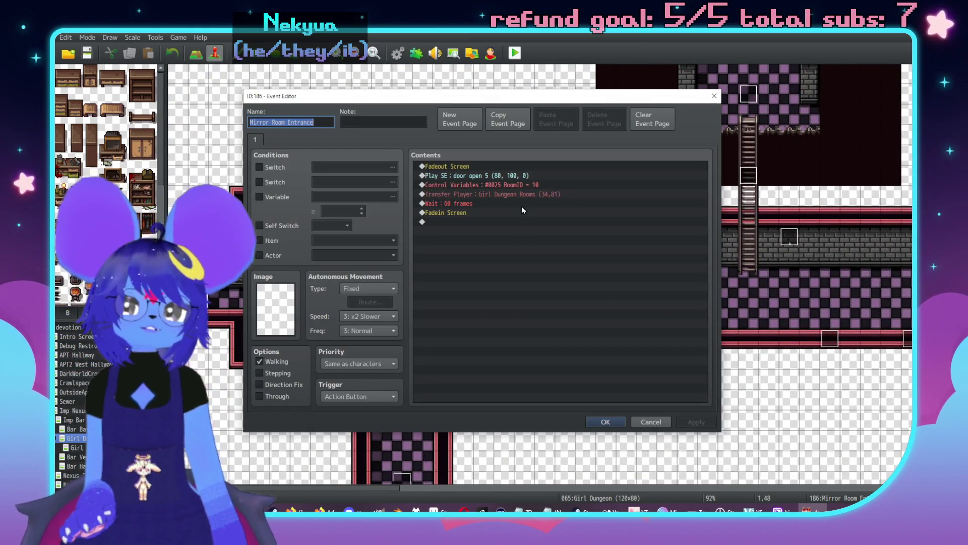
key(Escape)
- Pan the map to bring the other pink mirror room into view
scroll(513, 349, left, 4)
scroll(514, 350, down, 10)
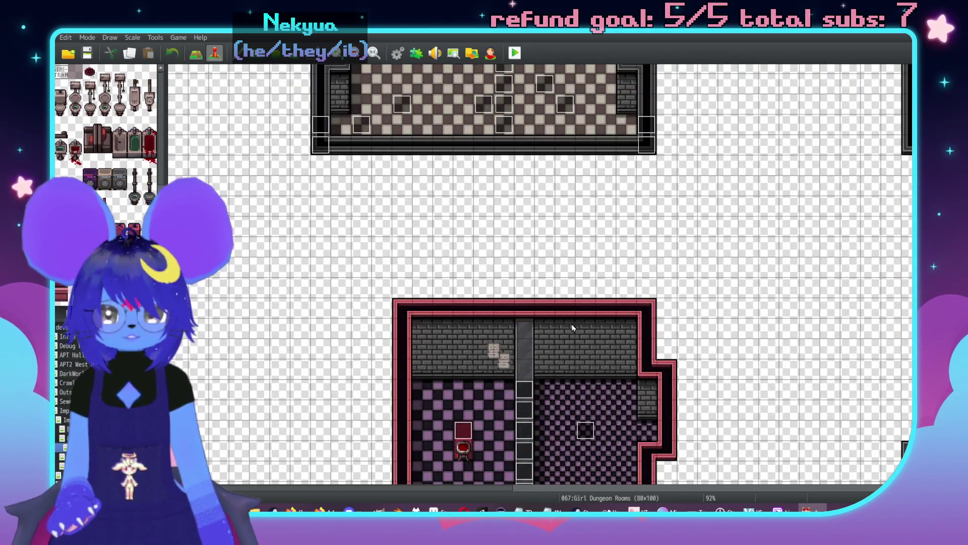
scroll(573, 328, left, 6)
middle_click(750, 339)
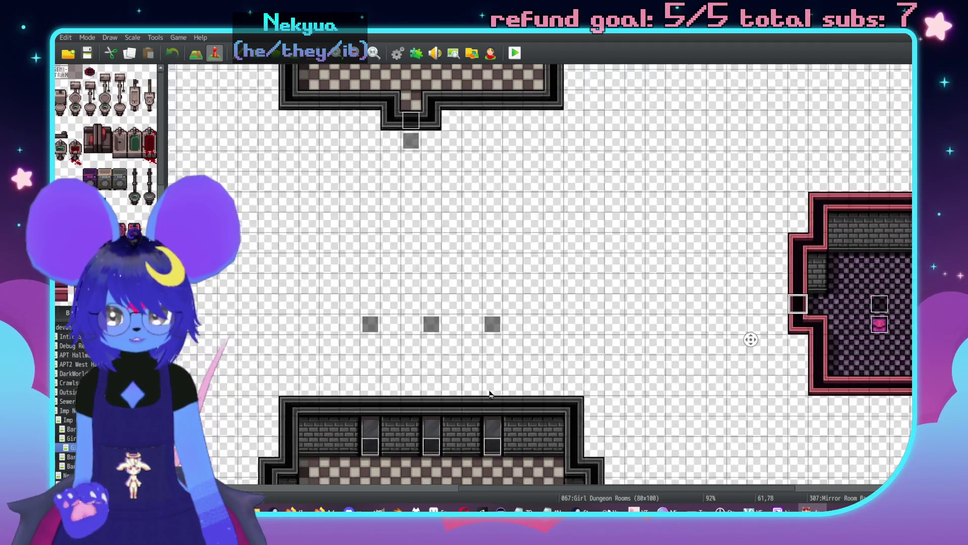
middle_click(463, 309)
- Point event 308's transfer to Girl Dungeon Rooms (36,89) with direction set to Retain
double_click(473, 319)
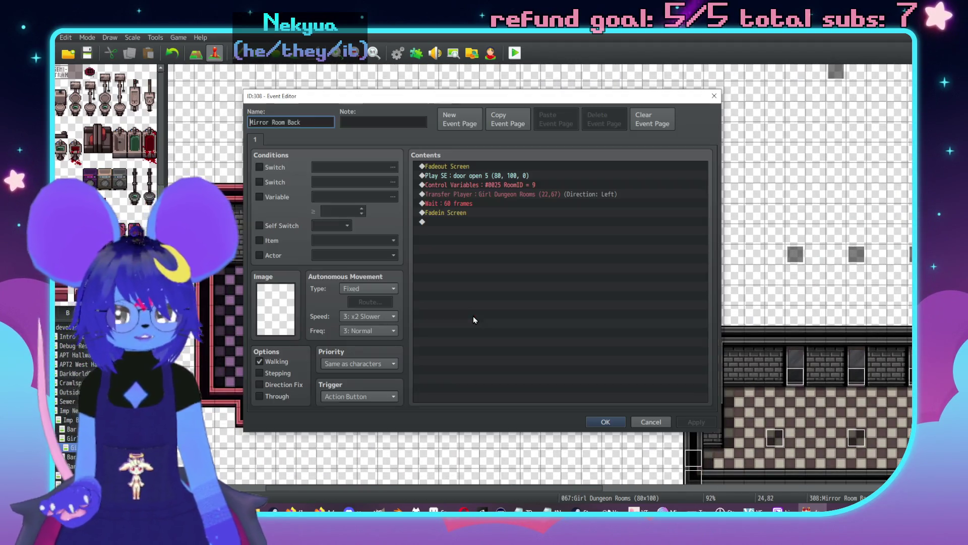
click(476, 194)
double_click(476, 195)
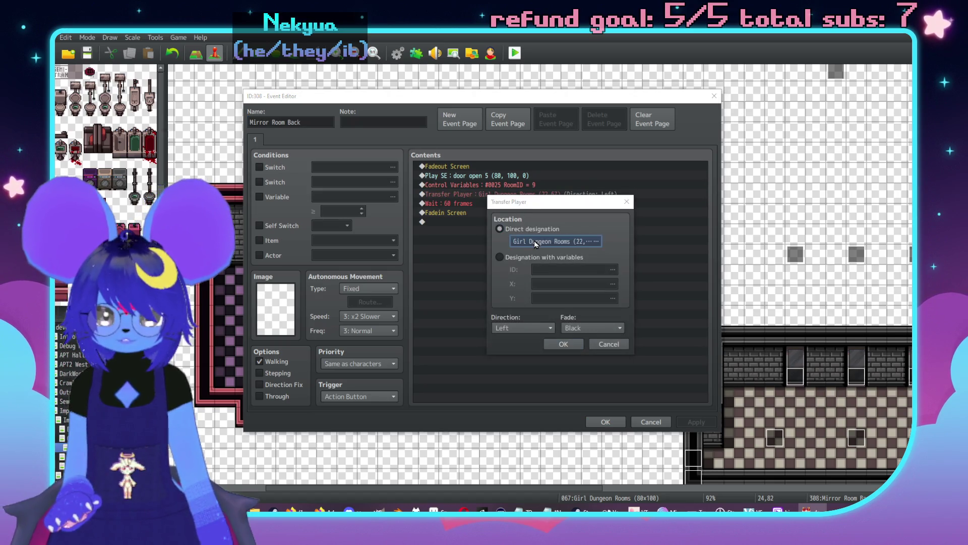
click(540, 243)
scroll(609, 344, down, 2)
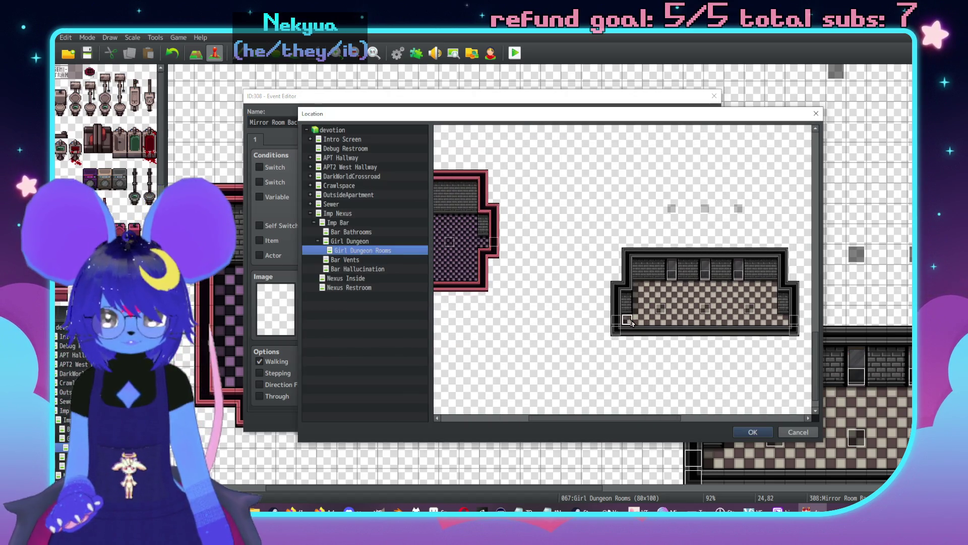
double_click(629, 319)
click(565, 345)
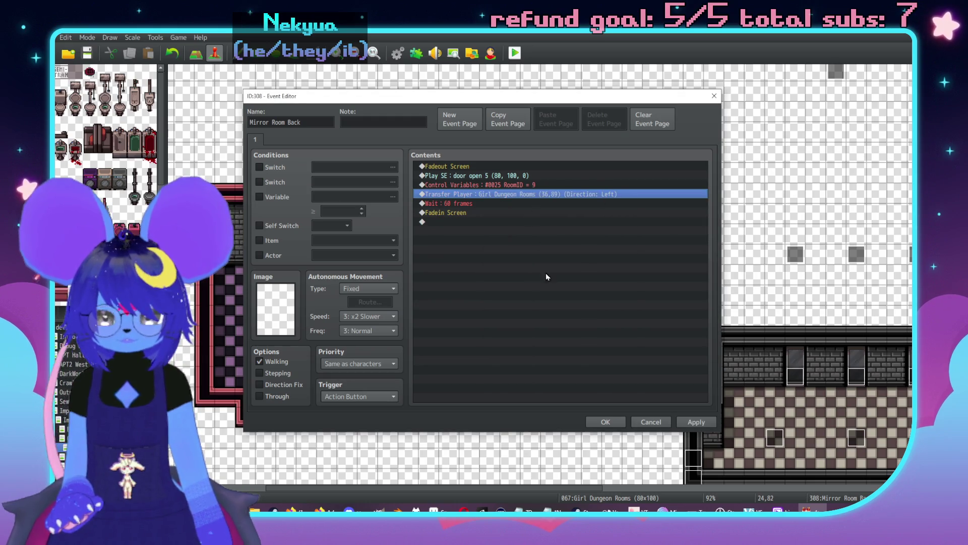
key(Return)
click(522, 328)
click(520, 338)
click(565, 343)
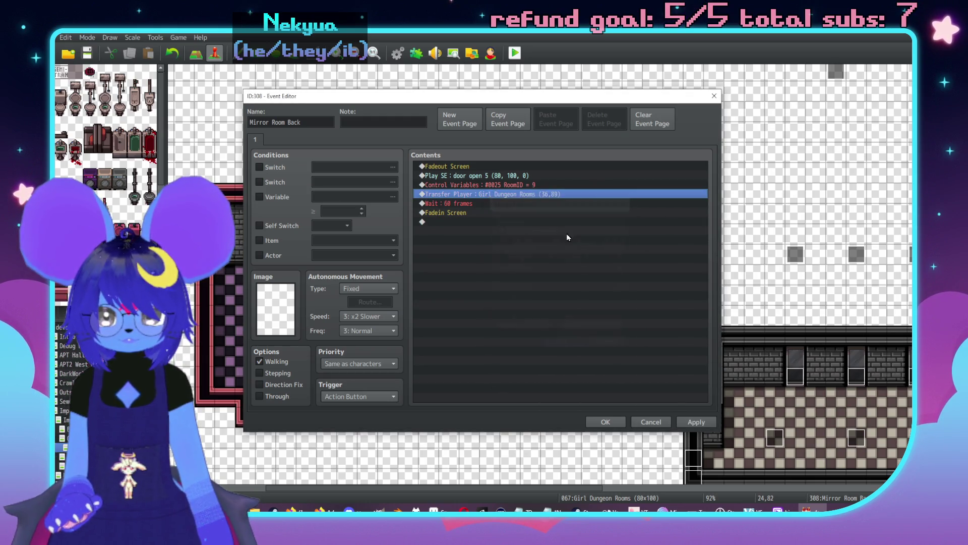
- Set event 308's RoomID variable to 10 and save the event
double_click(555, 194)
key(Escape)
double_click(540, 185)
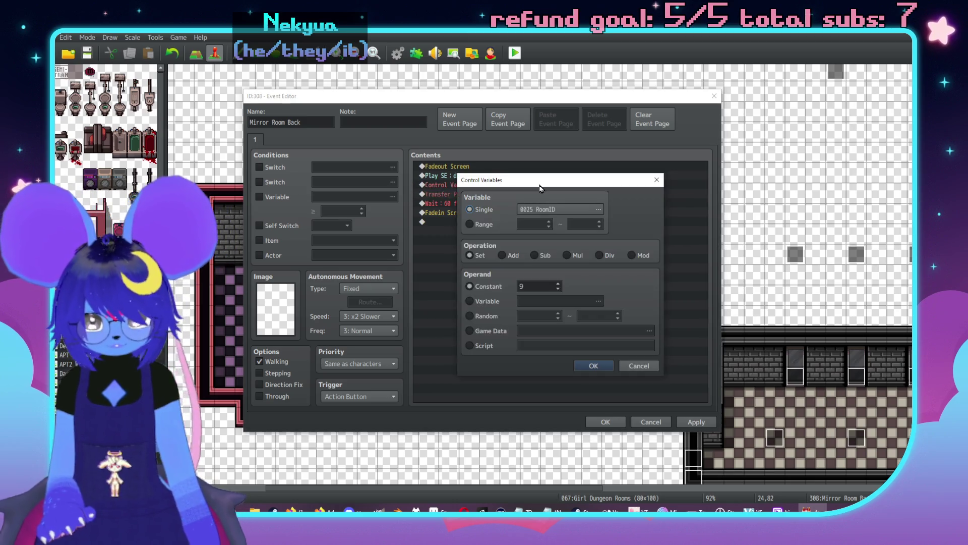
key(Escape)
double_click(539, 185)
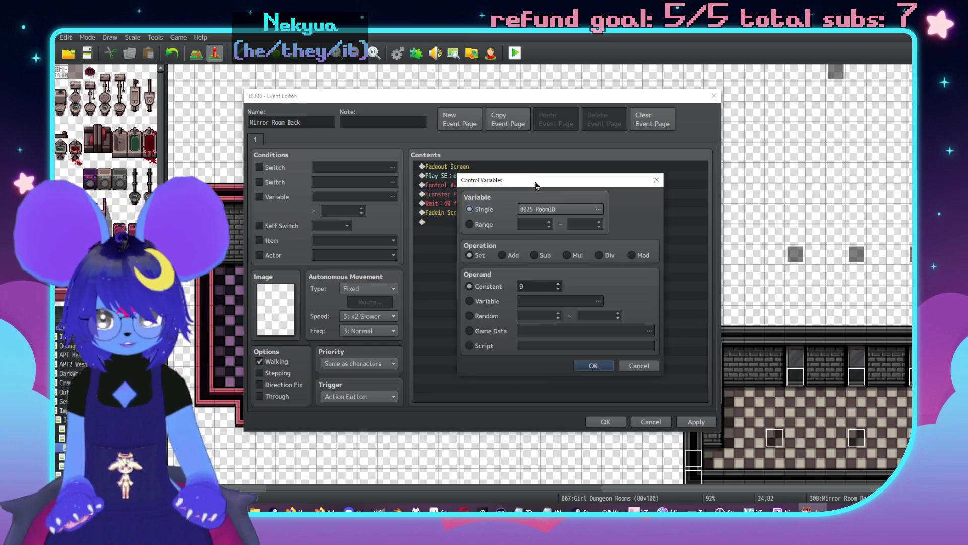
double_click(537, 288)
text(10)
key(Return)
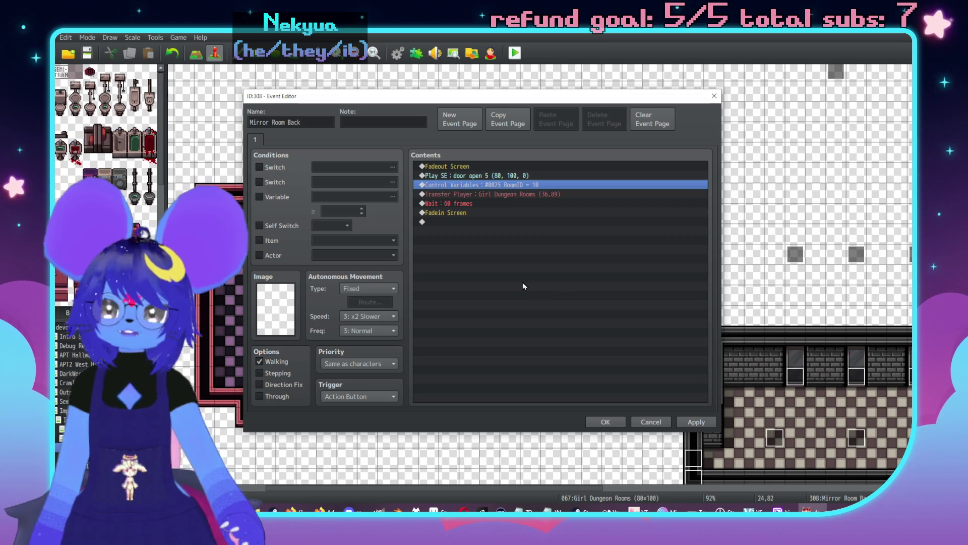
key(alt+Tab)
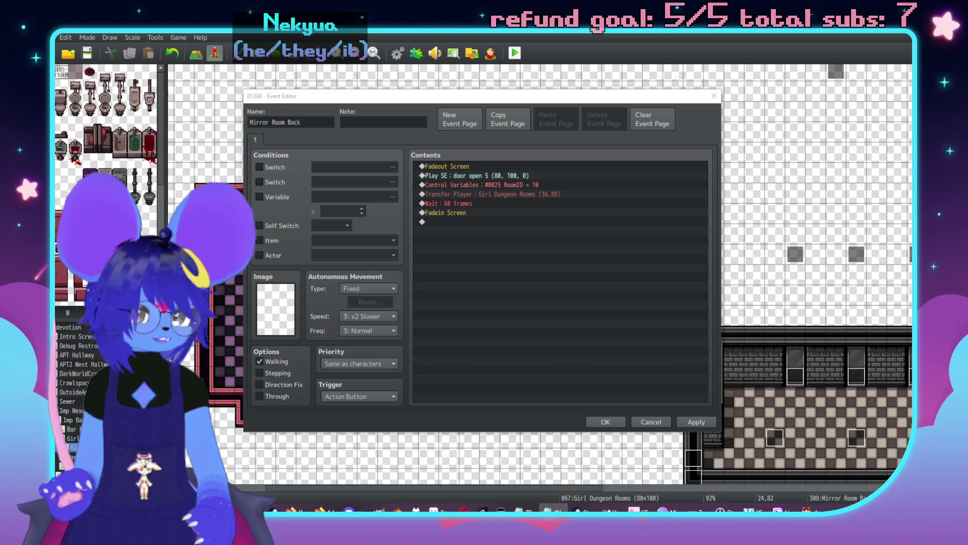
click(695, 422)
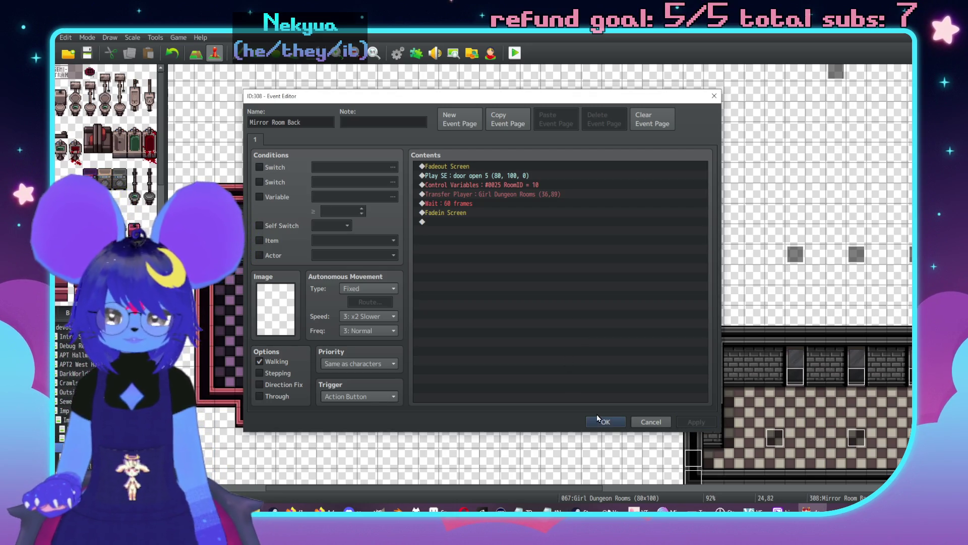
click(602, 422)
- Inspect the door event at the room's lower left without changing it
scroll(585, 387, right, 5)
scroll(311, 392, left, 2)
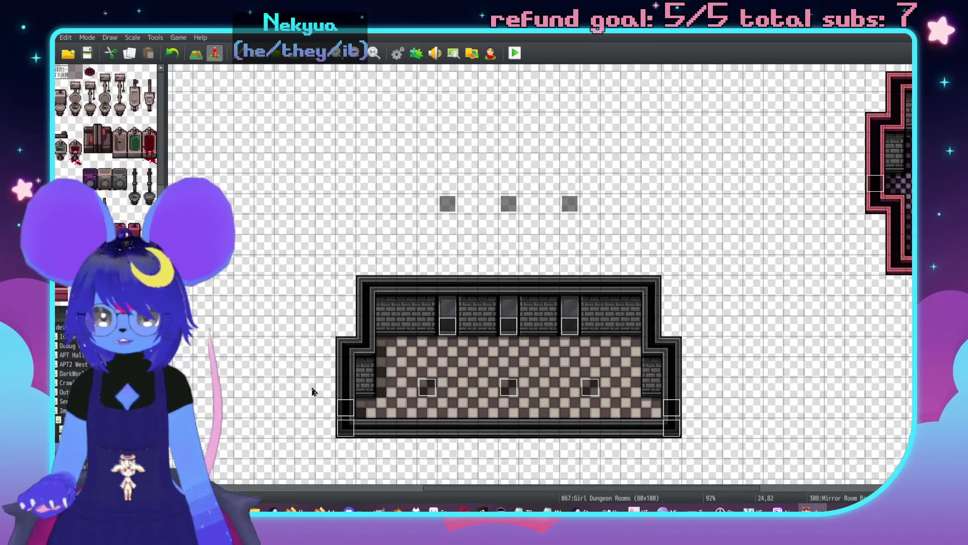
double_click(340, 411)
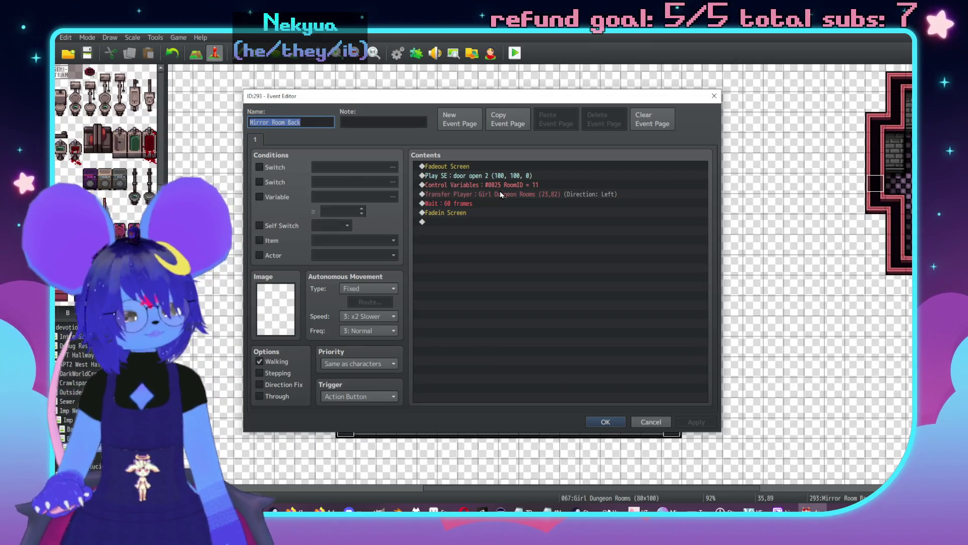
key(Escape)
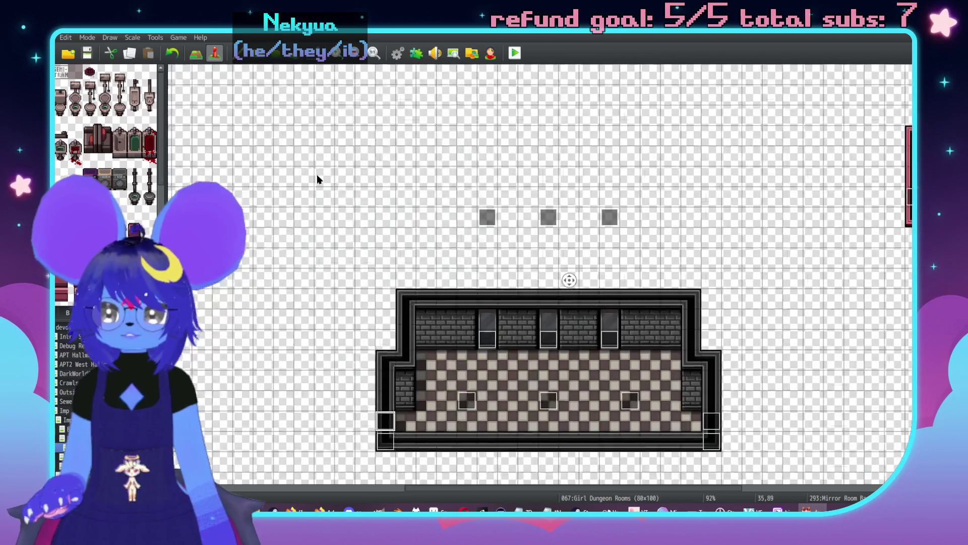
- Set event 242's RoomID variable to 12 and save the event
scroll(451, 144, right, 10)
scroll(450, 145, up, 4)
scroll(456, 177, up, 2)
scroll(464, 207, left, 1)
double_click(492, 183)
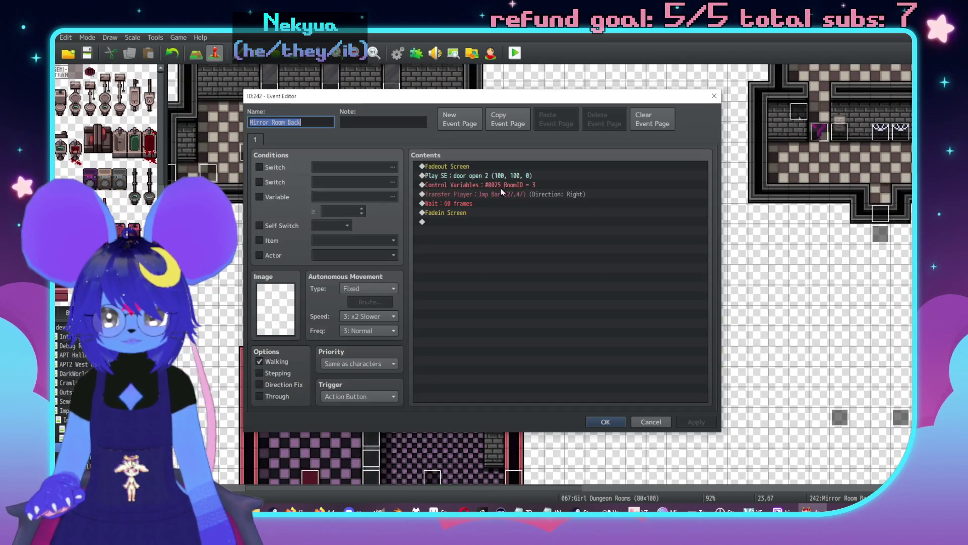
click(528, 178)
double_click(540, 184)
double_click(542, 286)
text(12)
click(605, 369)
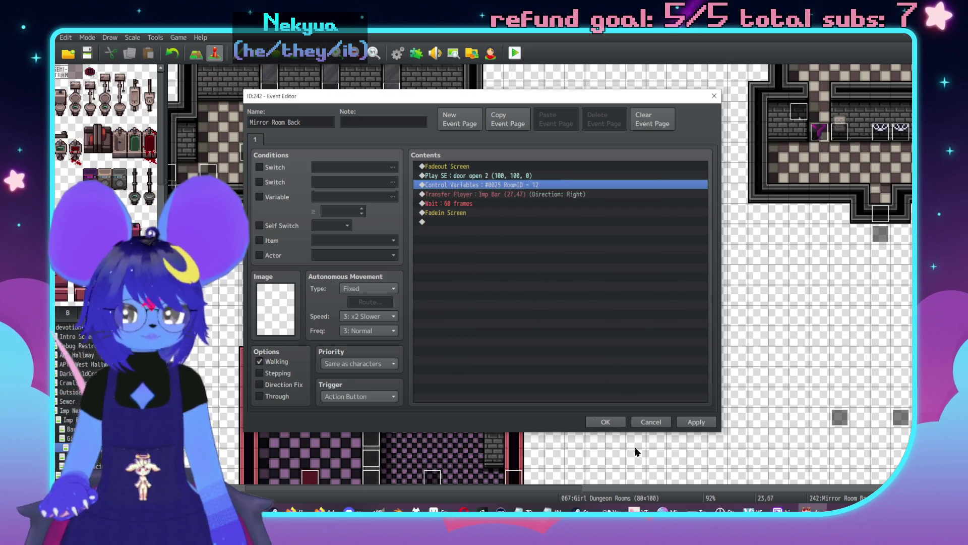
click(698, 422)
click(606, 421)
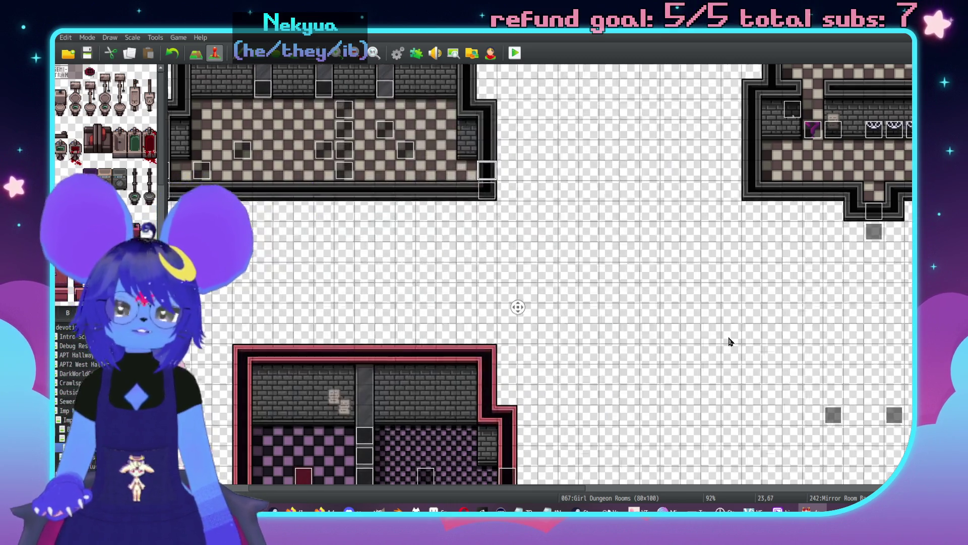
- Check the left door event and the right-edge door's transfer destination without changes
scroll(687, 340, right, 5)
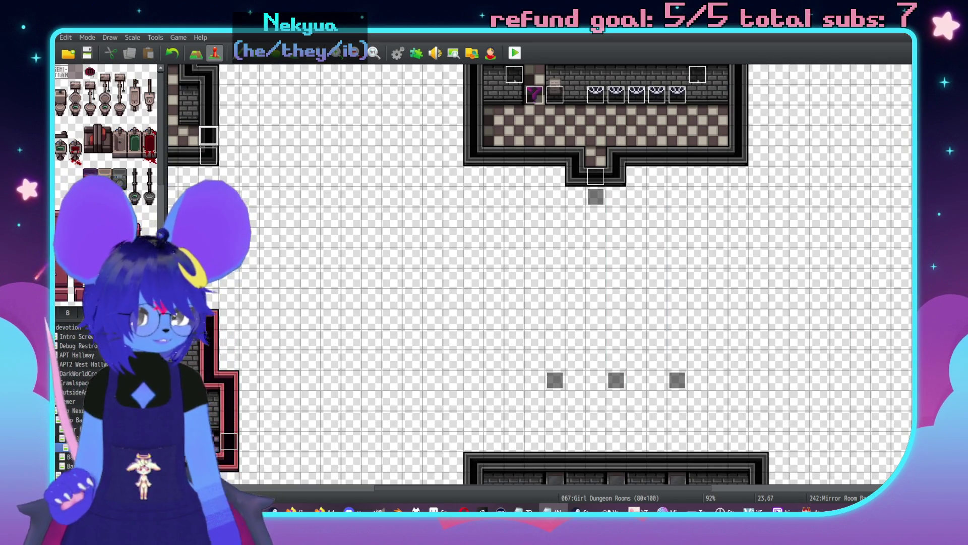
scroll(247, 244, left, 6)
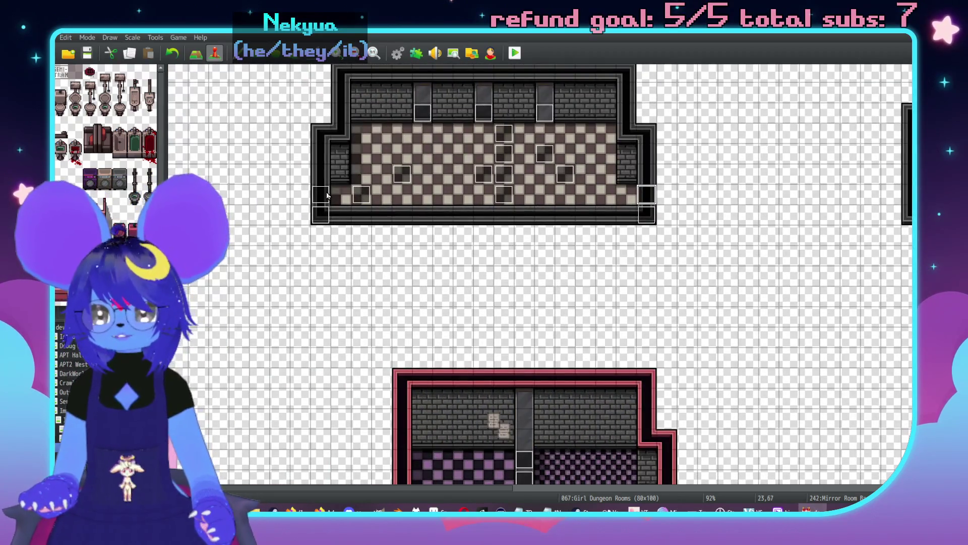
double_click(327, 195)
key(Escape)
scroll(656, 333, up, 3)
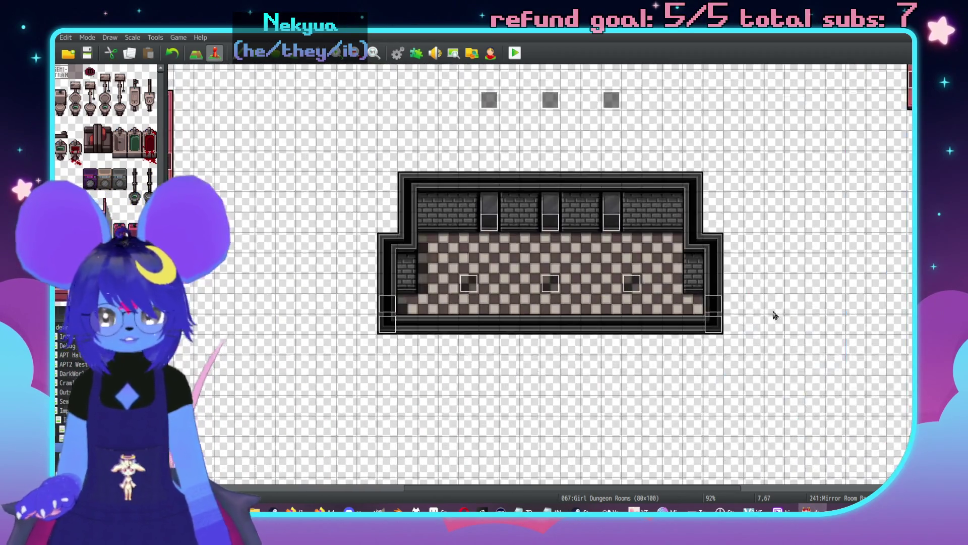
double_click(714, 305)
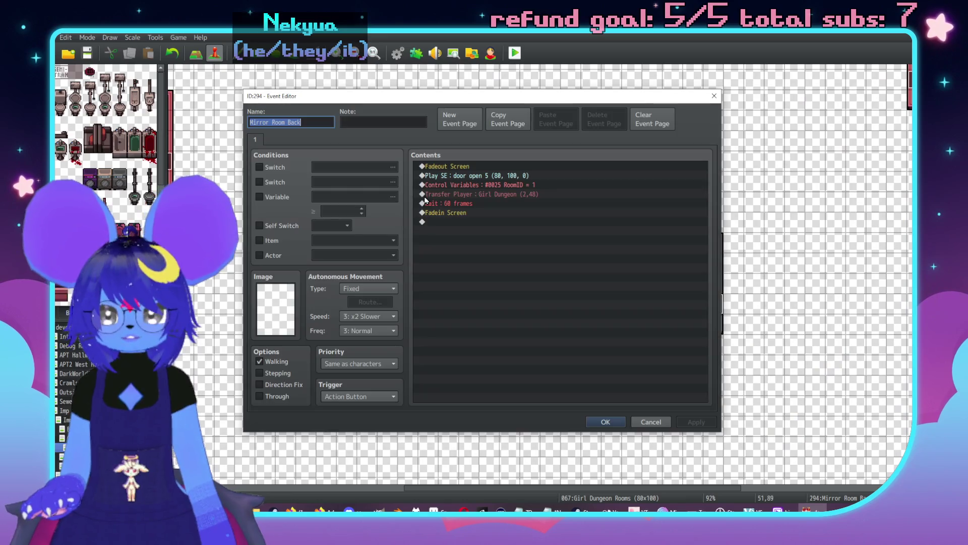
double_click(529, 193)
click(561, 242)
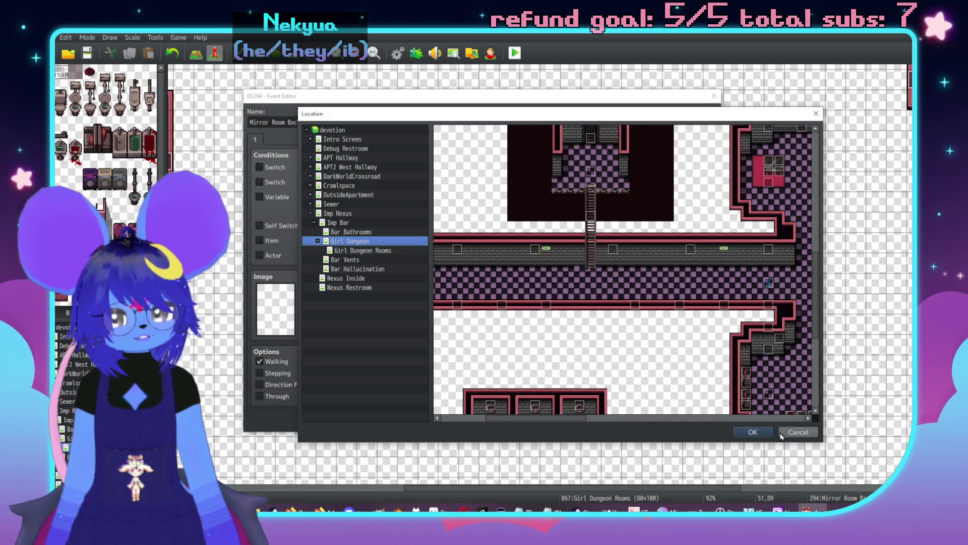
click(785, 433)
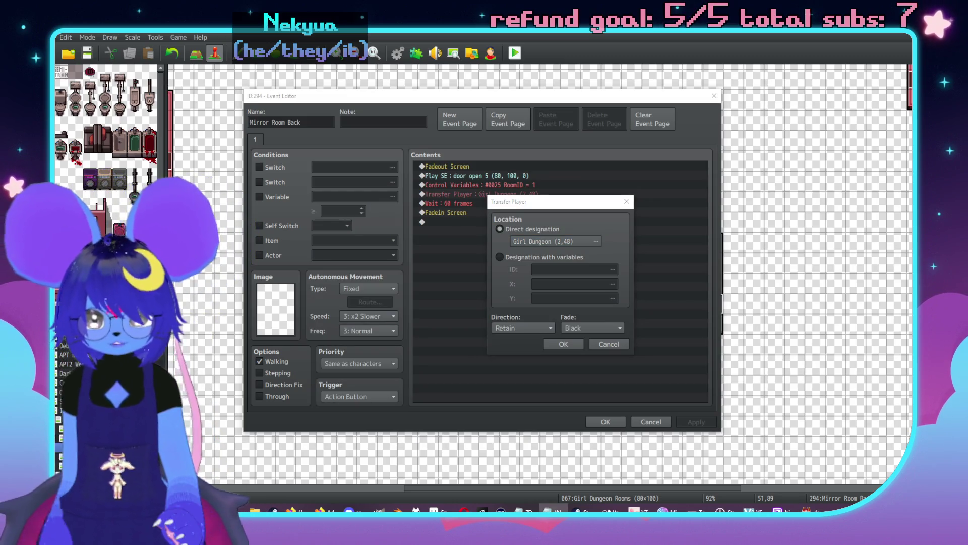
click(609, 344)
click(606, 422)
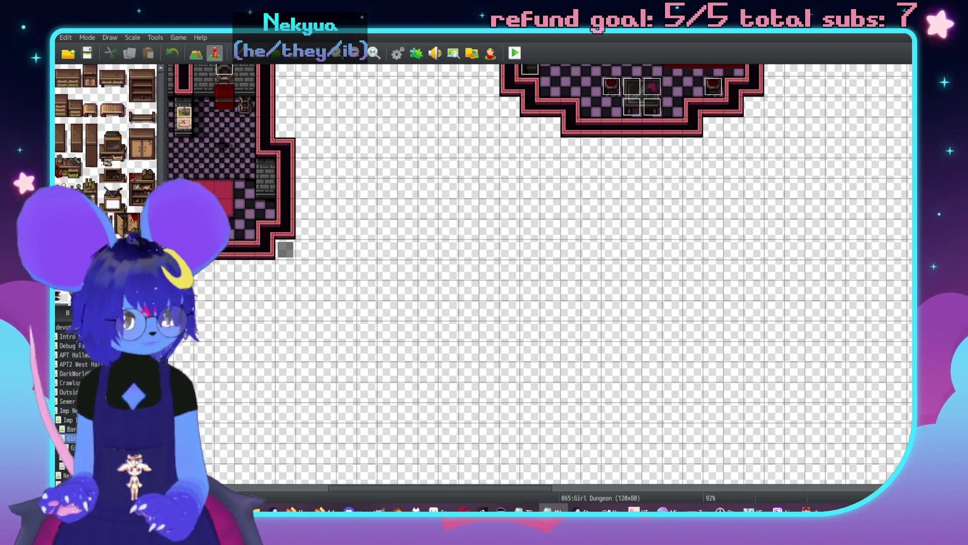
- Pan the view and return to the Girl Dungeon Rooms map
middle_click(624, 270)
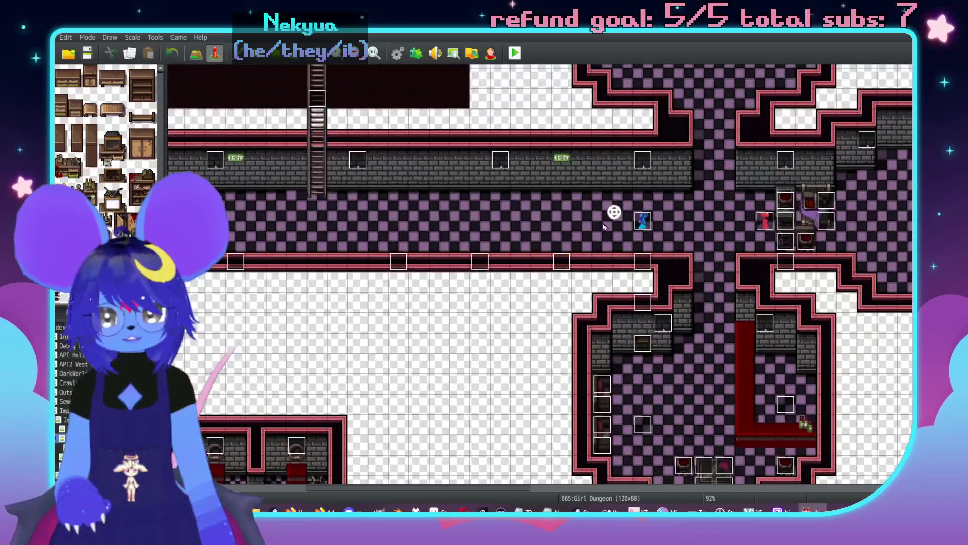
middle_click(510, 320)
middle_click(354, 199)
key(Down)
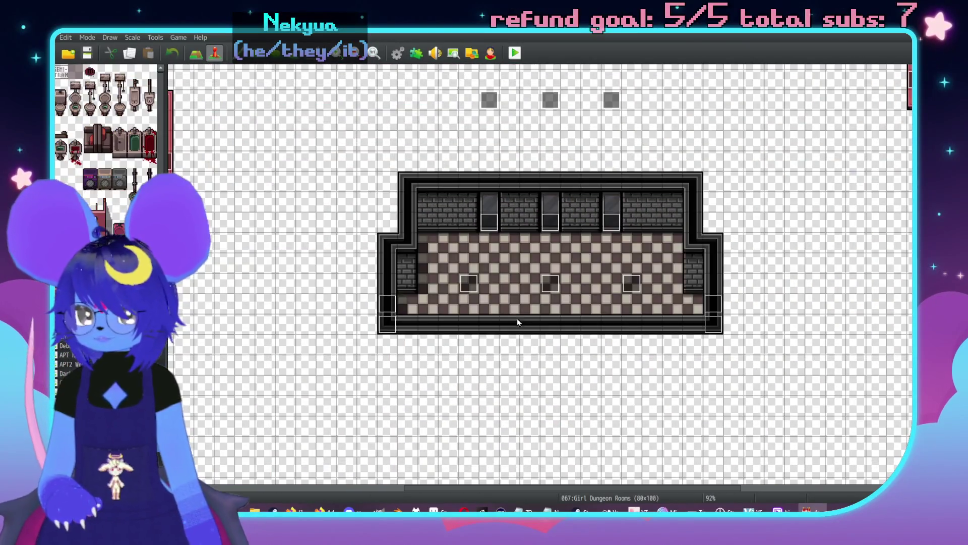
- Set the bottom-left corner door's transfer destination on the map
middle_click(583, 359)
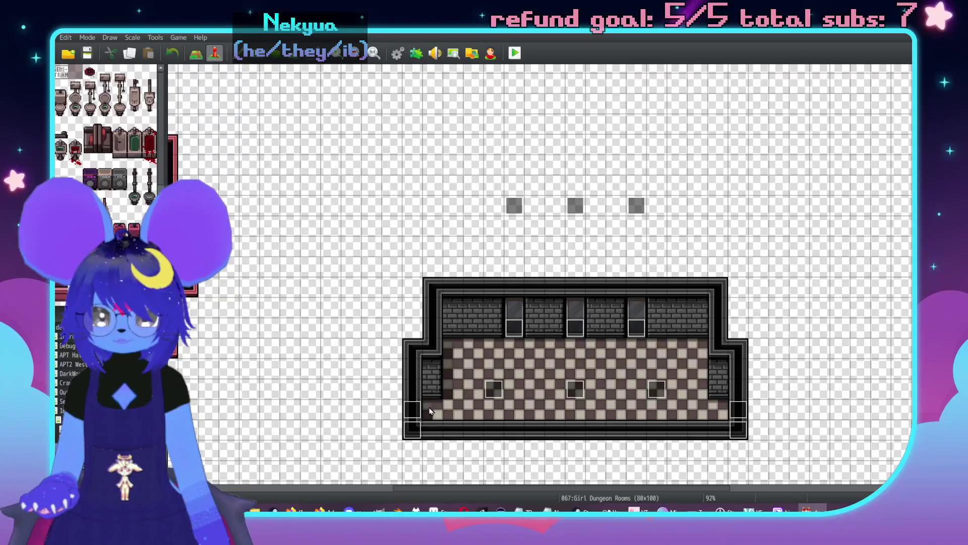
double_click(412, 409)
double_click(526, 194)
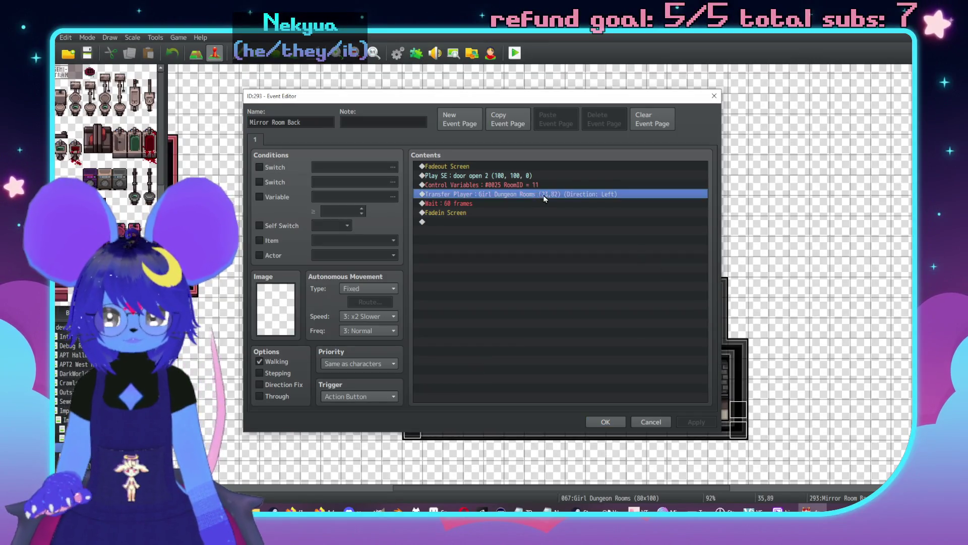
click(608, 245)
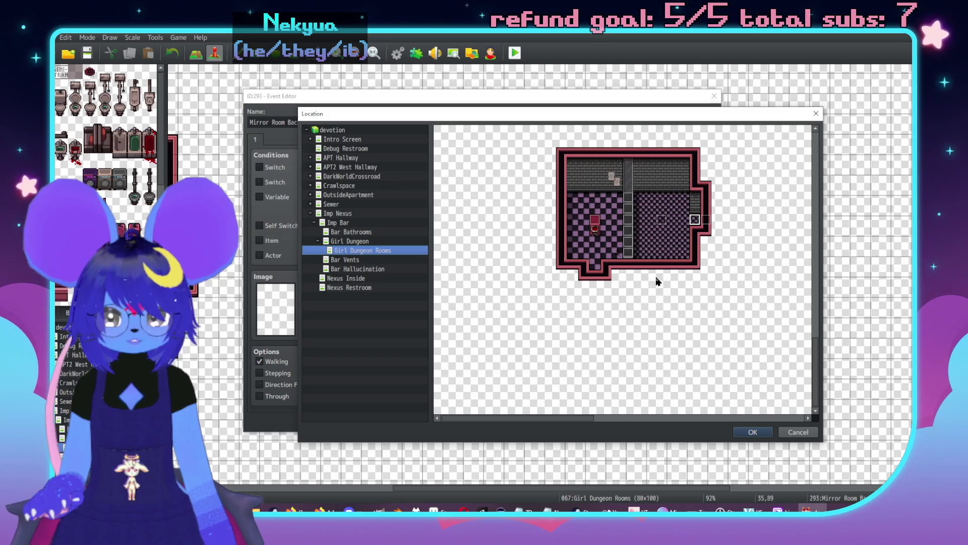
double_click(655, 282)
key(Return)
key(Return)
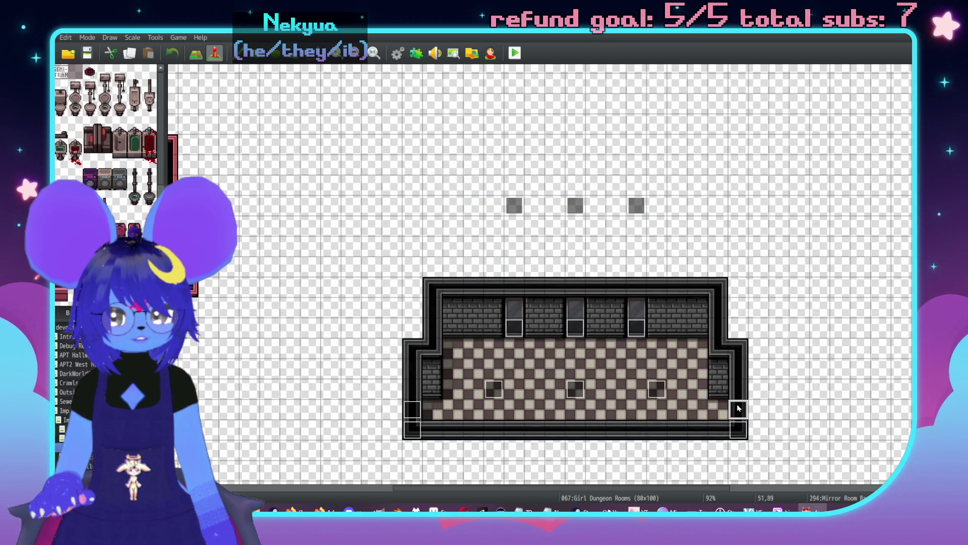
- Set the bottom-right corner door's transfer destination on the map
double_click(740, 411)
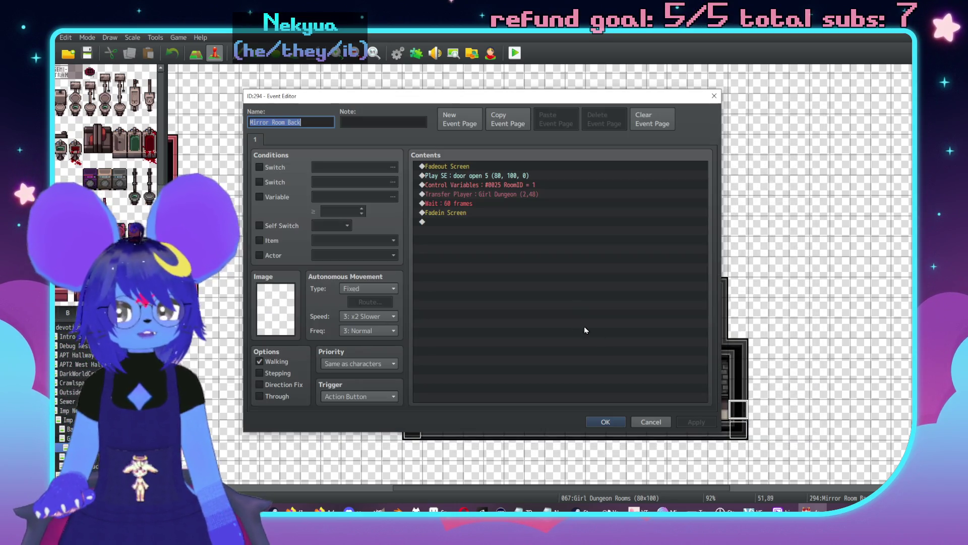
double_click(505, 195)
click(555, 240)
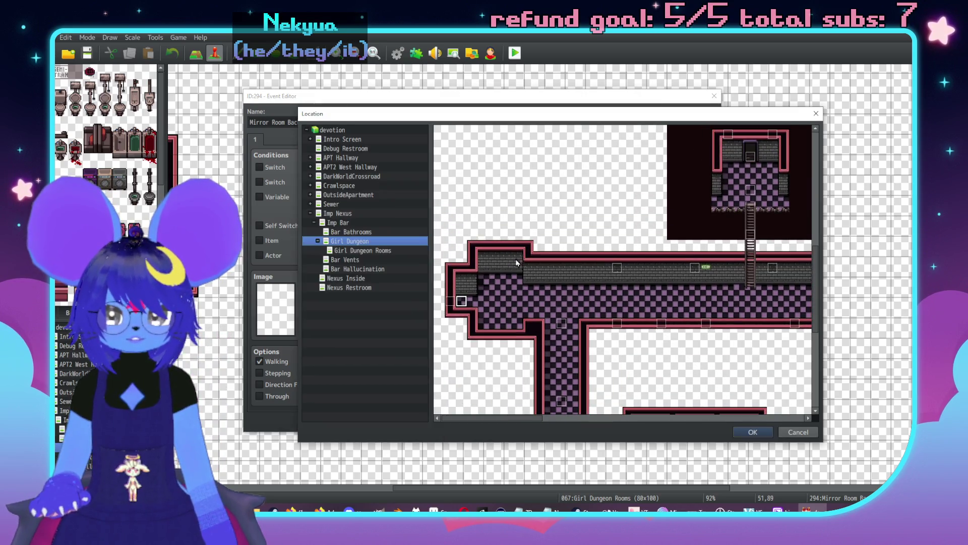
double_click(513, 260)
key(Return)
key(Return)
- Redirect the Mirror Room Back door from the Imp Bar to Girl Dungeon Rooms (62,78)
scroll(674, 253, down, 3)
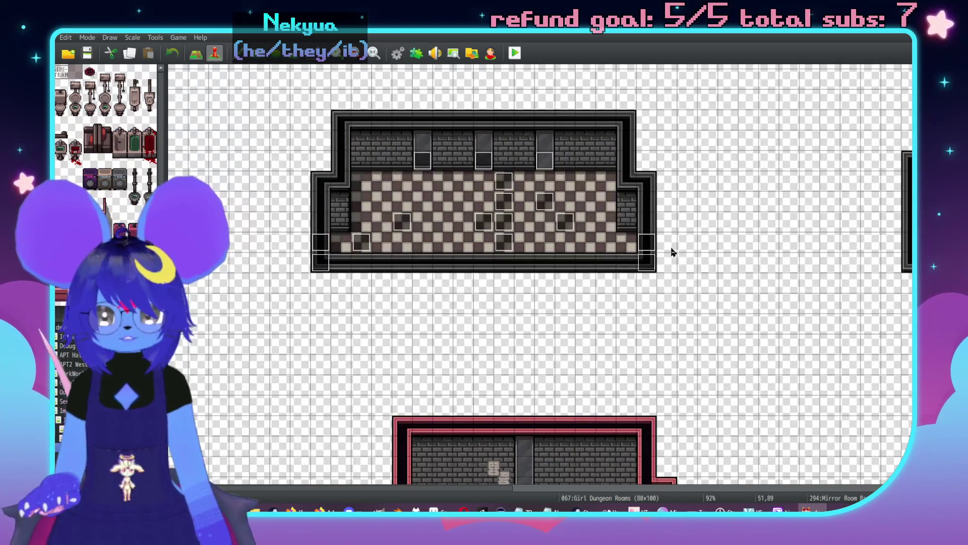
double_click(648, 242)
double_click(550, 194)
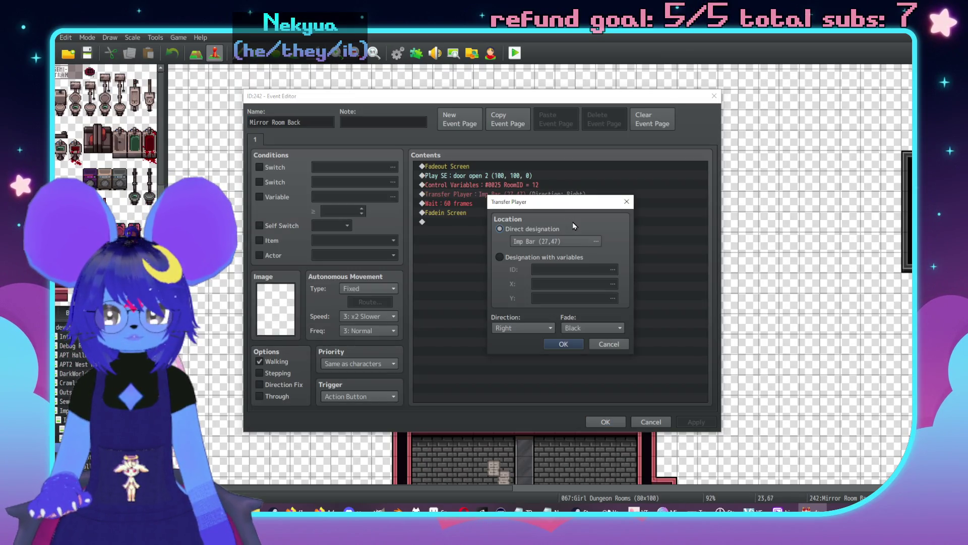
click(575, 243)
middle_click(586, 181)
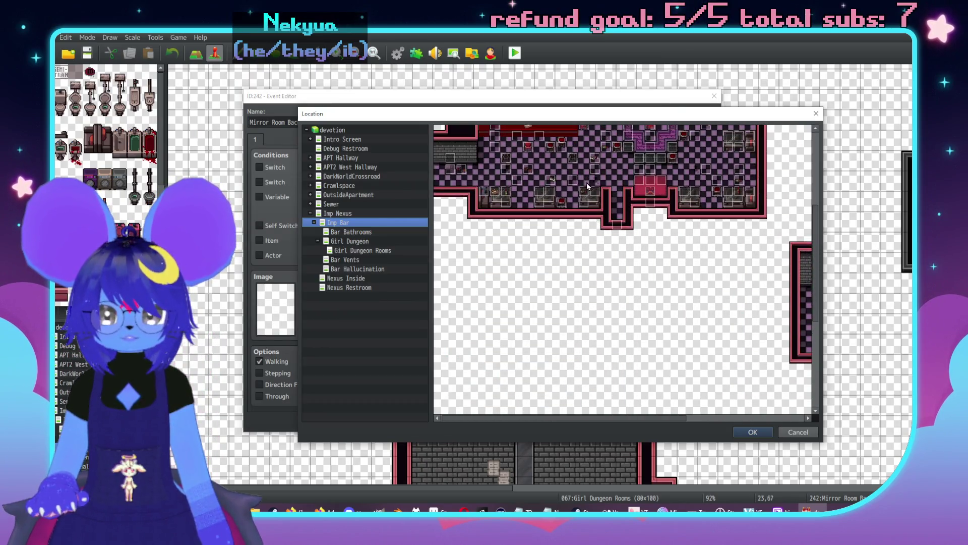
click(388, 250)
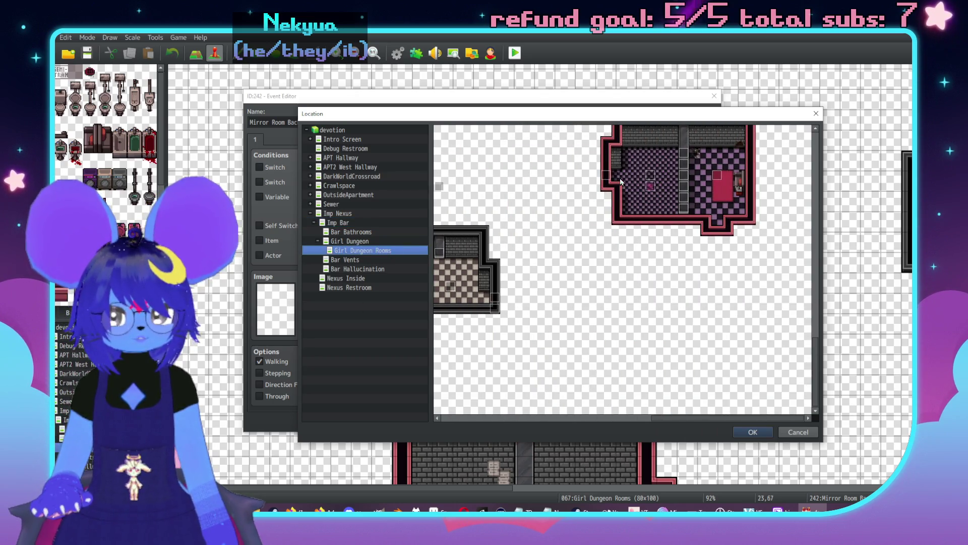
double_click(611, 194)
click(564, 346)
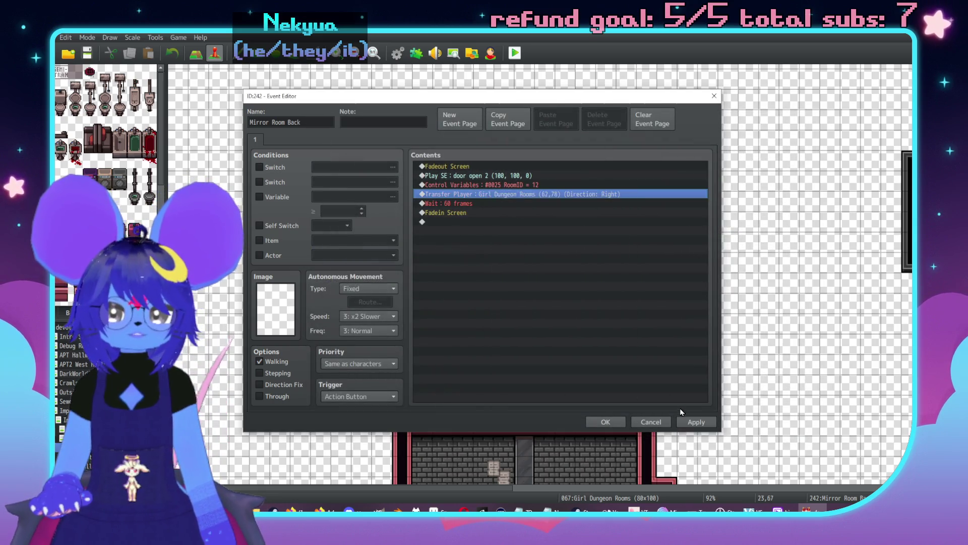
click(606, 421)
- Pick a new Girl Dungeon Rooms arrival tile for the other Mirror Room Back door
middle_click(789, 312)
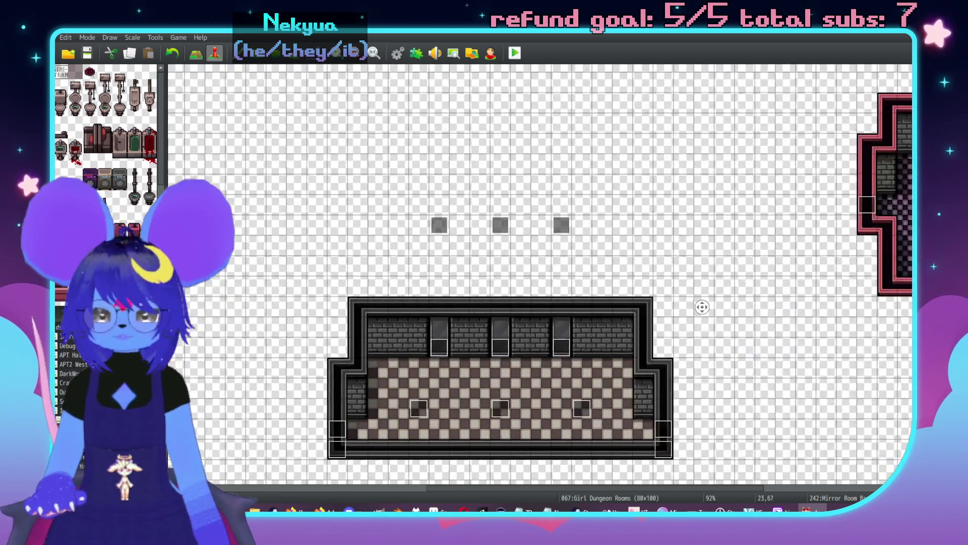
middle_click(692, 159)
double_click(689, 185)
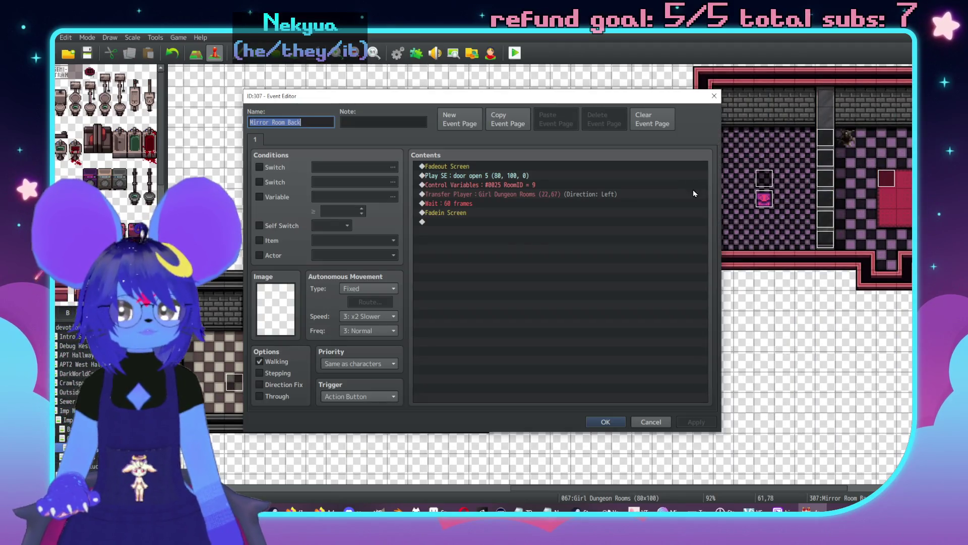
double_click(686, 194)
click(563, 241)
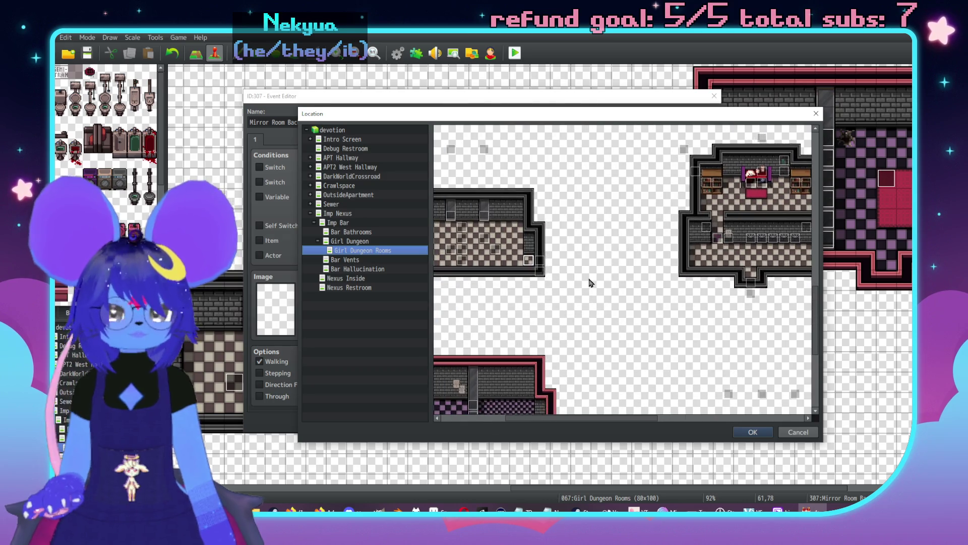
double_click(600, 294)
key(Return)
middle_click(671, 321)
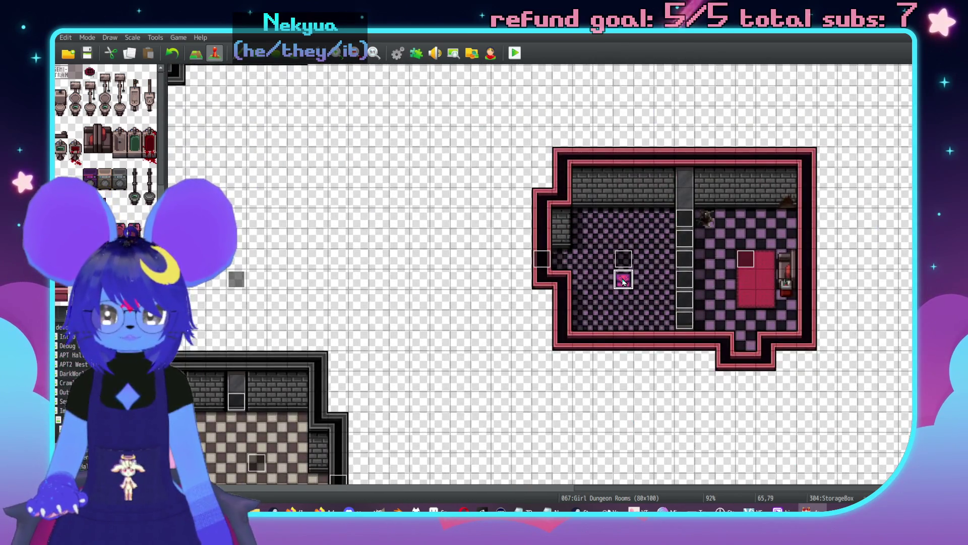
- On StorageBox page 2, require self switch A and delete the Control Self Switch B command
double_click(621, 280)
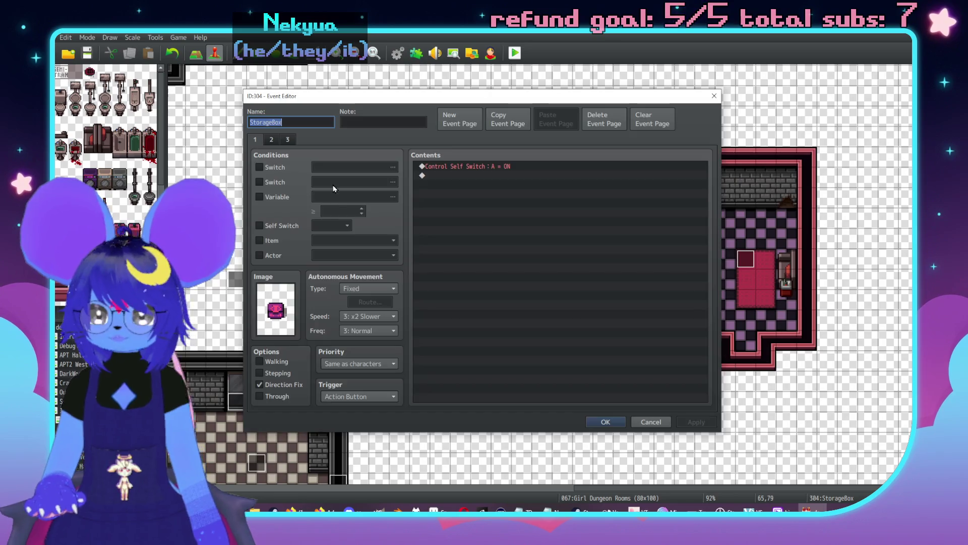
click(271, 139)
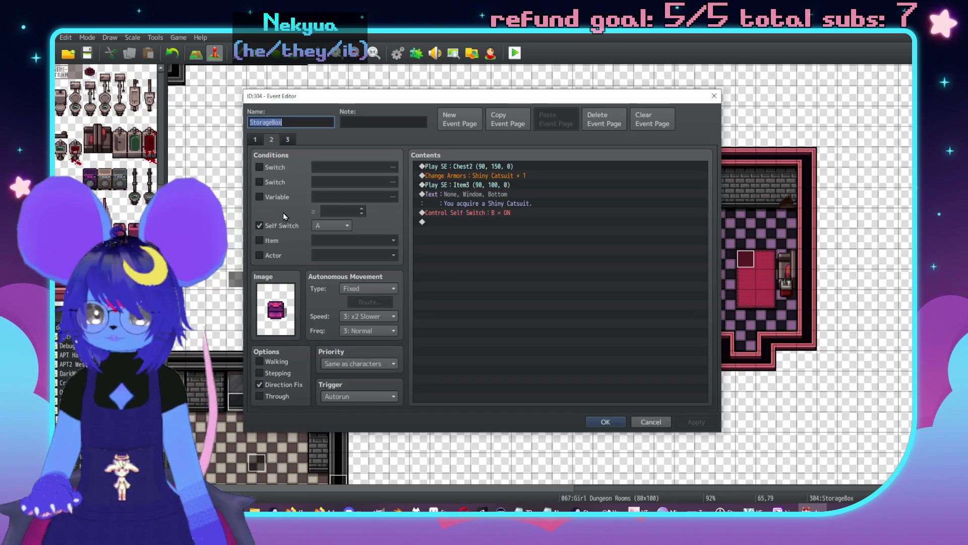
click(251, 140)
click(477, 168)
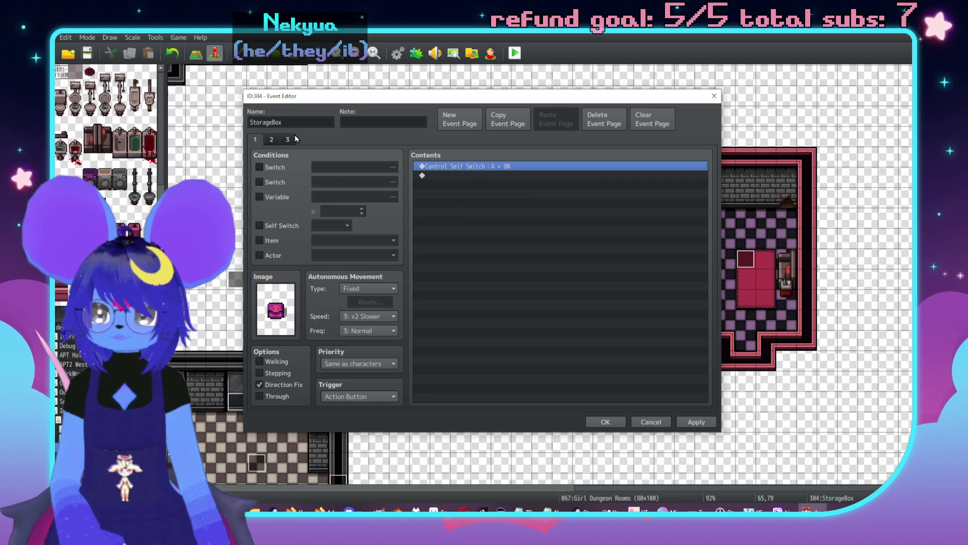
click(271, 139)
click(260, 225)
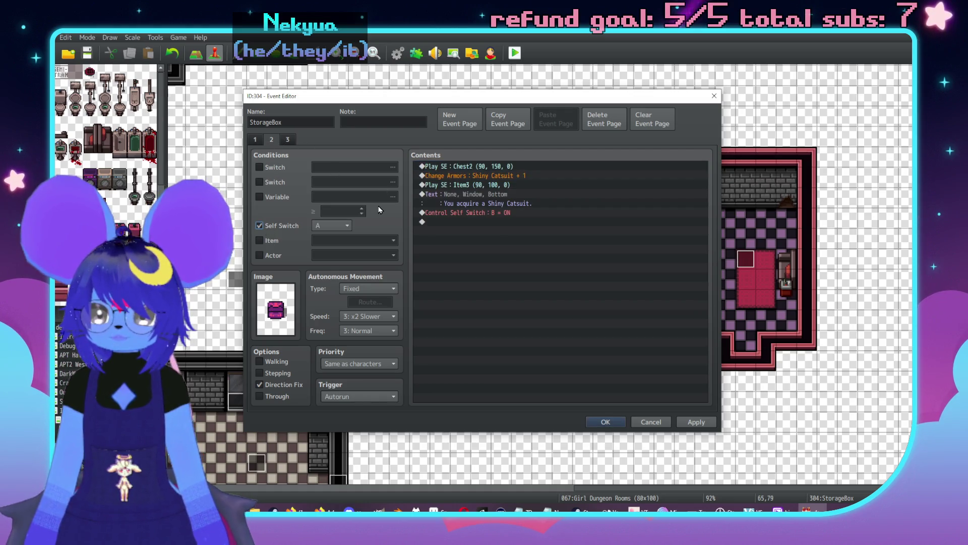
click(477, 212)
key(Delete)
- Add a Control Switches command turning switch 0364, named CatsuitAcquired, ON
double_click(479, 214)
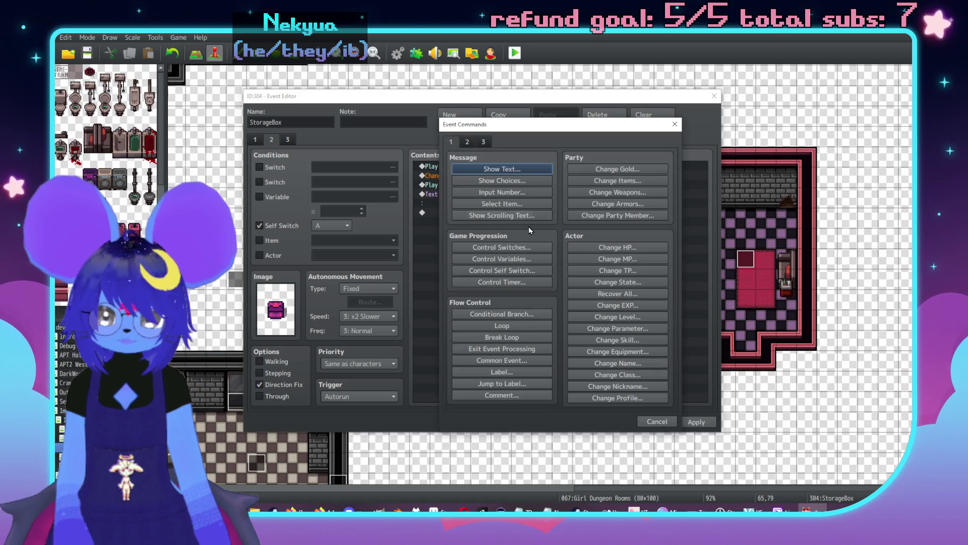
click(500, 248)
click(578, 258)
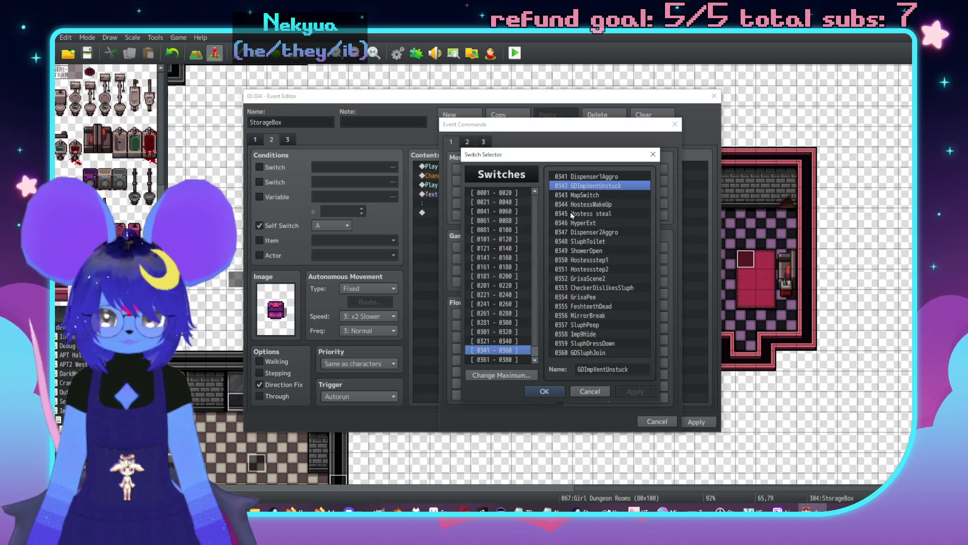
click(525, 360)
click(595, 204)
click(594, 369)
text(()
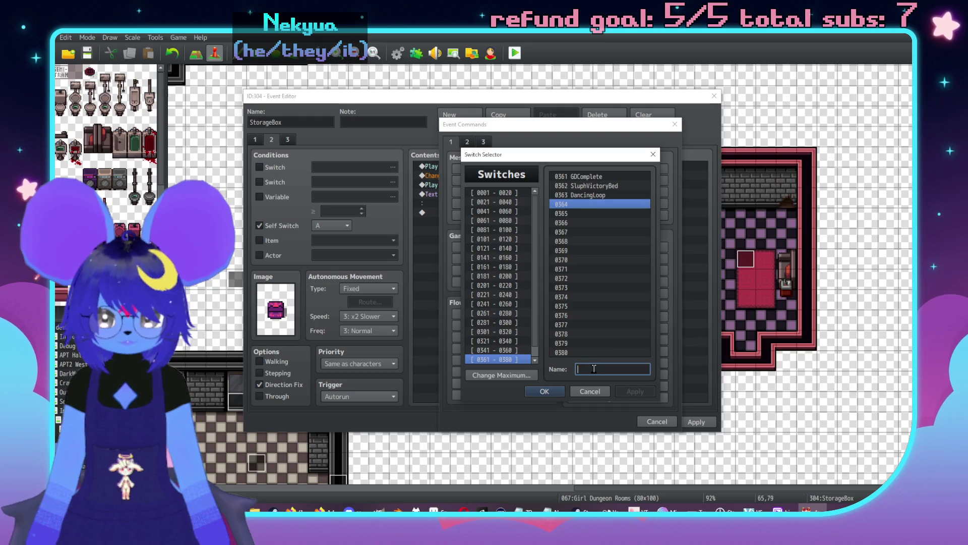
text(atsuit)
text(Acquired)
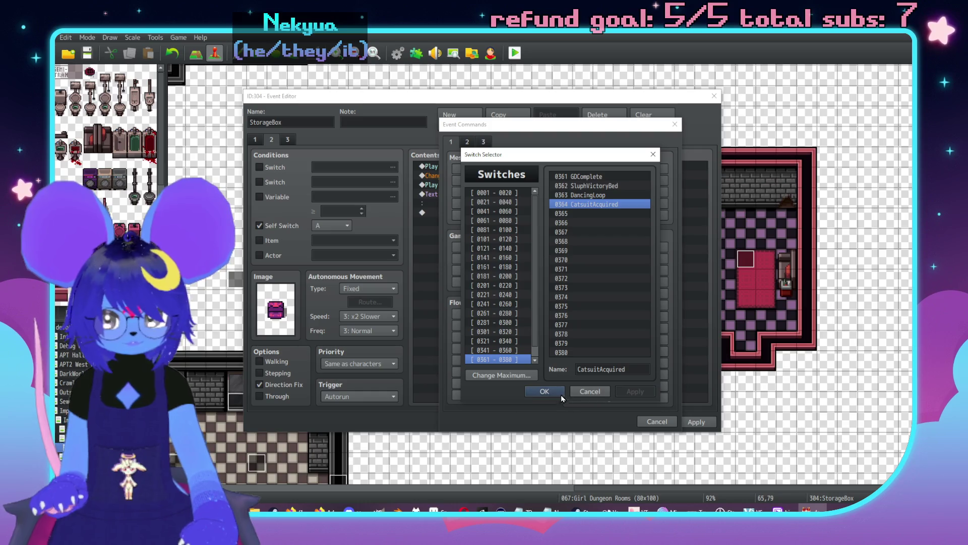
click(553, 391)
click(568, 319)
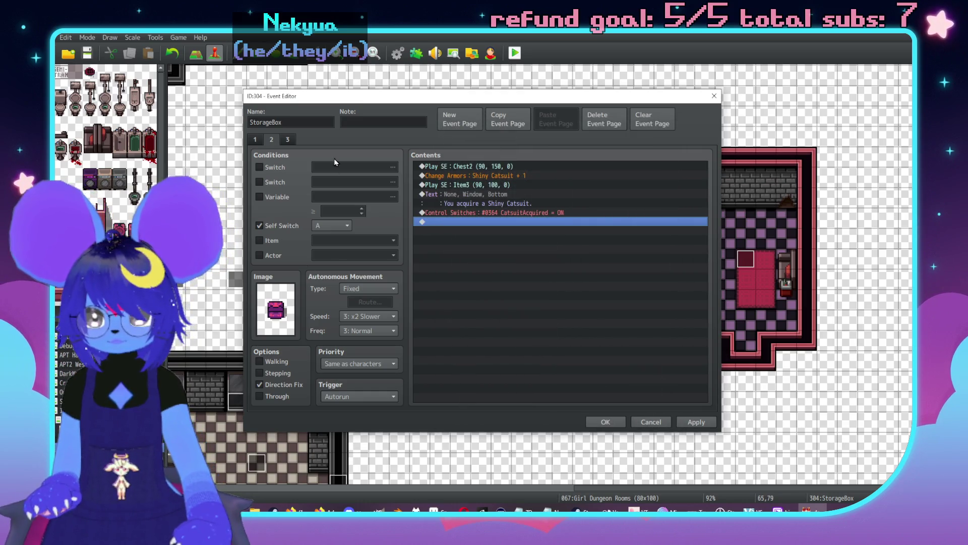
- Make page 3 conditional on CatsuitAcquired, save the chest event, and go to the Imp Bar map
click(288, 141)
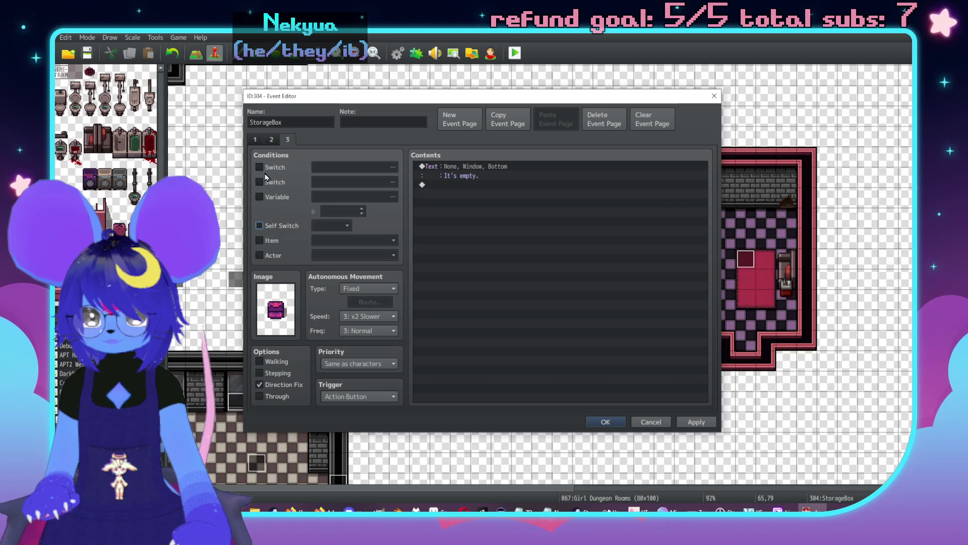
click(362, 167)
double_click(492, 190)
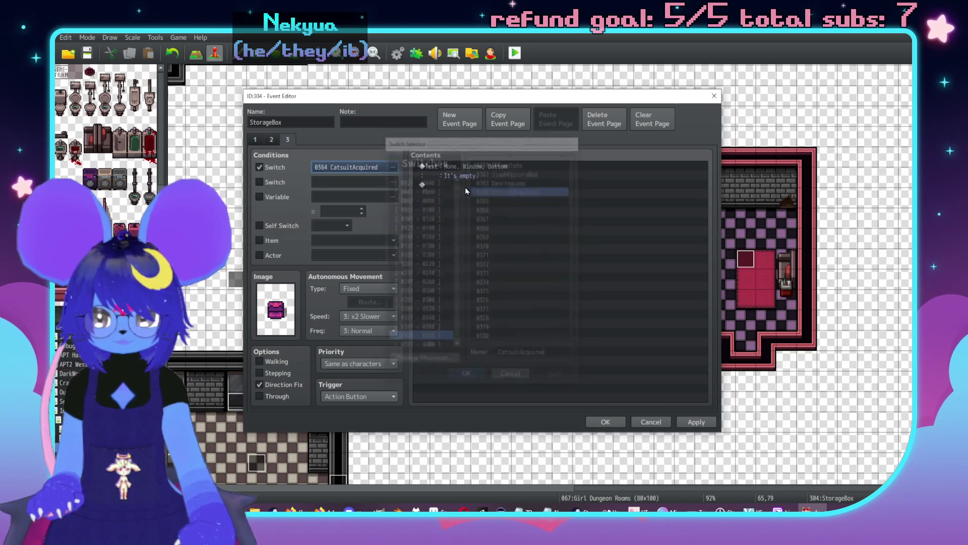
click(271, 140)
click(255, 139)
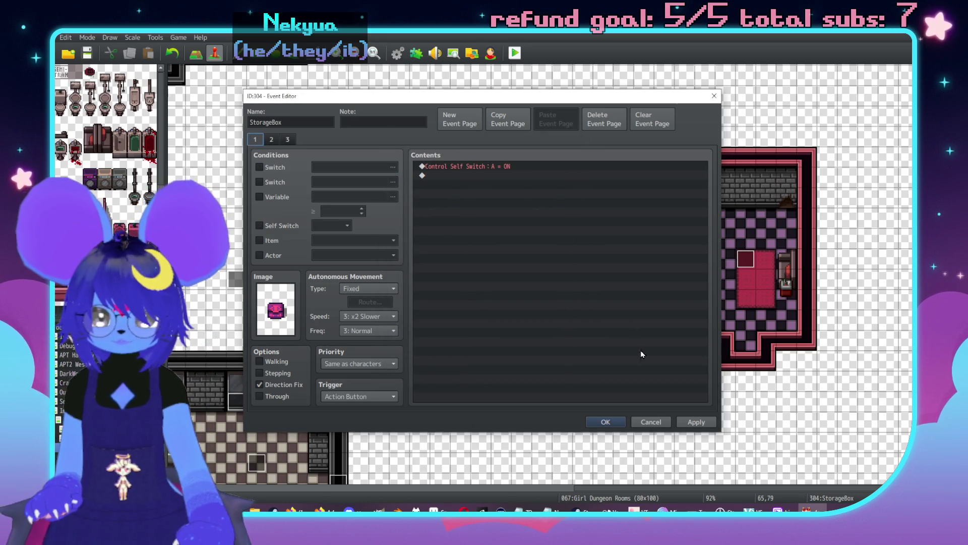
click(605, 422)
scroll(605, 303, down, 2)
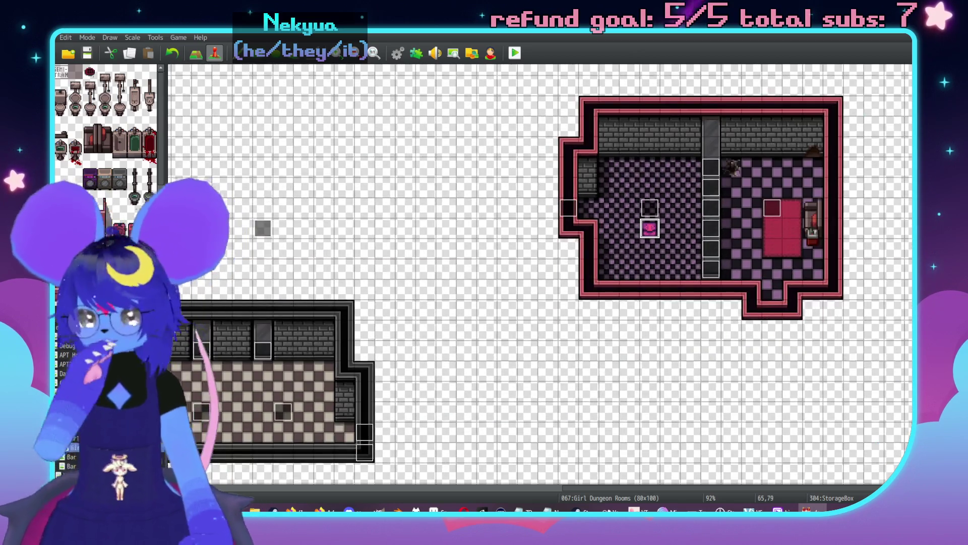
click(64, 410)
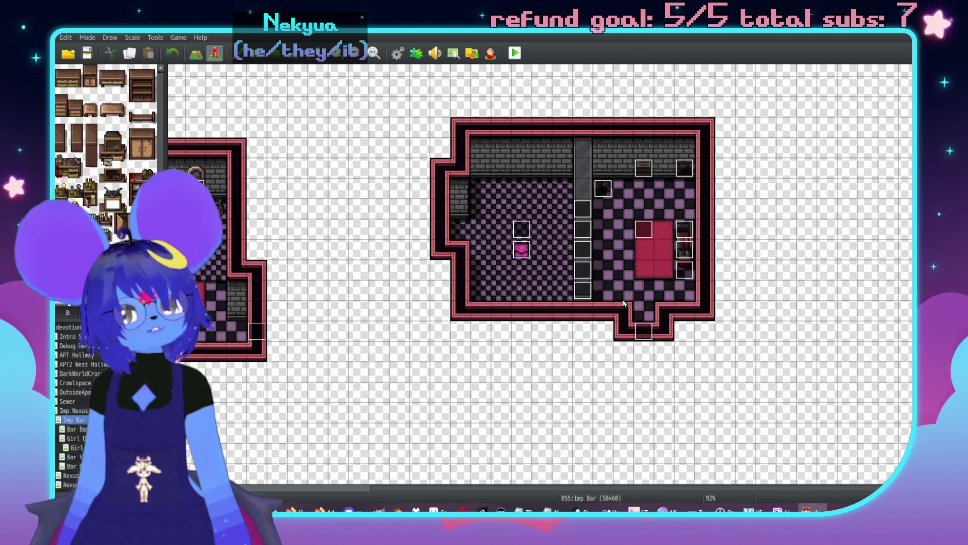
- Clear the Imp Bar StorageBox's page 2 commands and condition it on switch 0364 CatsuitAcquired
double_click(522, 249)
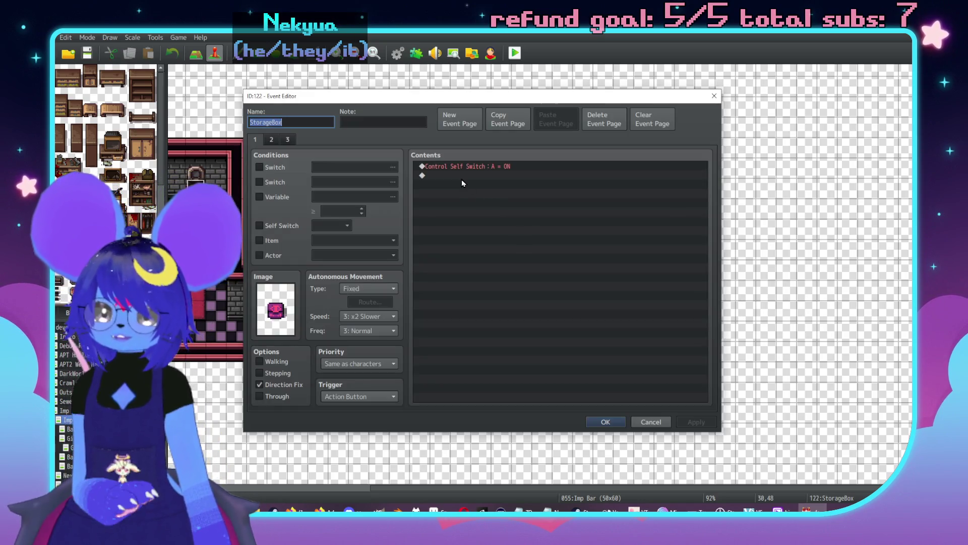
click(476, 166)
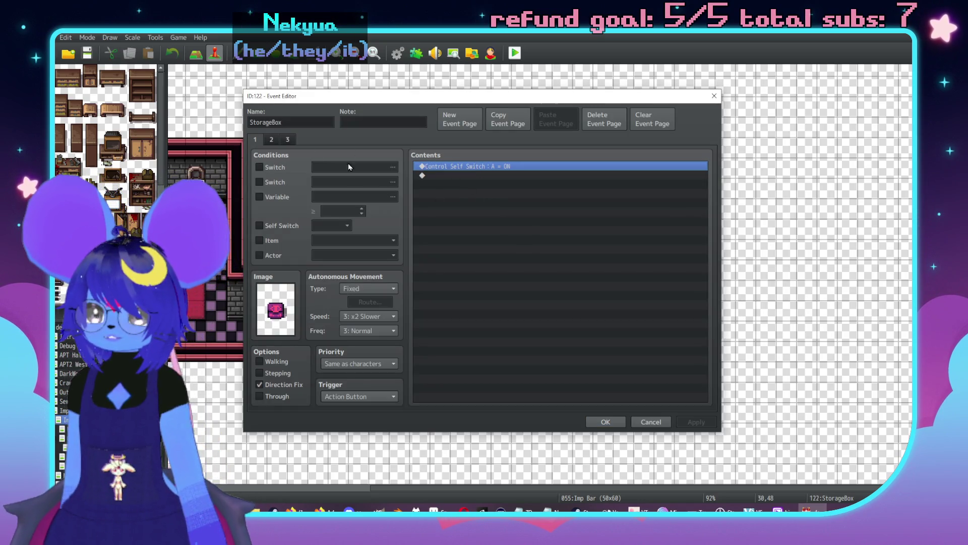
click(287, 139)
key(Delete)
key(Delete)
key(Delete)
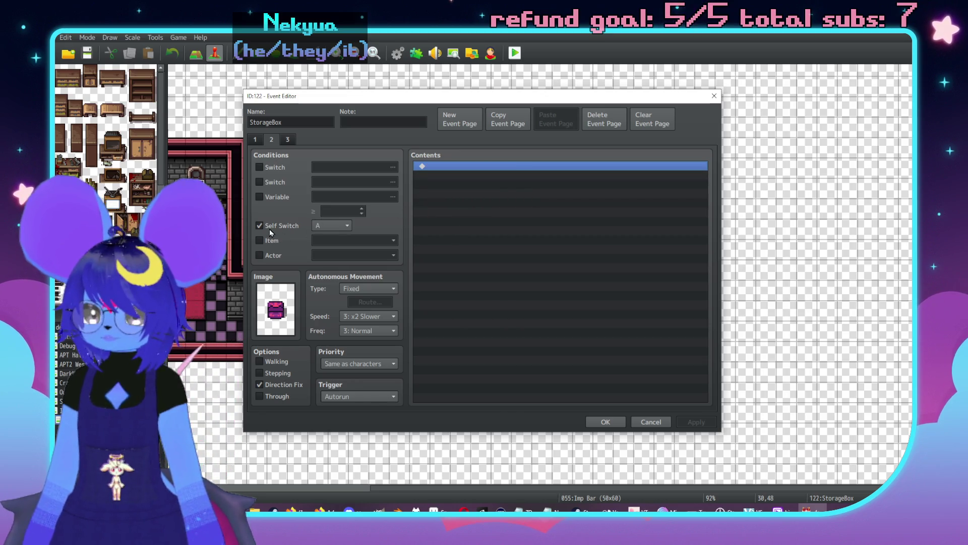
click(269, 229)
click(260, 167)
click(393, 167)
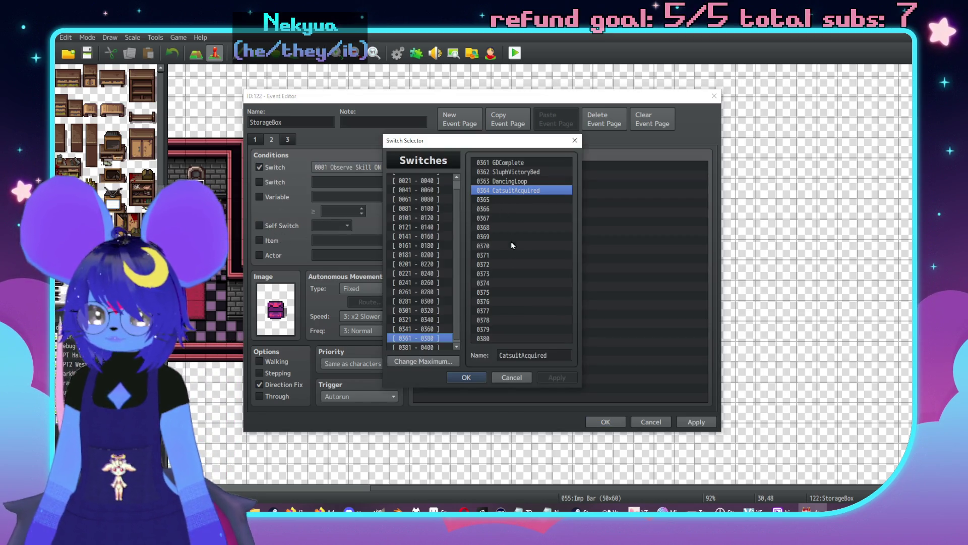
double_click(524, 190)
- Set page 2's trigger to Action Button, delete page 3, and save the event
click(354, 398)
click(354, 407)
click(287, 139)
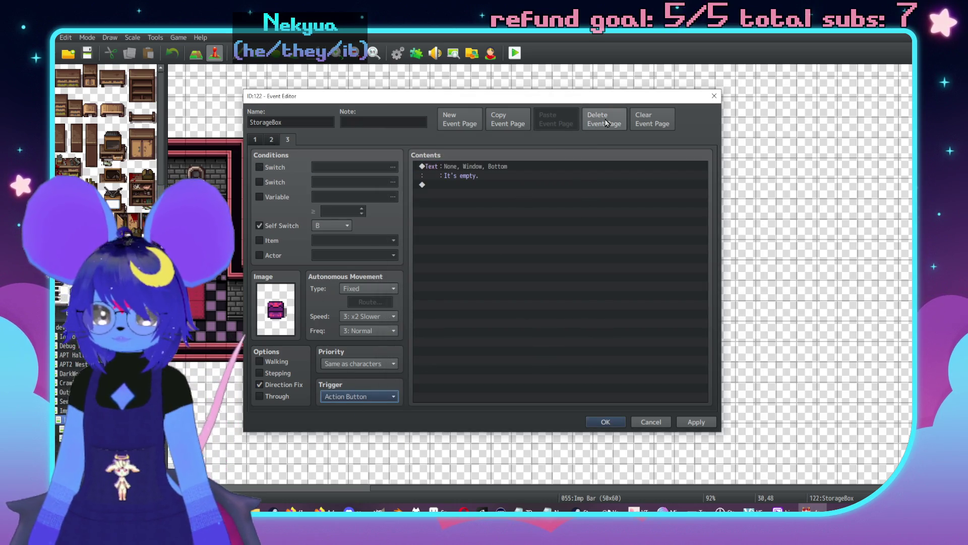
click(597, 121)
click(617, 426)
click(617, 427)
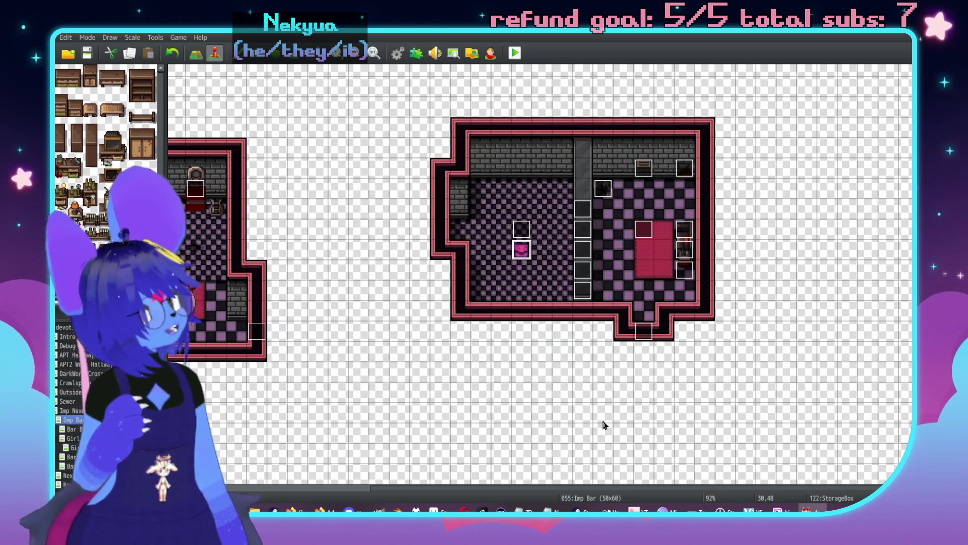
- Locate the light events on Girl Dungeon Rooms and inspect the Lightsource and Pink Light events
scroll(613, 403, up, 2)
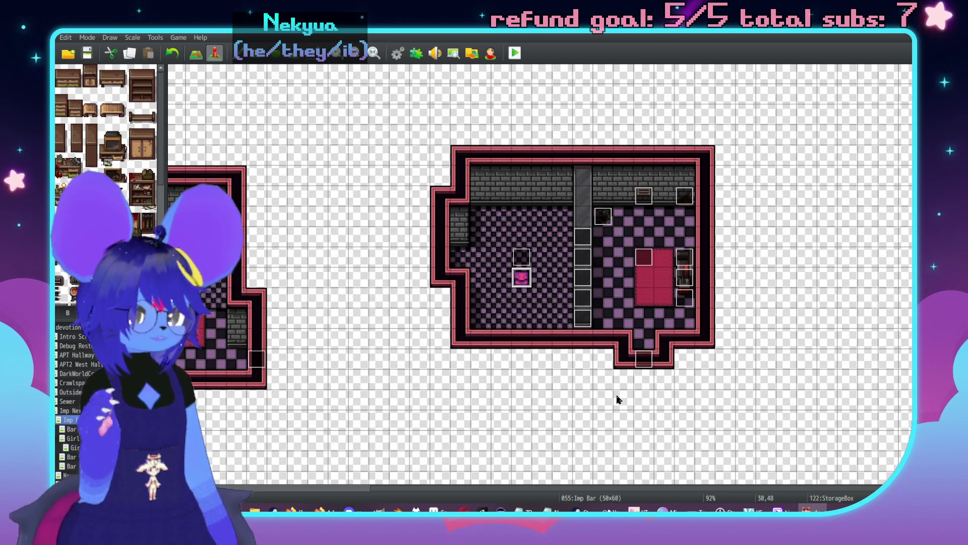
middle_click(640, 426)
scroll(673, 396, down, 3)
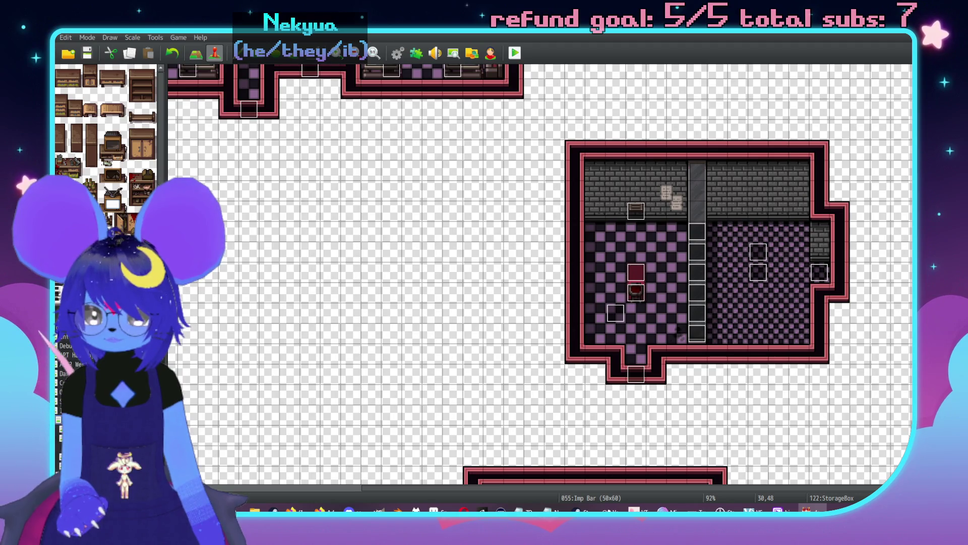
click(68, 447)
double_click(745, 227)
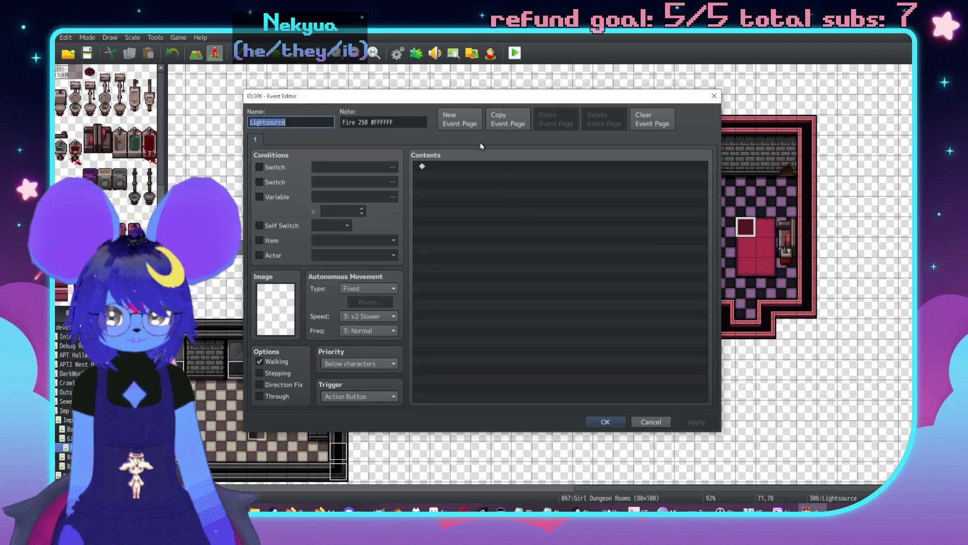
click(651, 422)
double_click(623, 227)
key(Escape)
scroll(563, 199, left, 10)
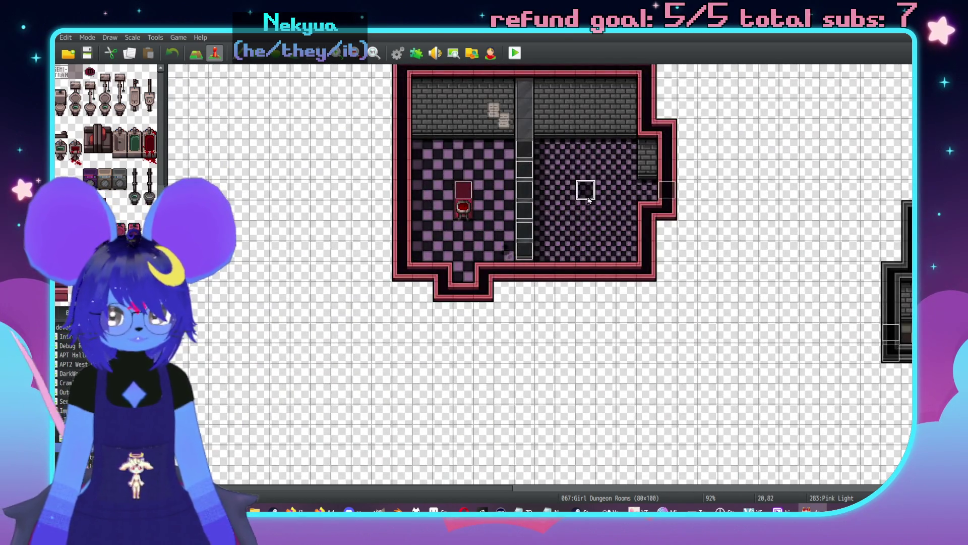
- Trim the trailing ' 3' from Pink Light events 283 and 284, leaving 'Fire 150 #FFFFFF'
double_click(587, 191)
key(Tab)
click(694, 419)
click(608, 421)
double_click(462, 190)
key(Tab)
key(End)
key(BackSpace)
key(BackSpace)
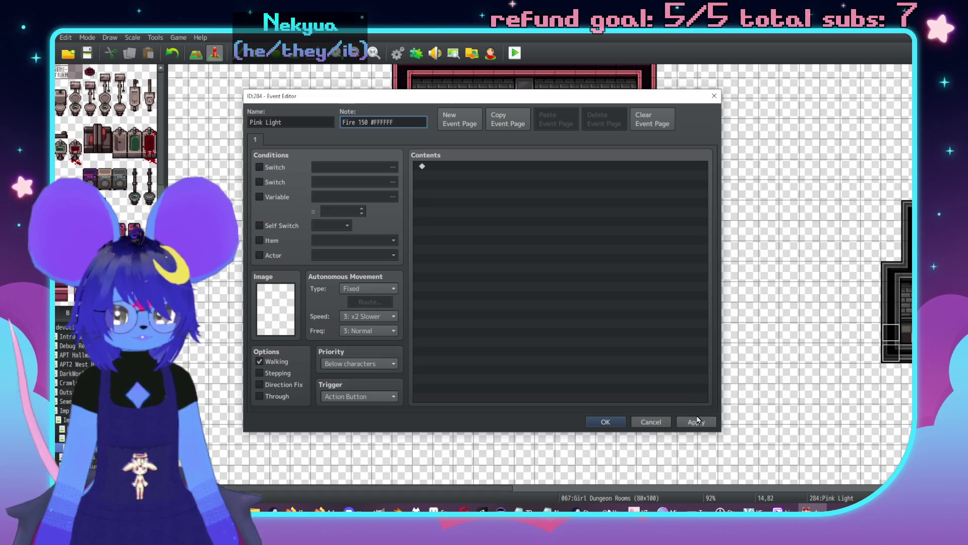
click(697, 421)
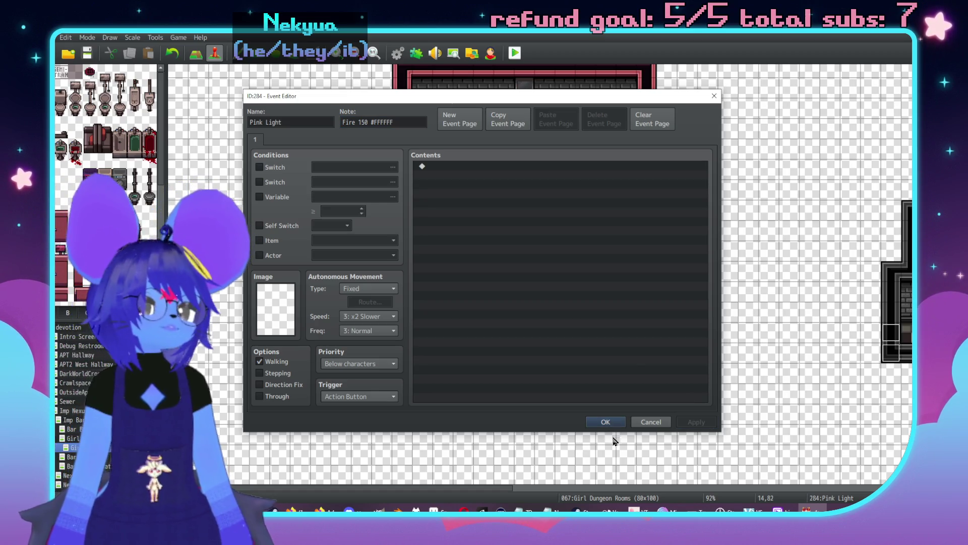
click(613, 420)
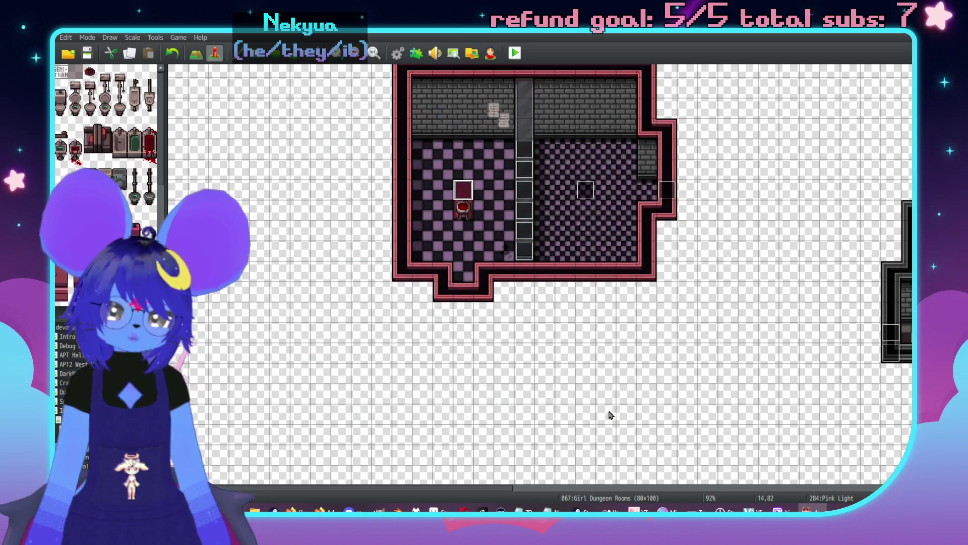
- Pan around Girl Dungeon Rooms, then switch to 066 Bar Vents and pan across its corridors
middle_click(631, 282)
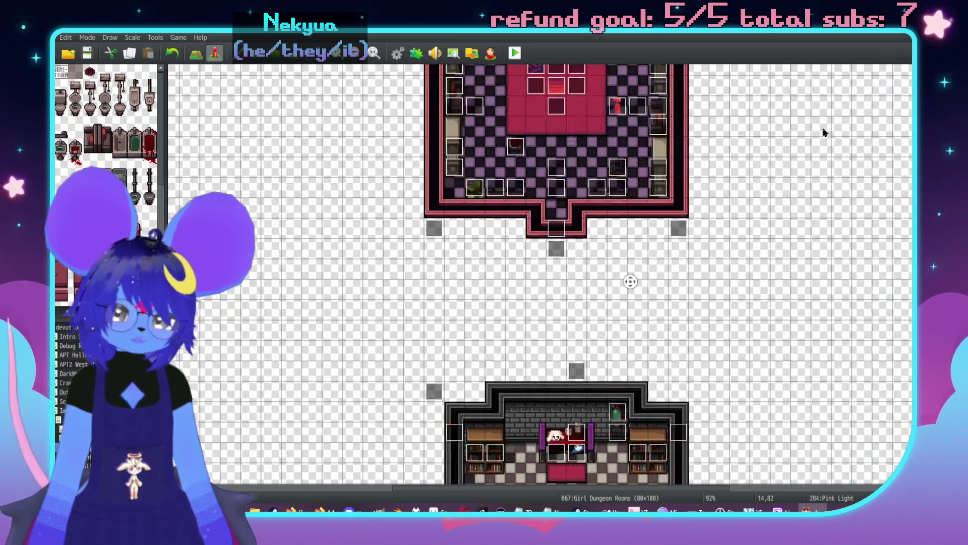
middle_click(752, 296)
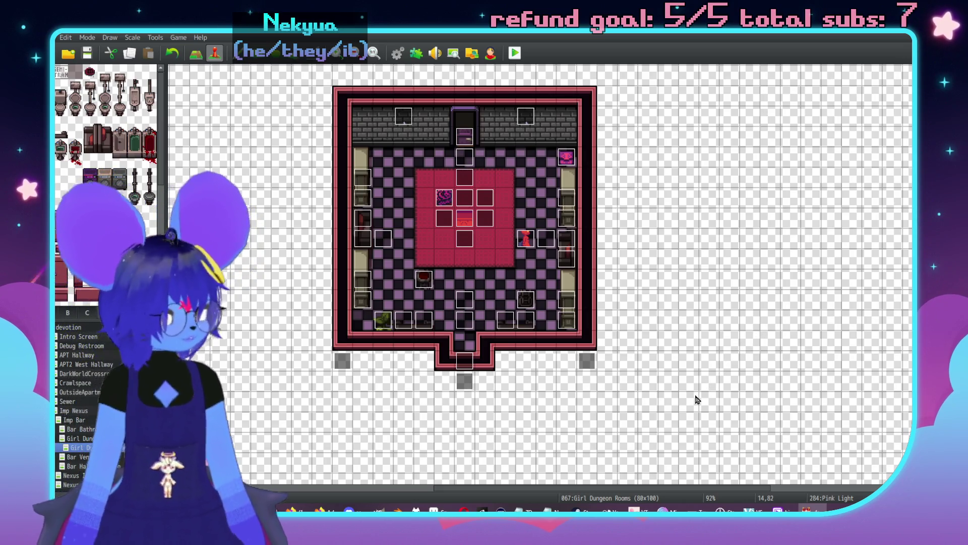
middle_click(717, 308)
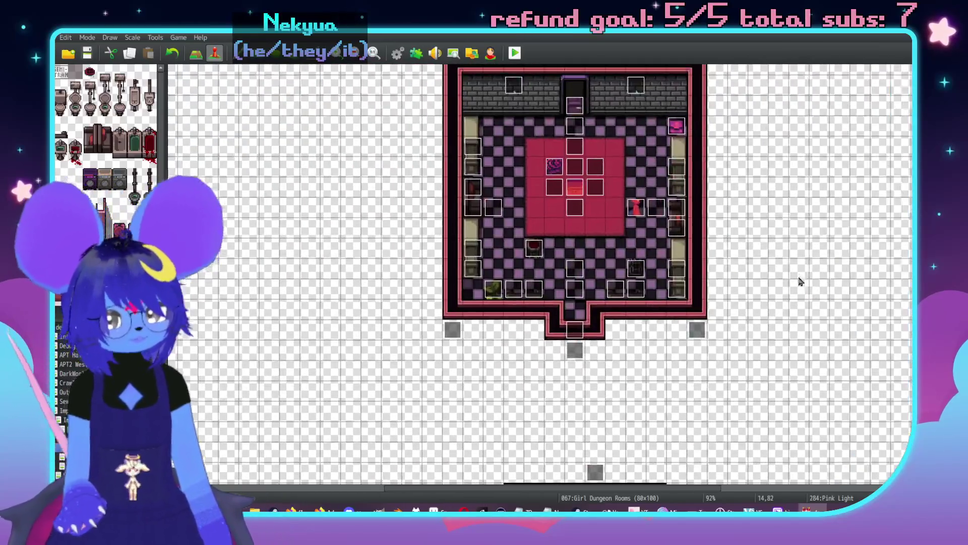
middle_click(782, 263)
middle_click(580, 303)
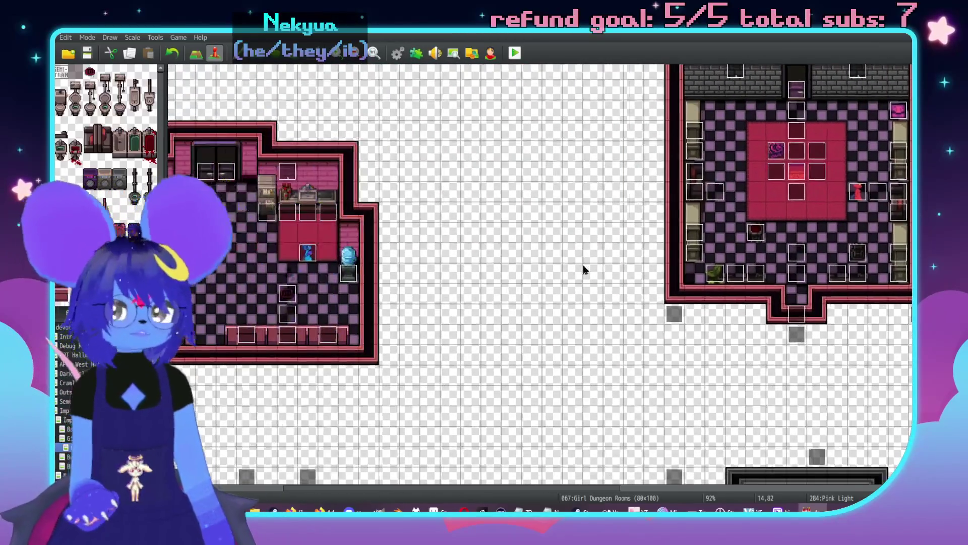
middle_click(692, 272)
middle_click(354, 342)
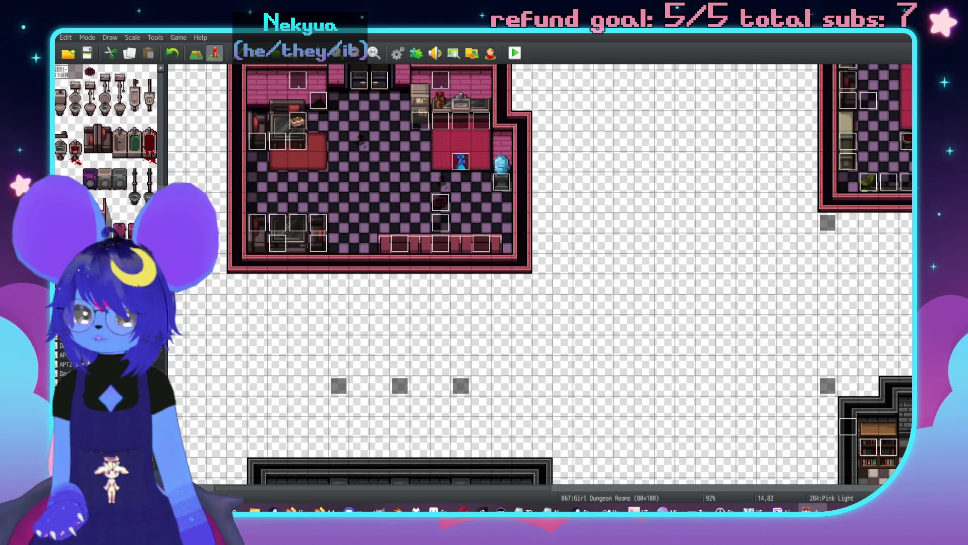
key(Up)
middle_click(612, 346)
middle_click(736, 297)
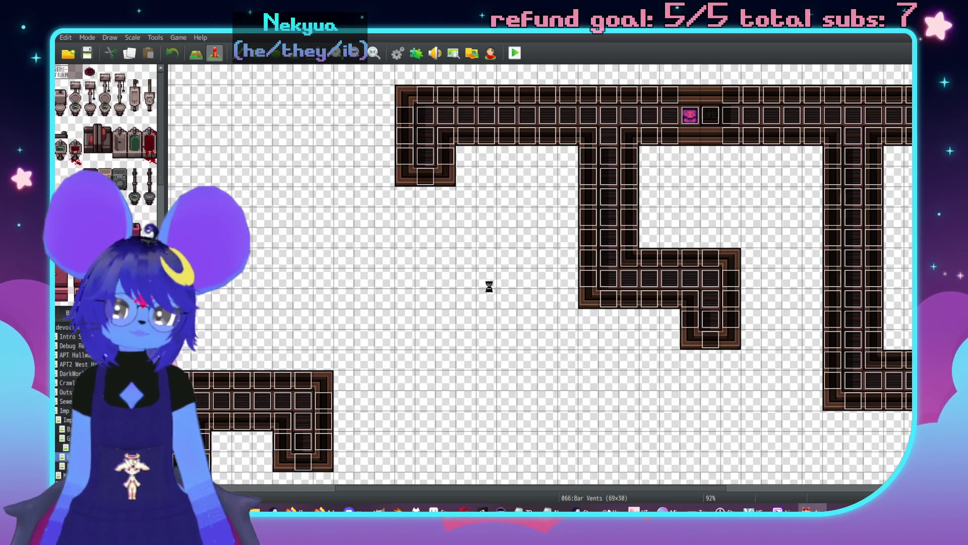
- Check GrateEntrance event 041's page 2 transfer destination, Girl Dungeon (47,35)
double_click(417, 177)
click(271, 140)
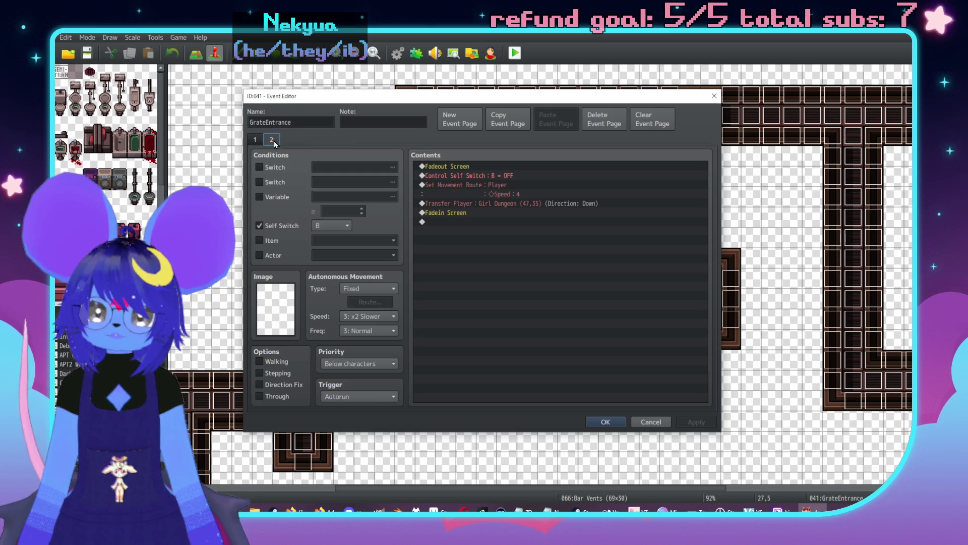
double_click(512, 203)
click(555, 244)
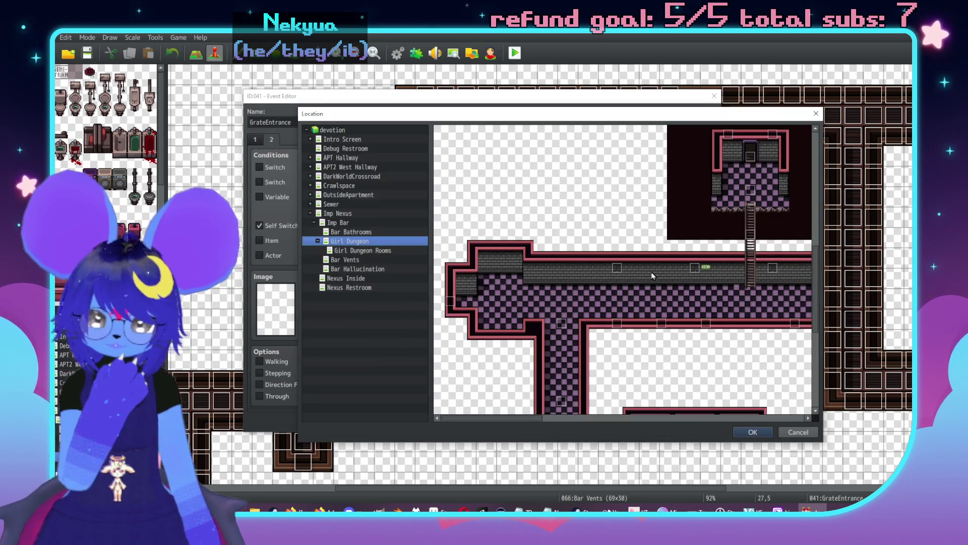
scroll(661, 278, up, 3)
scroll(637, 283, right, 3)
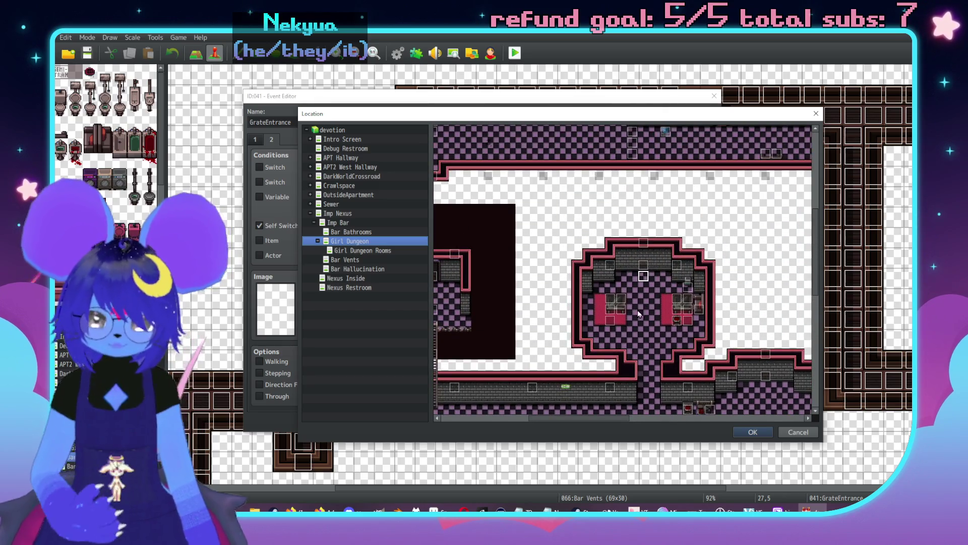
click(753, 432)
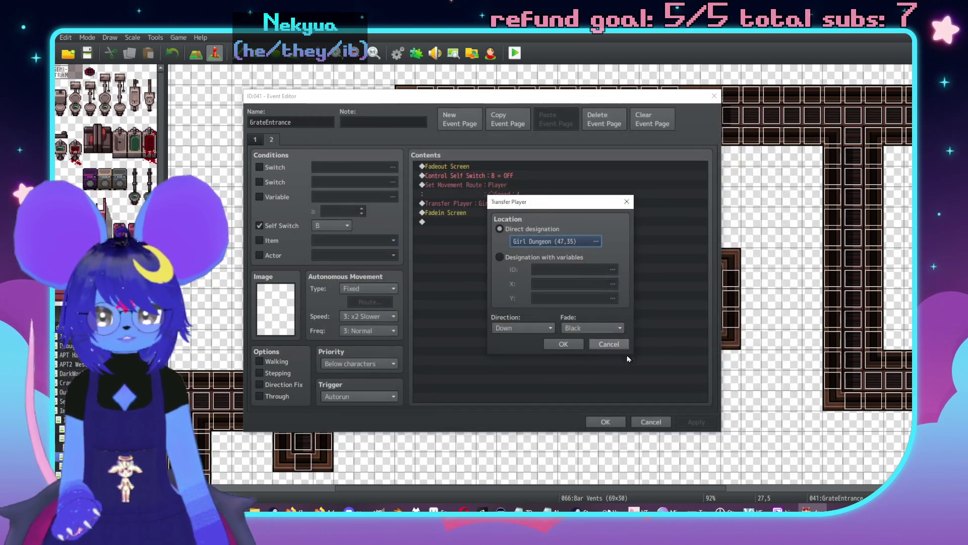
click(609, 344)
- Insert Control Variables #0025 RoomID = 1 before the transfer, copy it, and save event 041
double_click(488, 275)
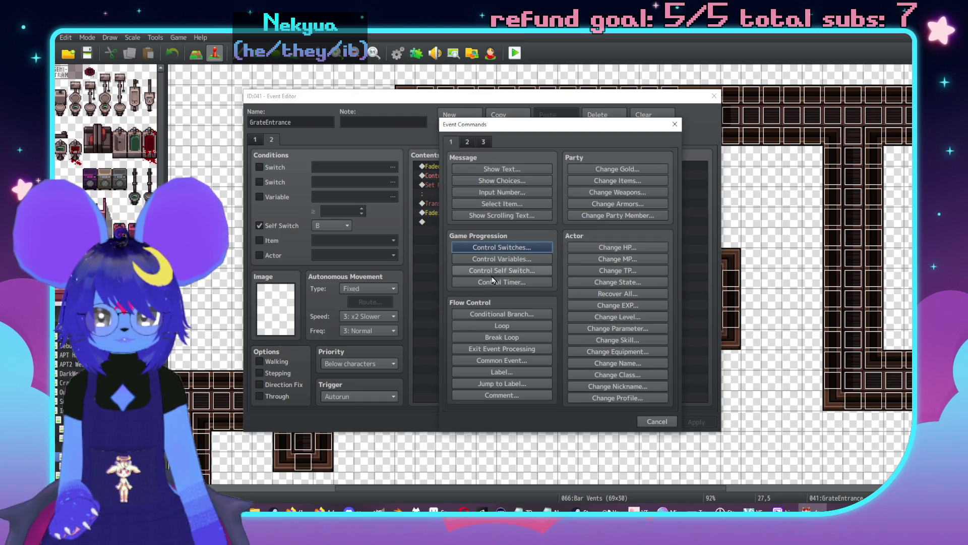
click(500, 259)
click(524, 210)
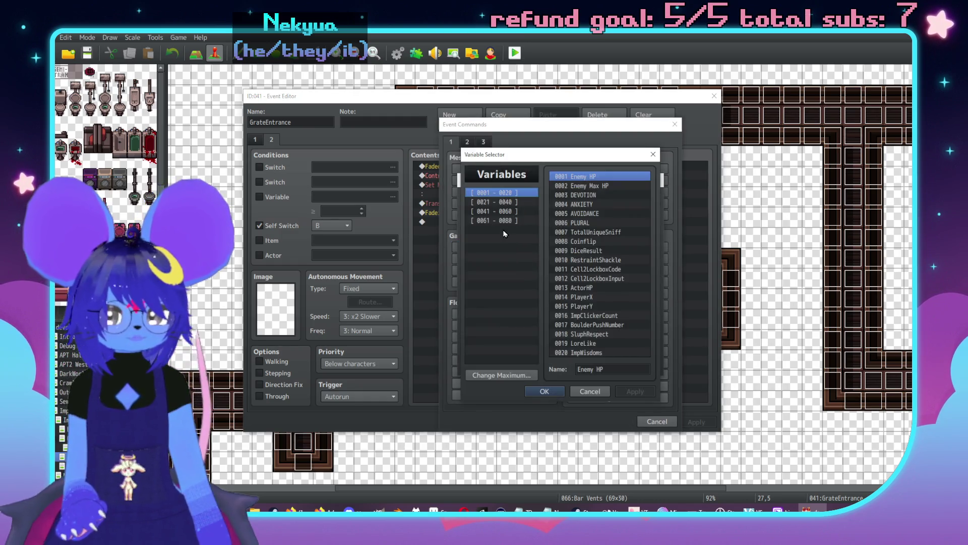
click(497, 202)
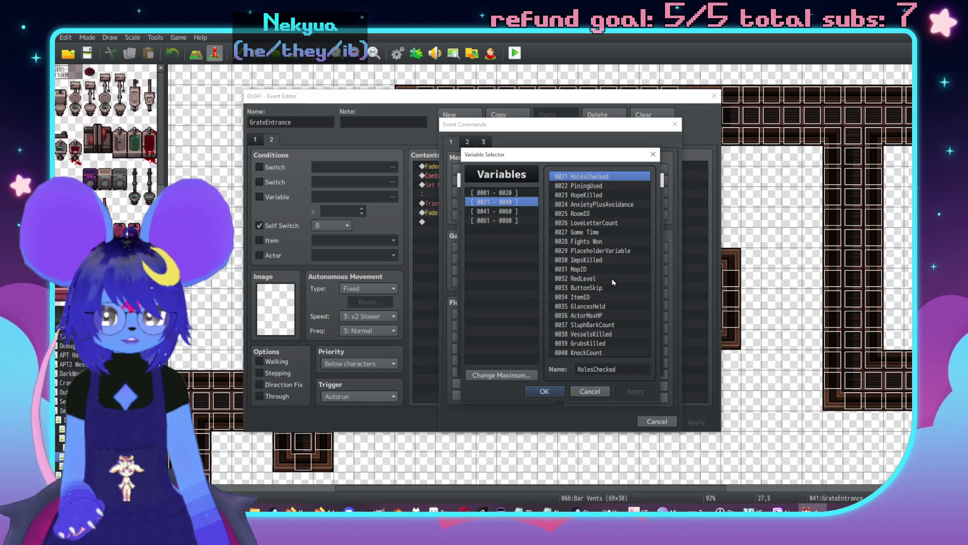
double_click(580, 214)
double_click(546, 290)
text(1)
click(594, 365)
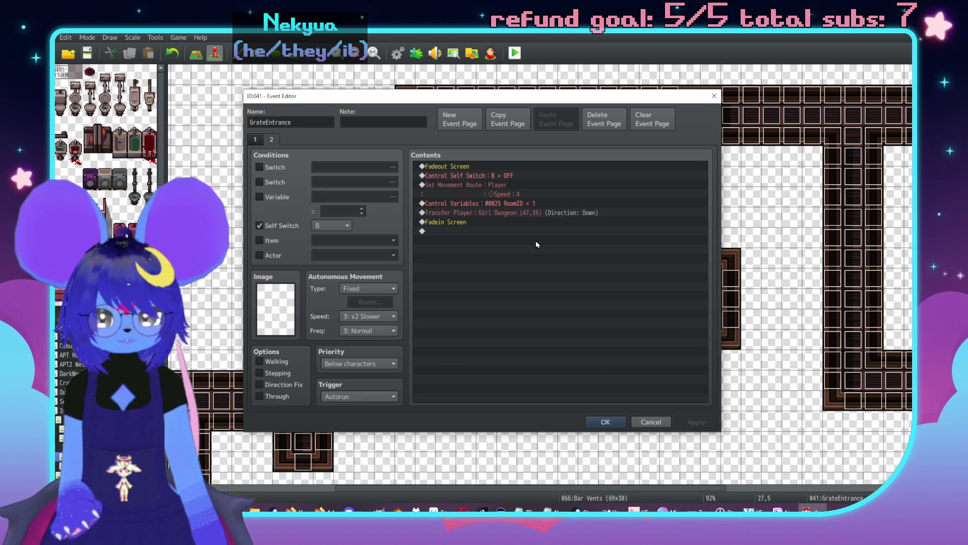
click(507, 204)
click(606, 421)
- Paste RoomID = 1 above GrateEntrance 040's transfer to Girl Dungeon (58,45) and save
double_click(479, 186)
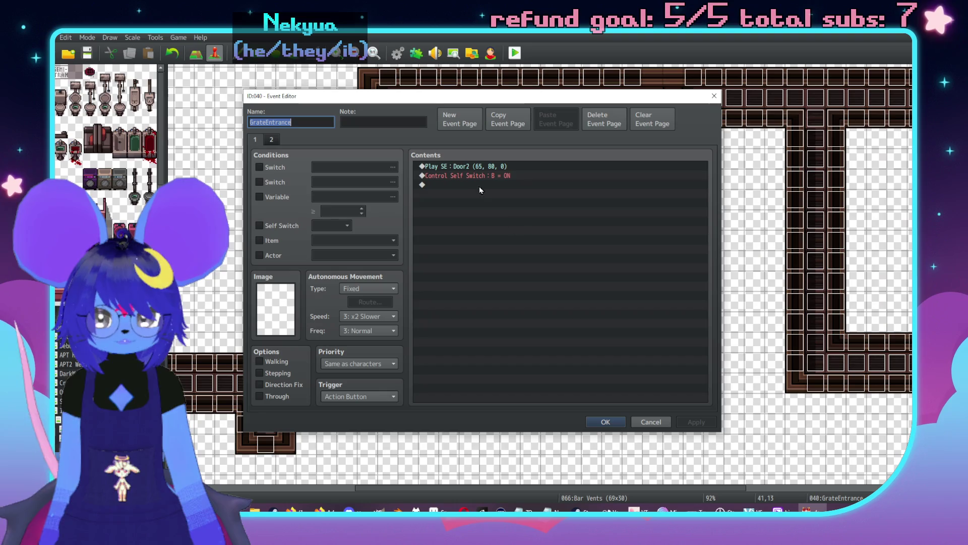
click(272, 139)
click(518, 204)
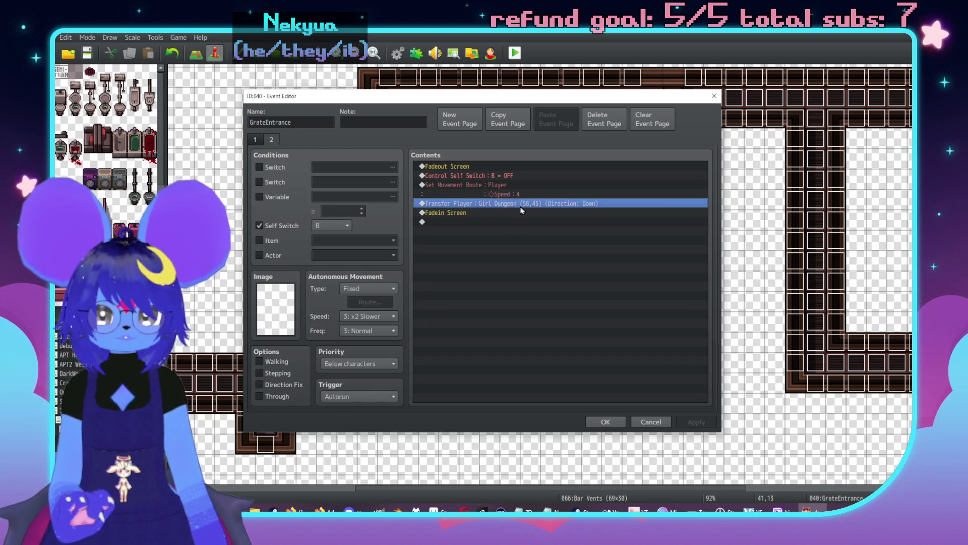
key(ctrl+v)
double_click(541, 213)
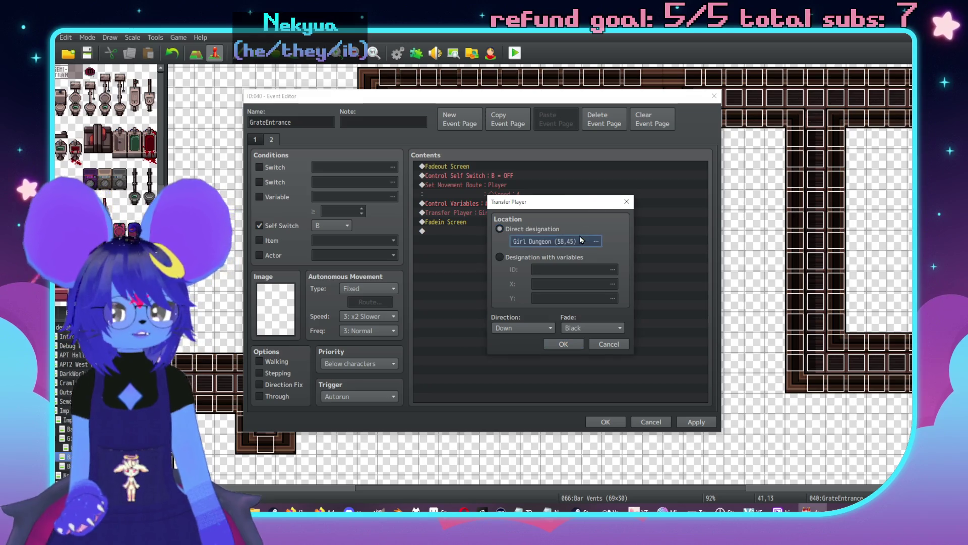
click(580, 241)
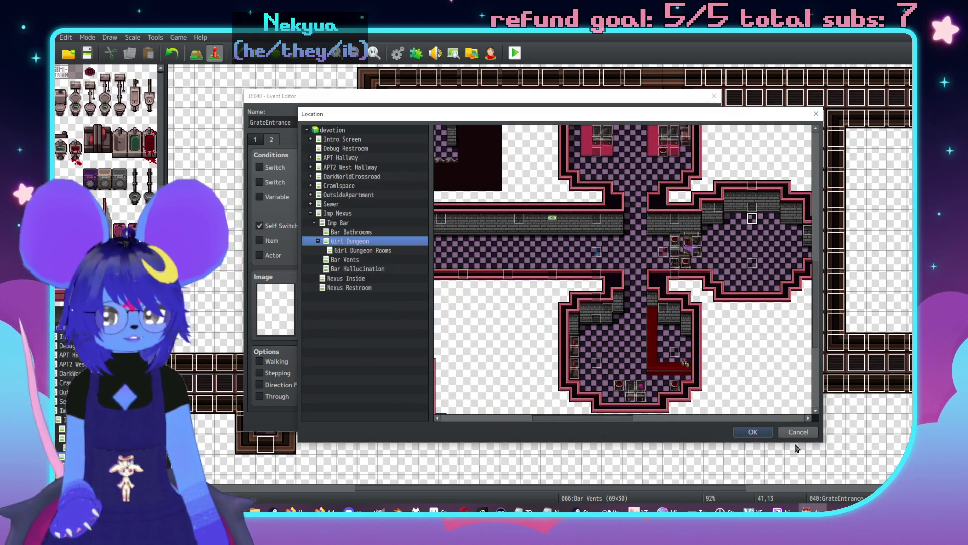
scroll(777, 343, up, 2)
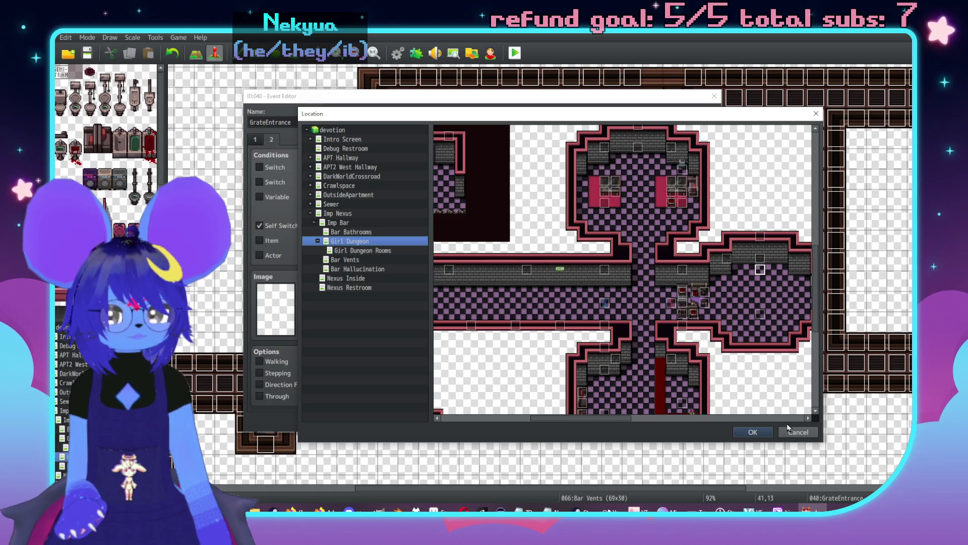
click(753, 432)
click(564, 344)
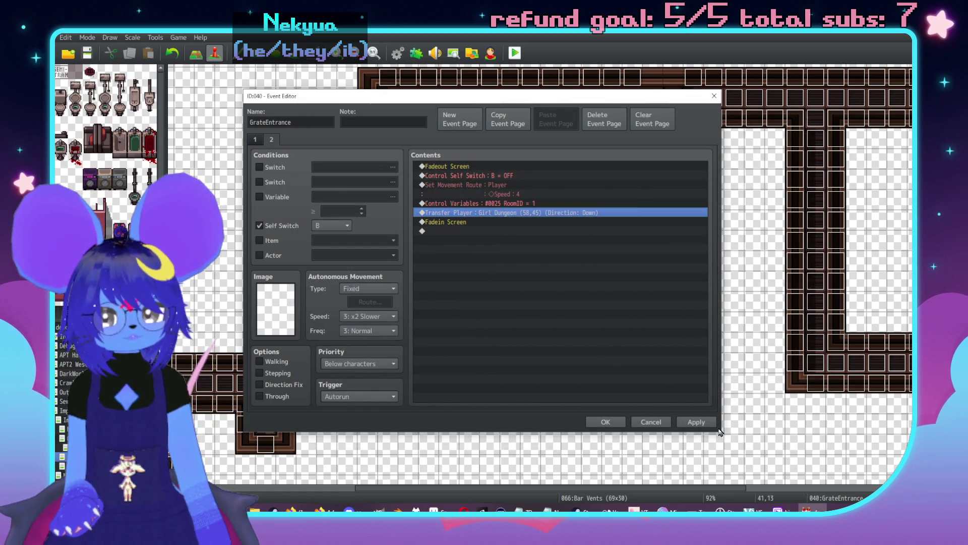
click(617, 423)
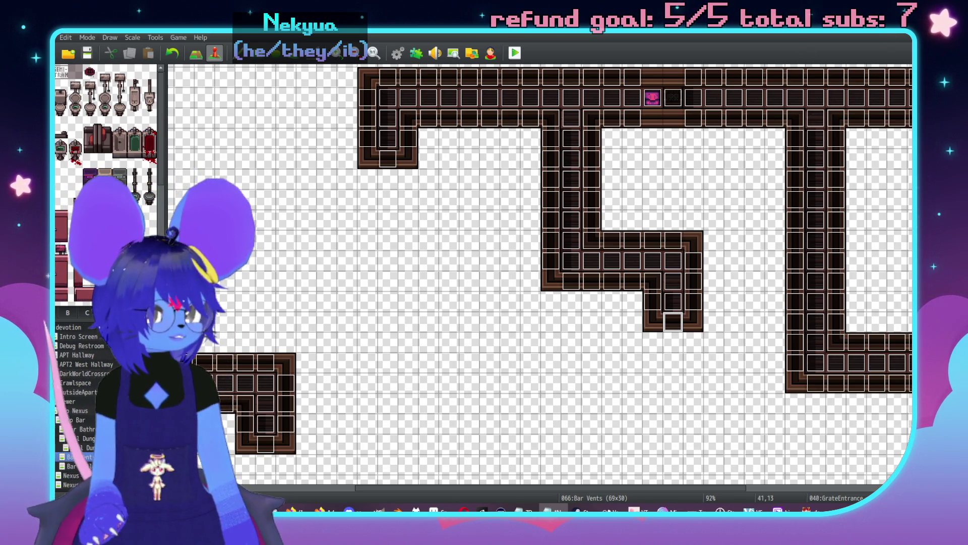
- Scroll around the Bar Vents map to view its vent corridors and grate entrance events
scroll(494, 299, right, 5)
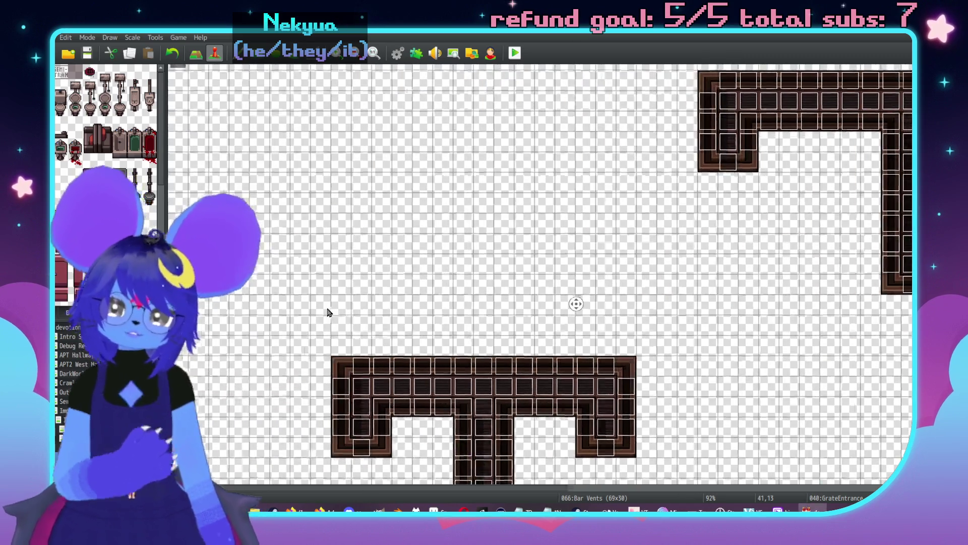
scroll(494, 298, down, 3)
scroll(494, 299, right, 5)
scroll(735, 342, left, 5)
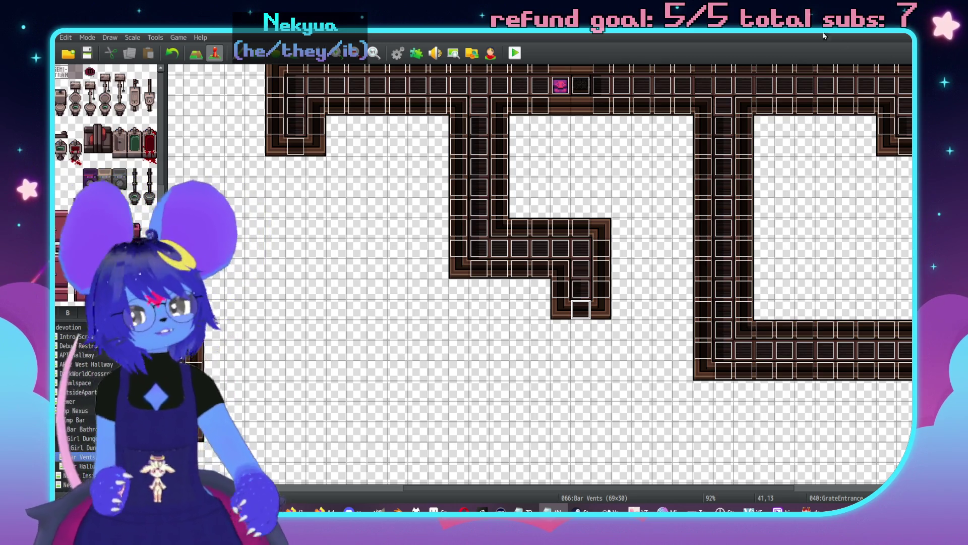
scroll(584, 274, right, 3)
scroll(583, 275, up, 1)
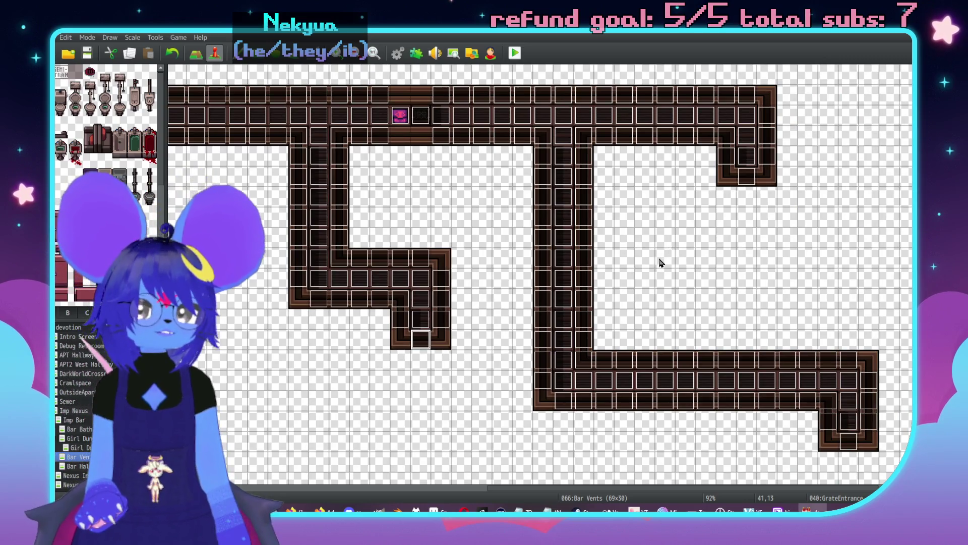
scroll(658, 267, left, 1)
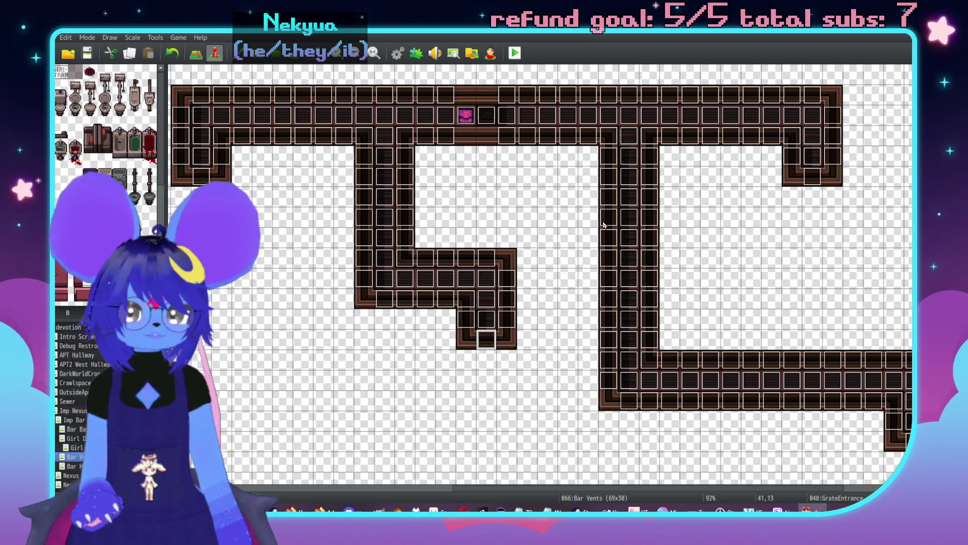
- Paste the RoomID = 1 command above the first grate entrance's Transfer Player and save
double_click(812, 176)
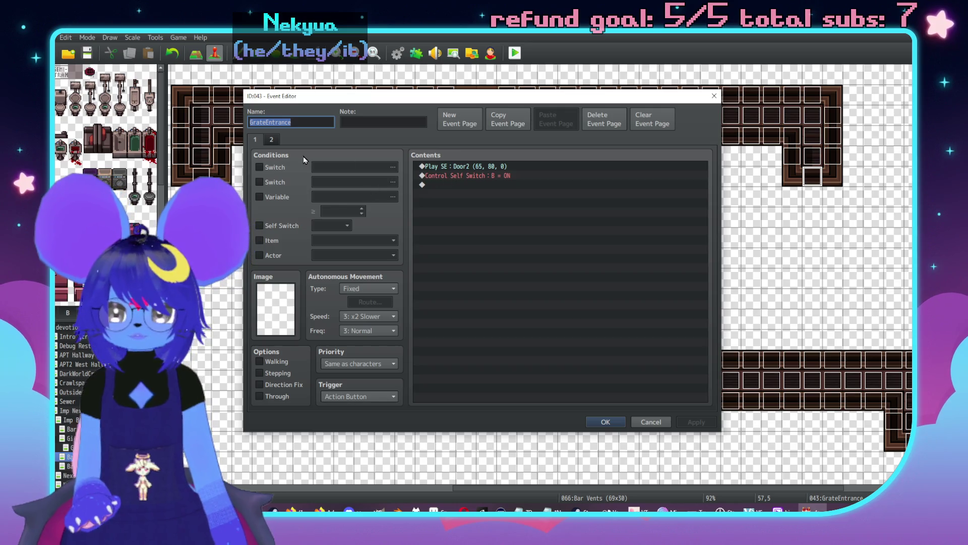
click(505, 204)
key(ctrl+v)
double_click(533, 213)
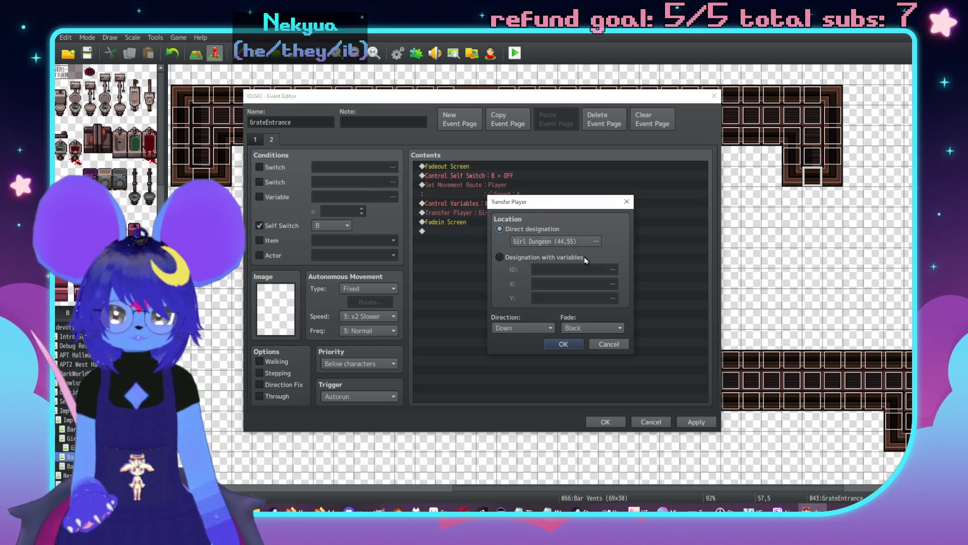
click(569, 244)
key(Escape)
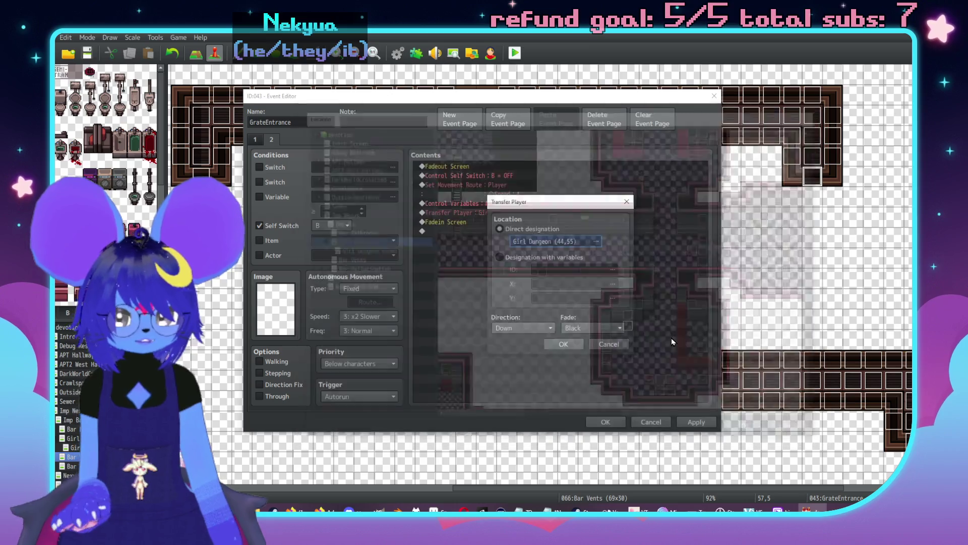
click(565, 344)
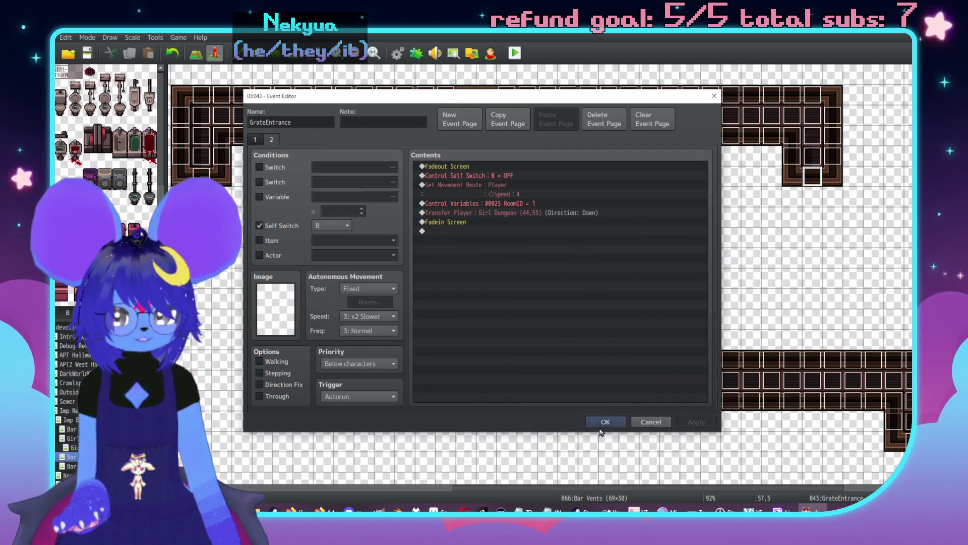
click(606, 421)
- Change the other grate entrance's RoomID command to 0 and save event 042
scroll(583, 295, down, 3)
scroll(733, 382, right, 3)
double_click(782, 329)
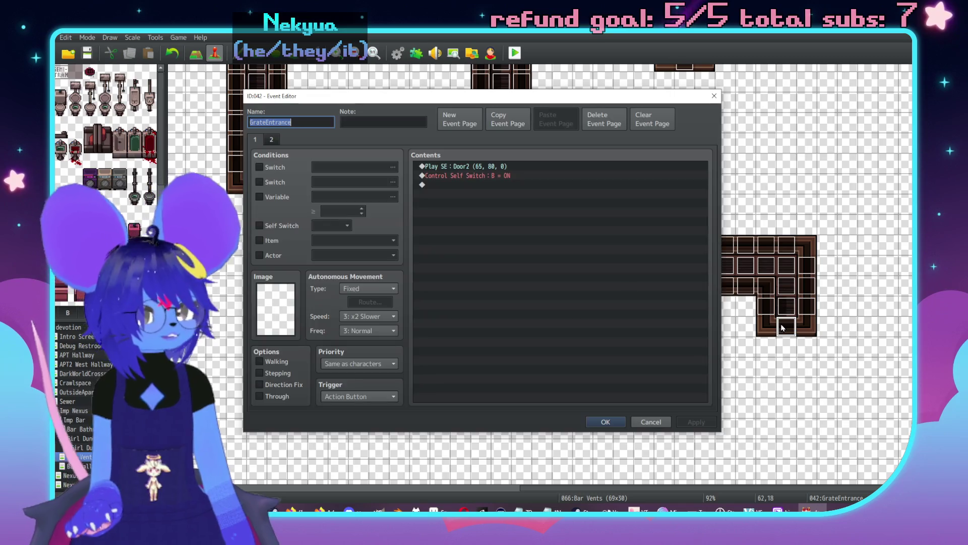
click(271, 139)
click(532, 204)
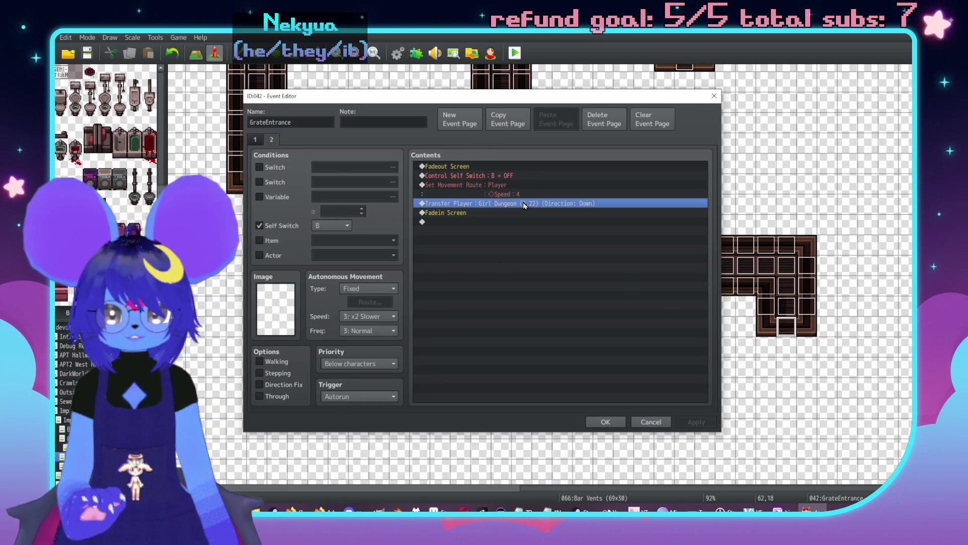
double_click(536, 203)
double_click(536, 285)
text(0)
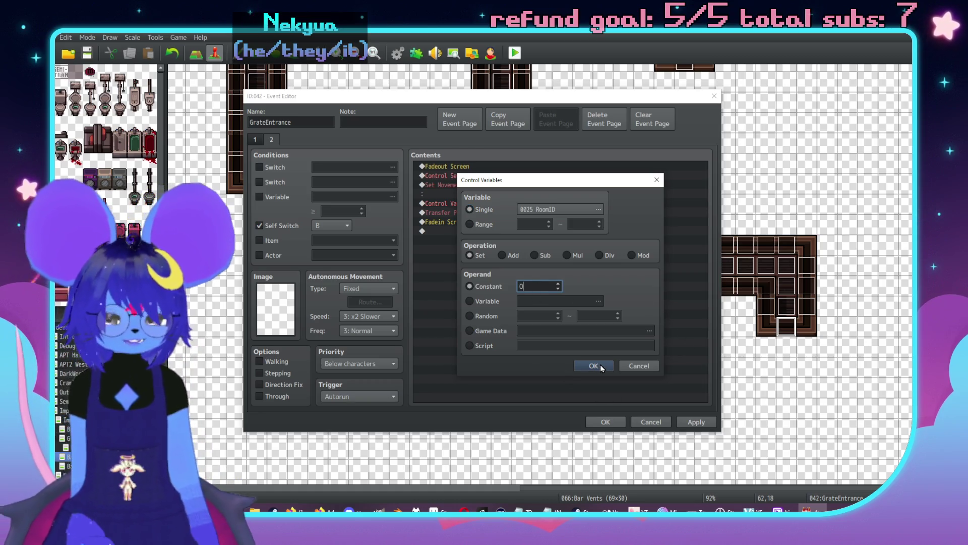
click(593, 365)
click(704, 424)
click(620, 423)
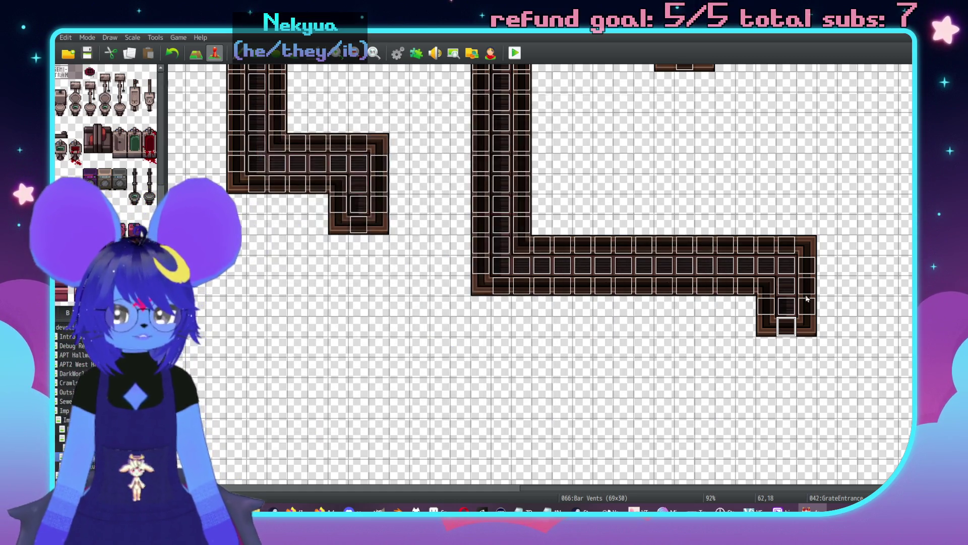
- Confirm event 042's transfer destination in Girl Dungeon at (6,22)
double_click(791, 329)
click(271, 139)
double_click(457, 212)
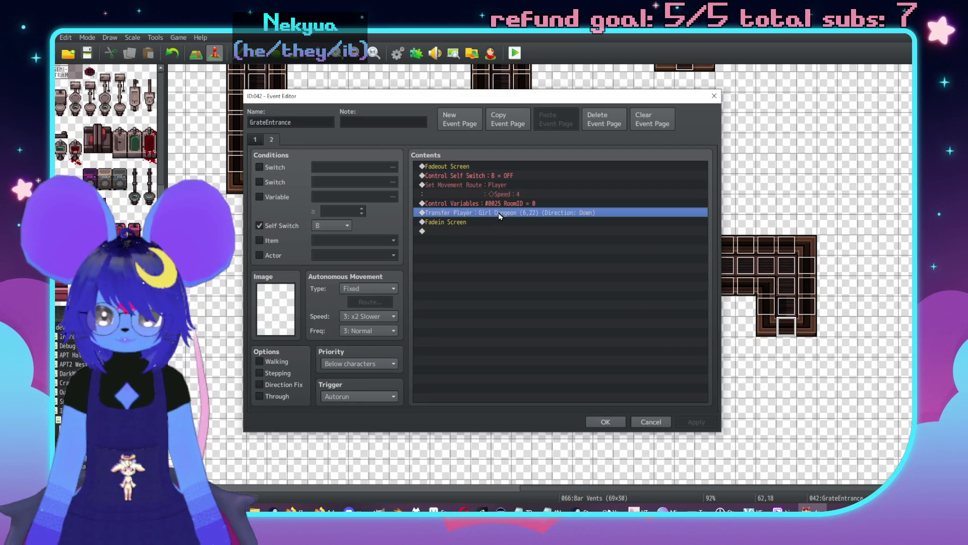
click(569, 243)
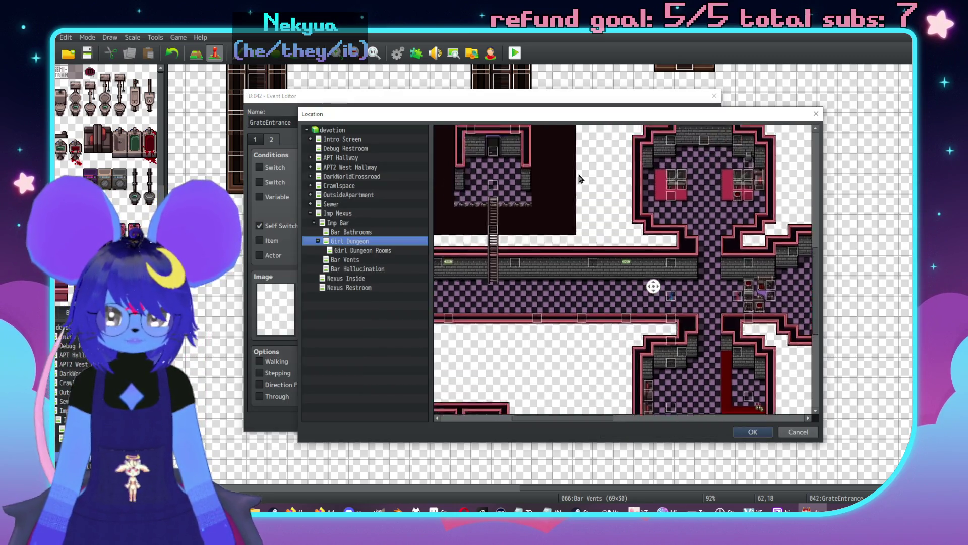
double_click(568, 283)
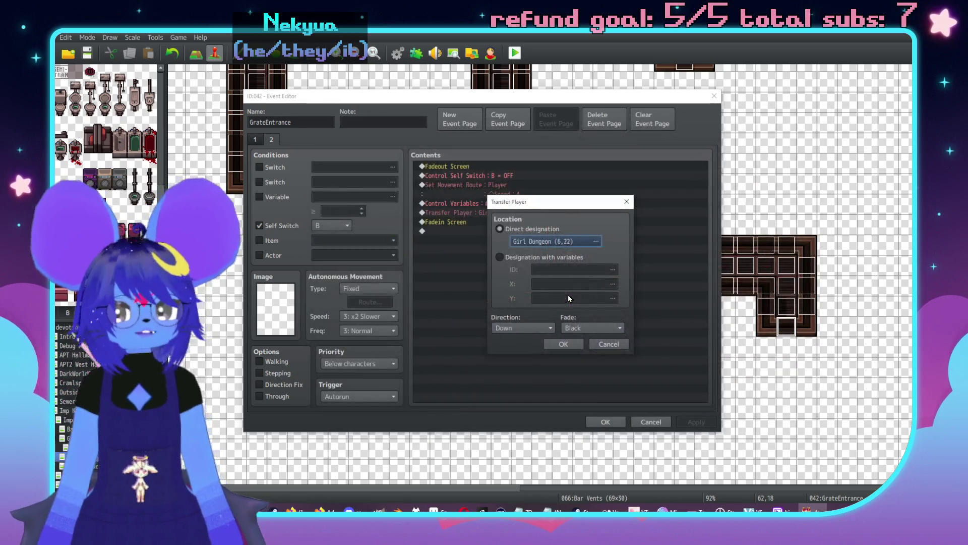
click(562, 343)
scroll(597, 353, left, 10)
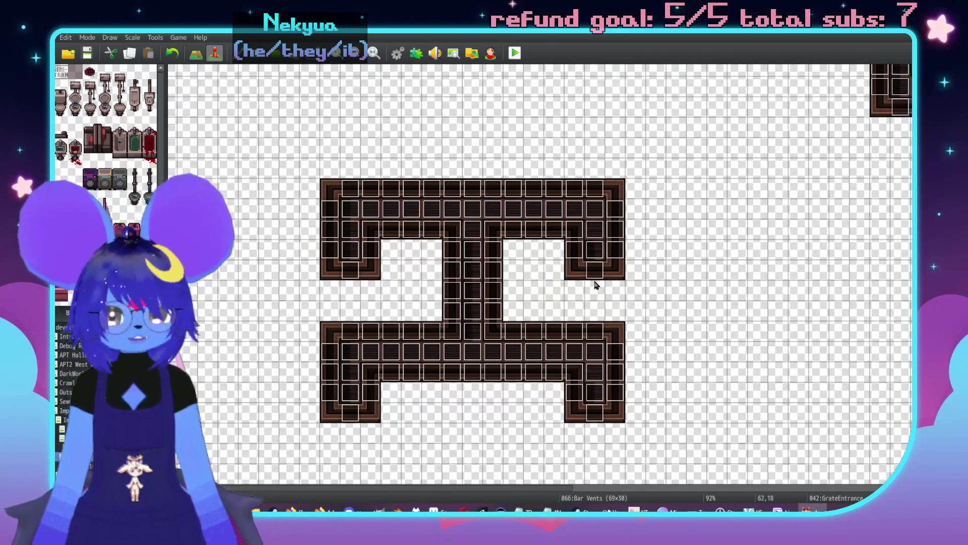
double_click(593, 278)
- Paste a Control Variables command above Transfer Player on page 2, setting RoomID to 2
click(271, 140)
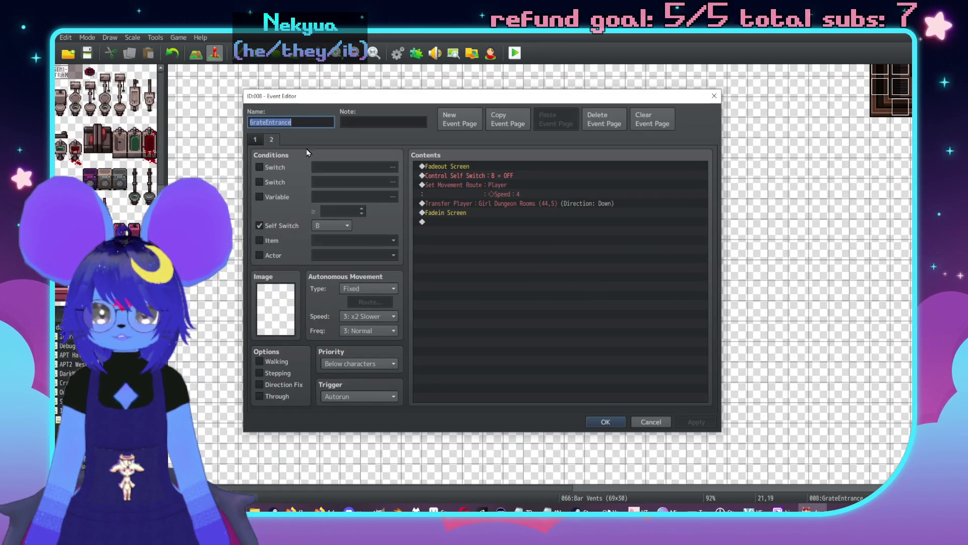
click(511, 203)
key(Down)
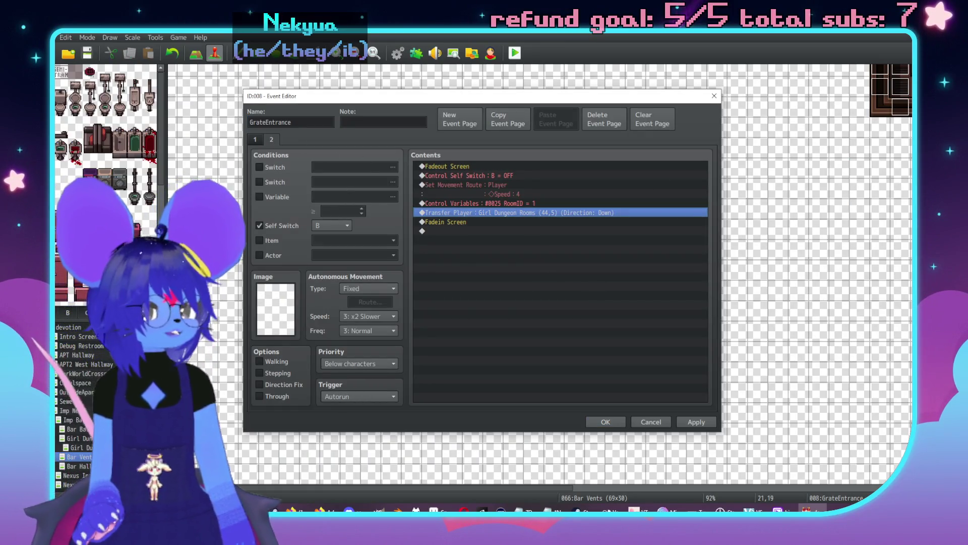
double_click(534, 204)
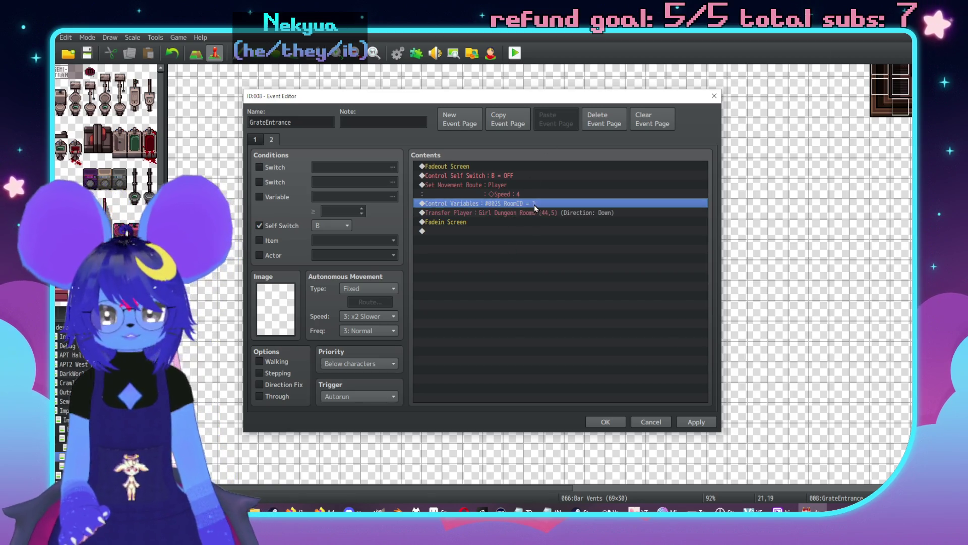
double_click(545, 280)
text(2)
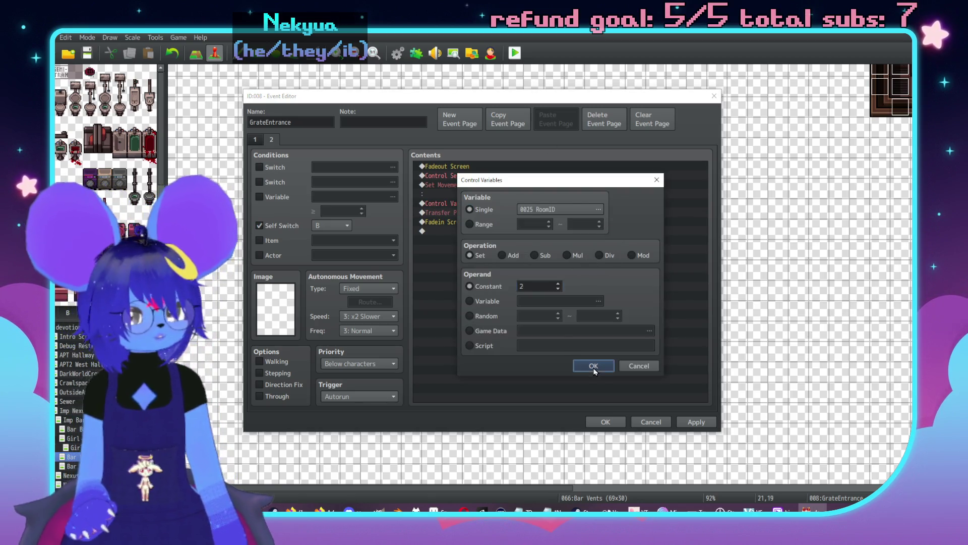
click(593, 366)
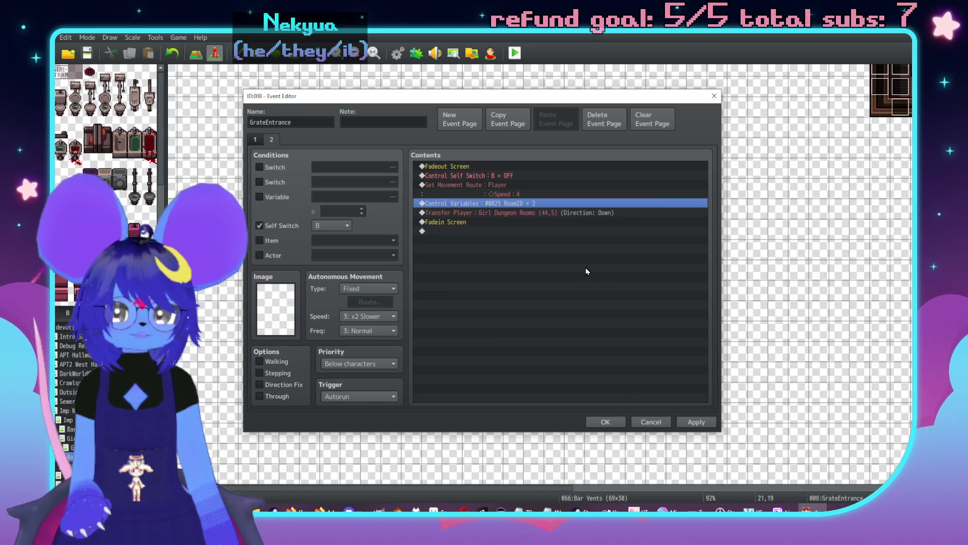
click(691, 423)
click(617, 426)
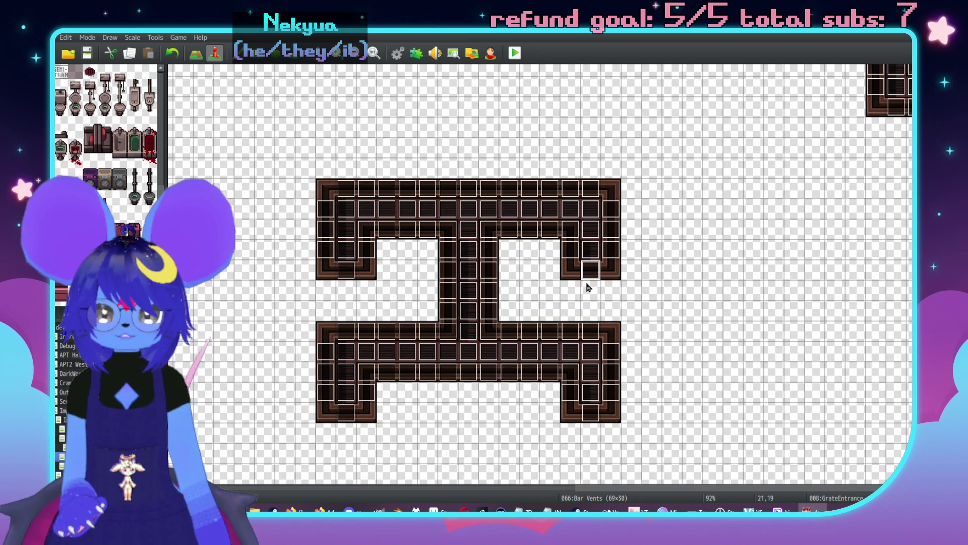
- Keep the grate's transfer destination at Girl Dungeon Rooms (44,5), then open the next grate entrance
double_click(590, 273)
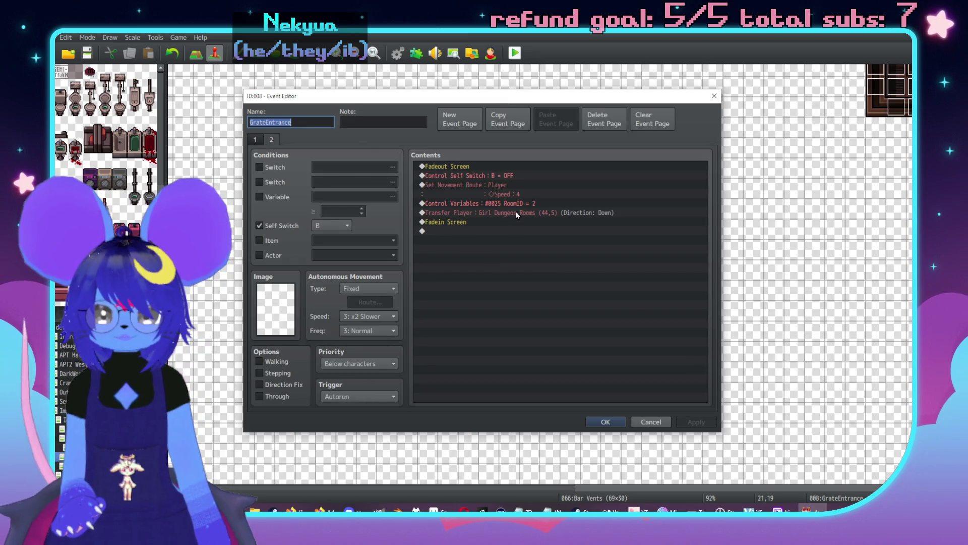
double_click(517, 214)
click(570, 243)
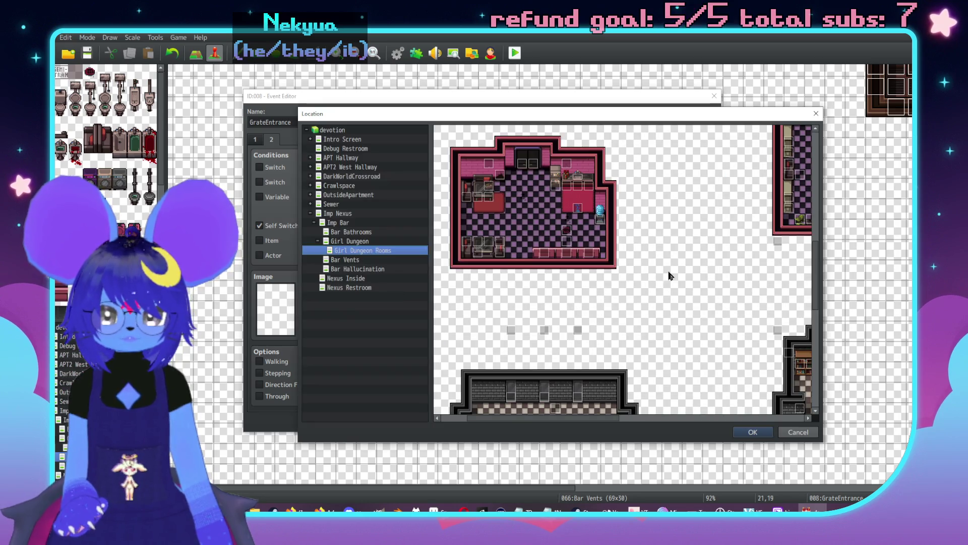
scroll(670, 275, up, 3)
scroll(626, 252, right, 3)
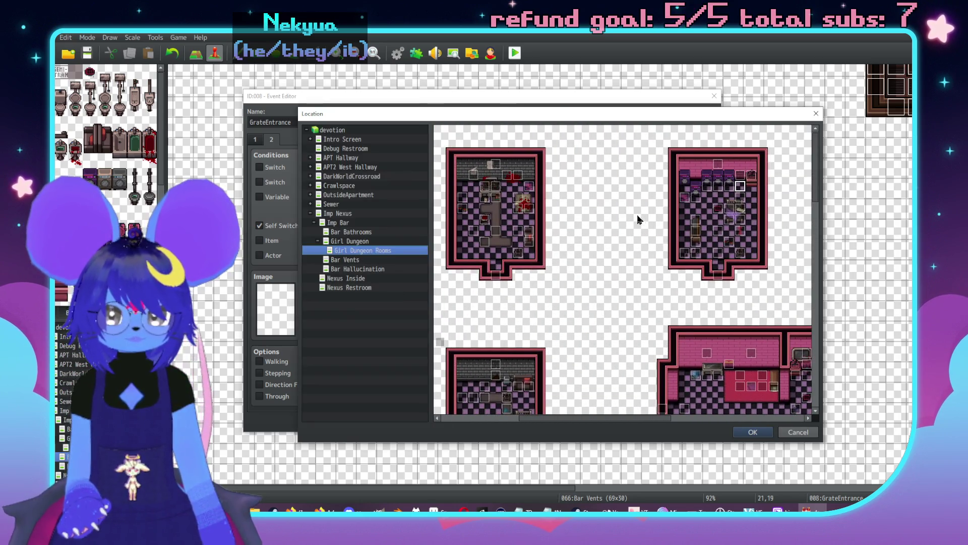
click(799, 432)
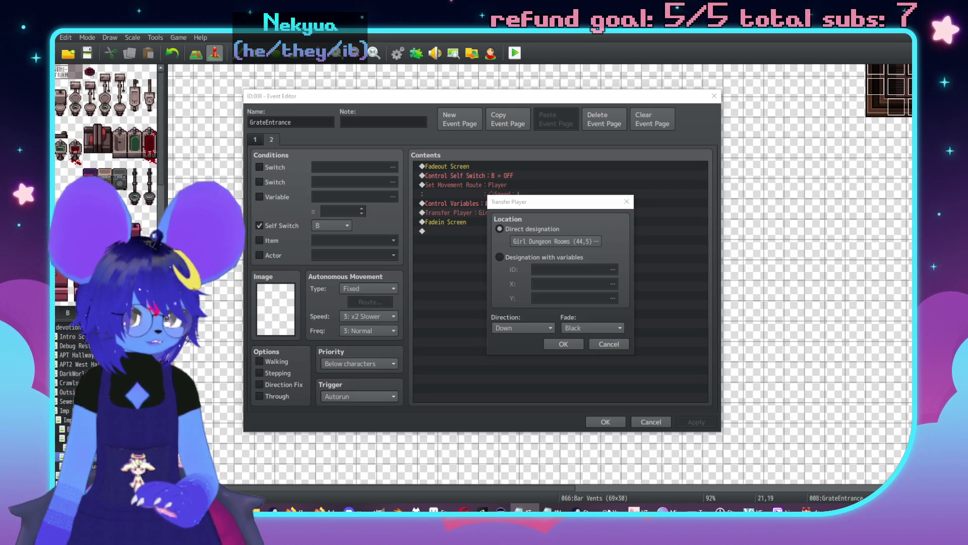
click(565, 345)
click(691, 422)
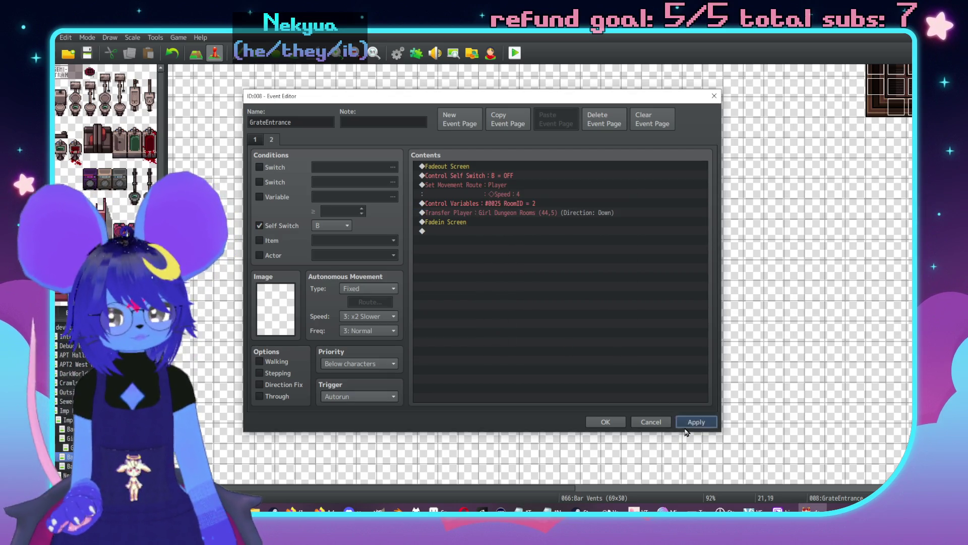
click(608, 422)
double_click(591, 412)
click(276, 144)
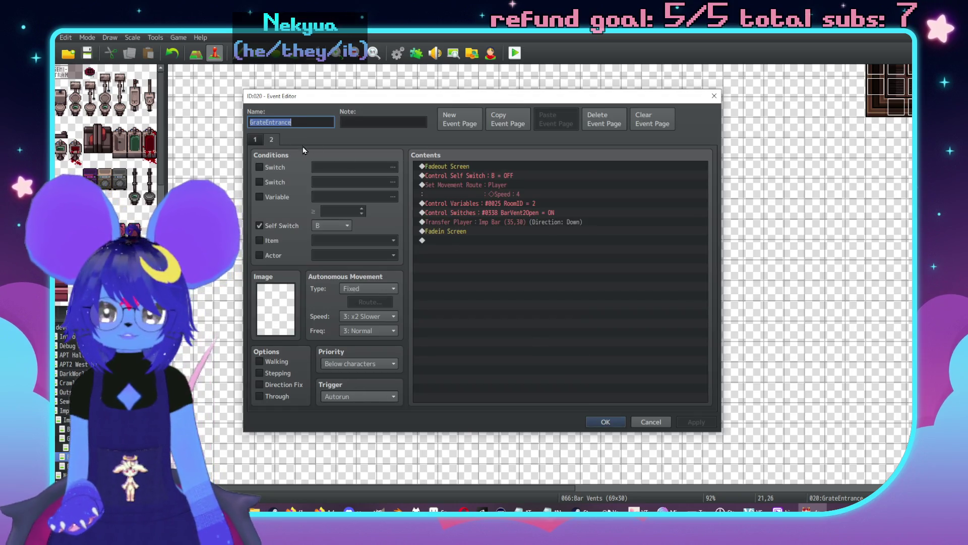
- Keep event 020's transfer at Imp Bar (35,30), apply it, and open the GrateEntrance at 9,26
double_click(550, 222)
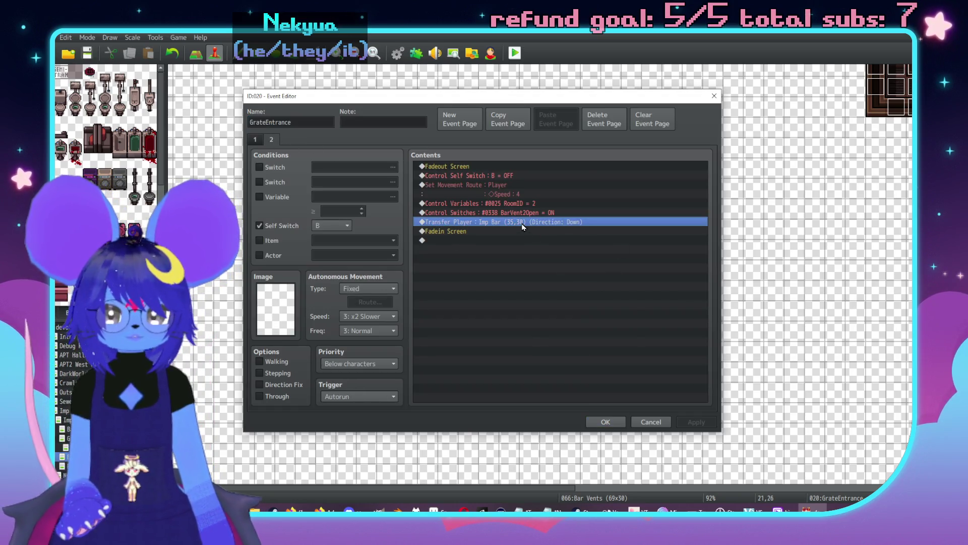
click(554, 242)
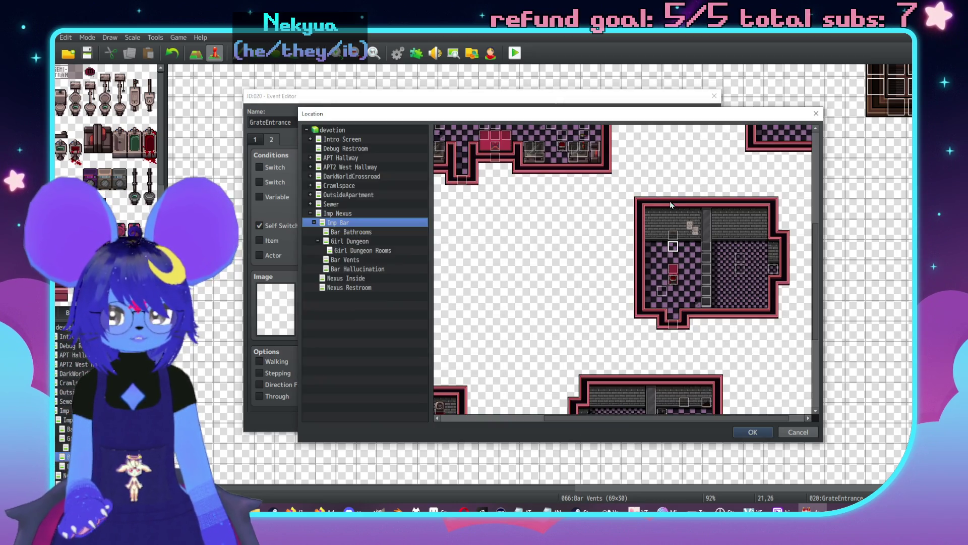
scroll(777, 313, up, 10)
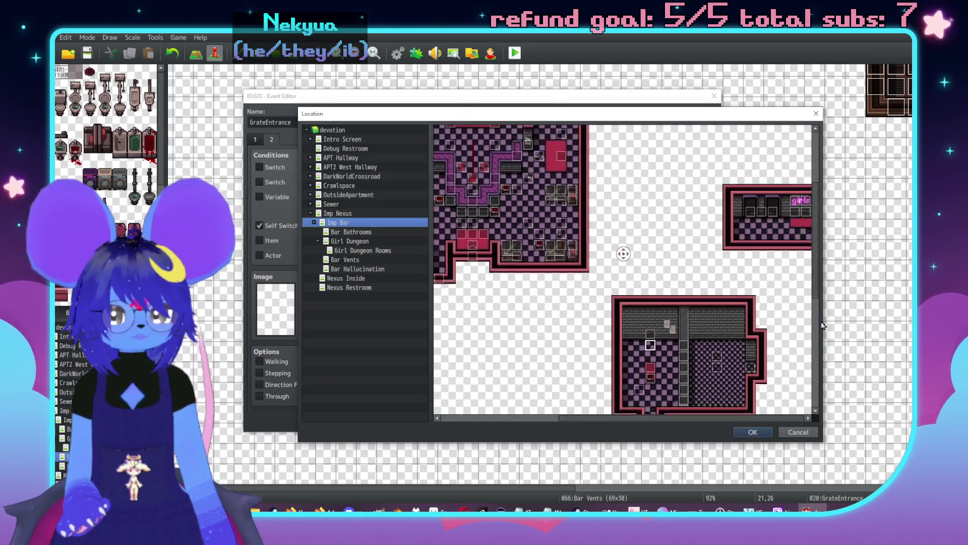
scroll(693, 273, down, 2)
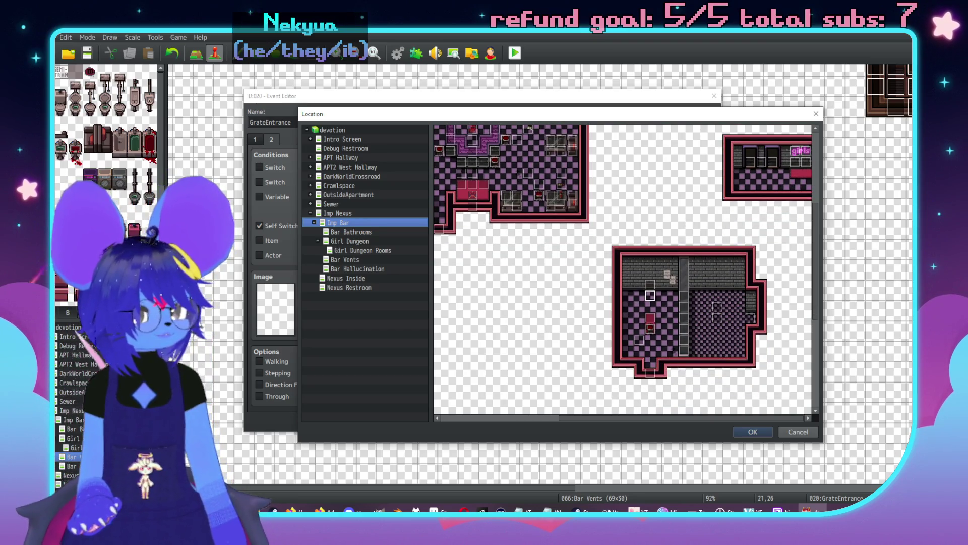
key(alt+Tab)
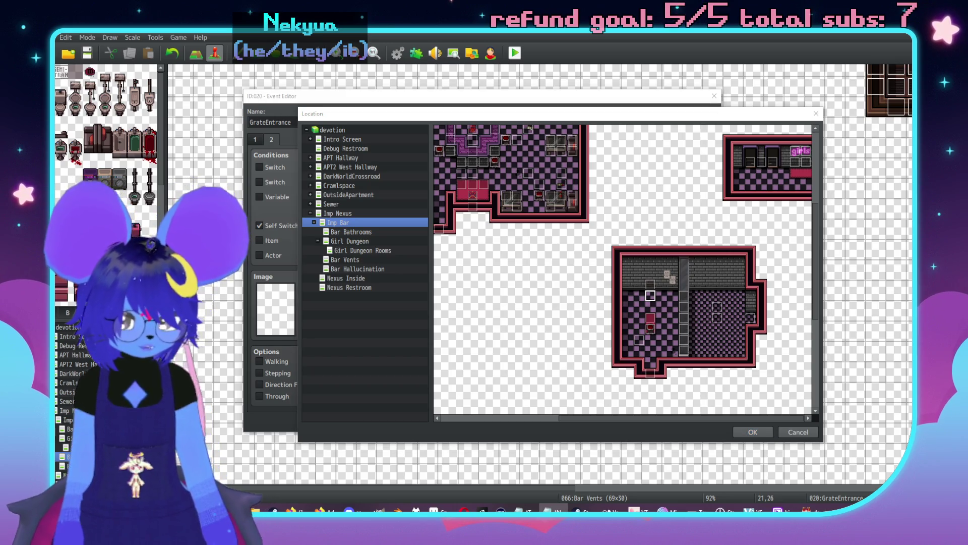
click(766, 435)
click(765, 435)
click(564, 344)
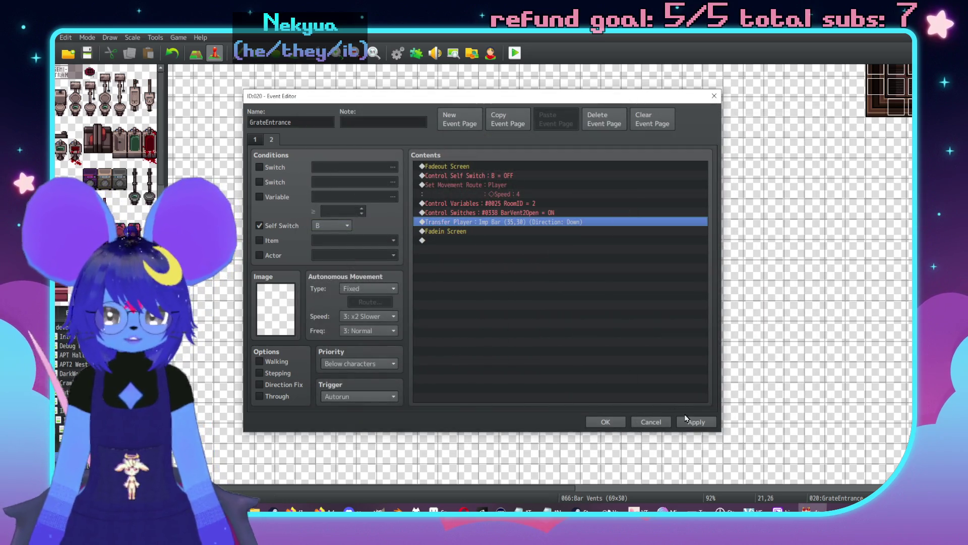
click(694, 422)
click(606, 422)
double_click(346, 412)
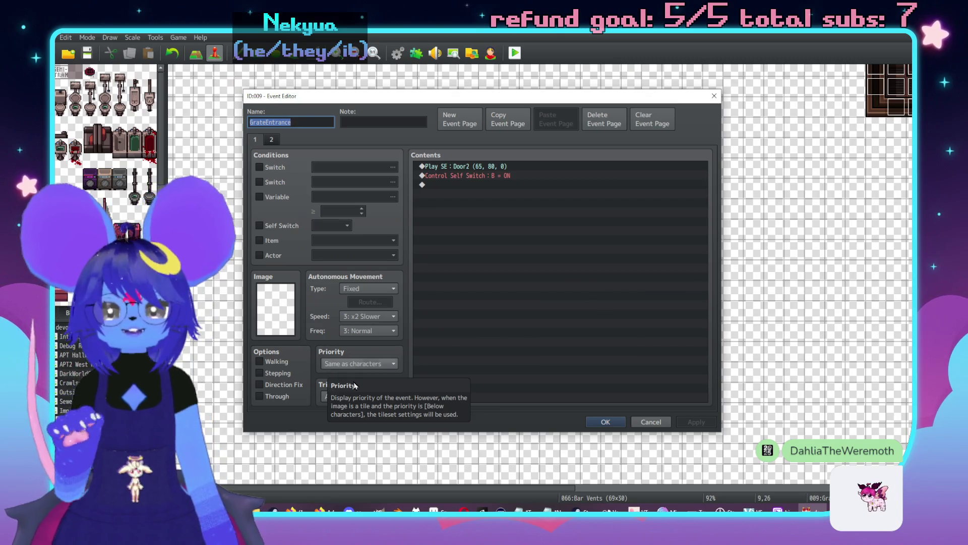
- Point event 009's page-2 Transfer Player at Imp Bar (36,45) and save the event
click(272, 139)
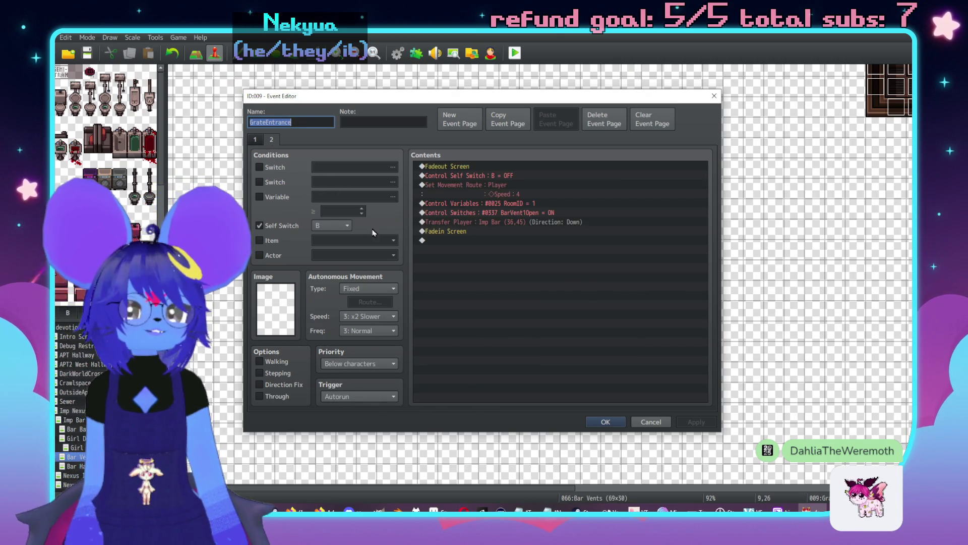
click(520, 214)
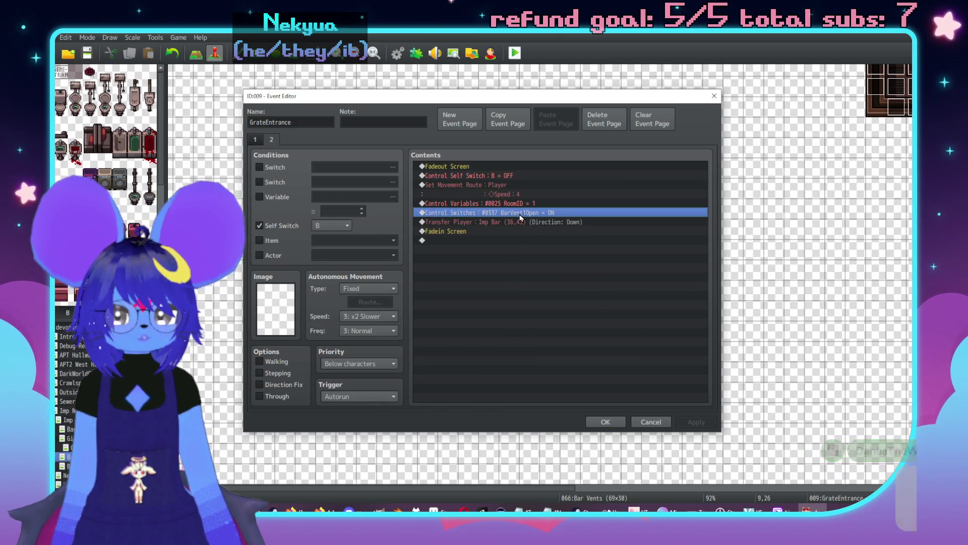
double_click(555, 226)
click(592, 243)
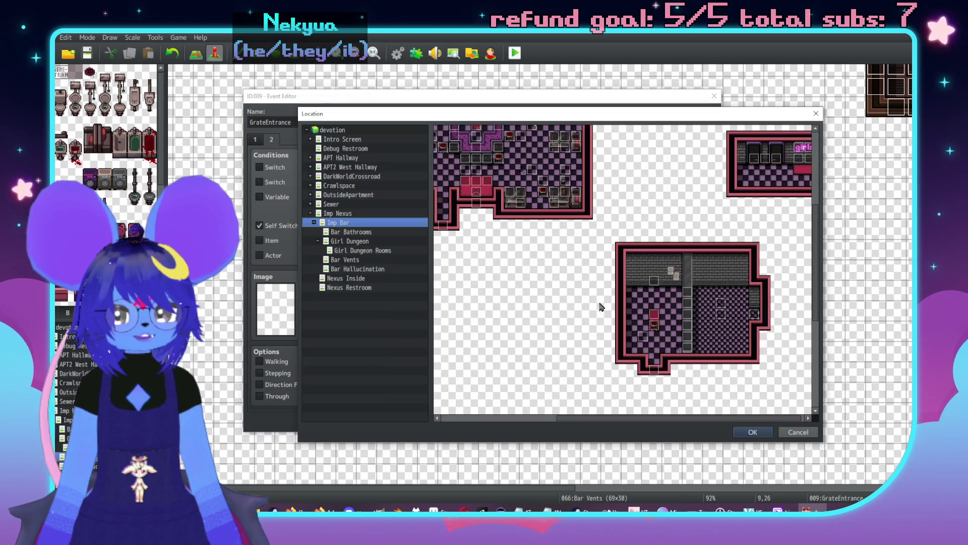
middle_click(642, 348)
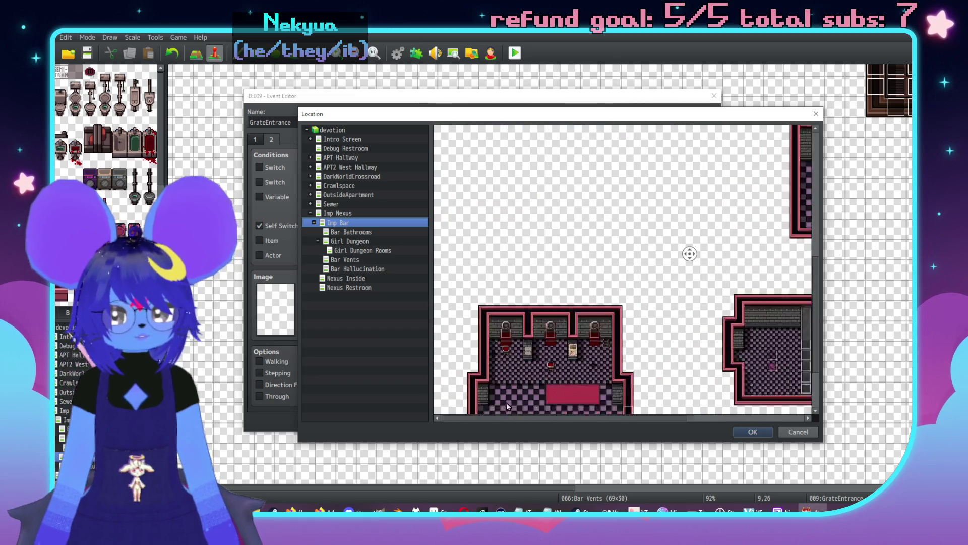
middle_click(699, 407)
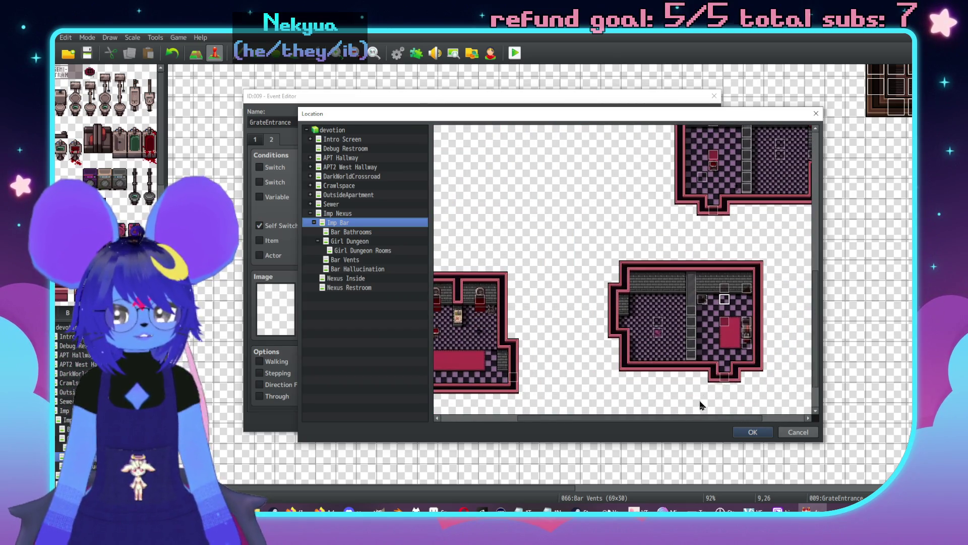
click(753, 432)
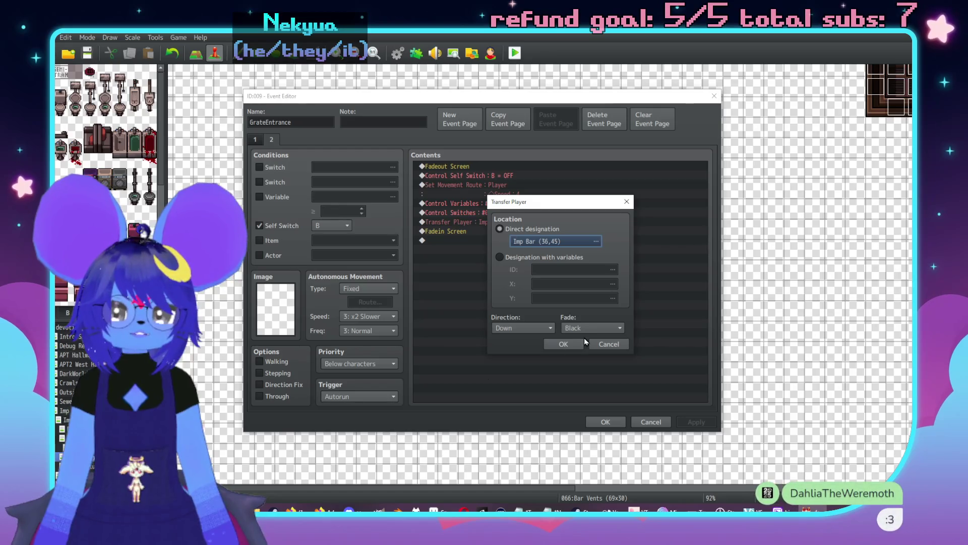
click(560, 342)
click(697, 426)
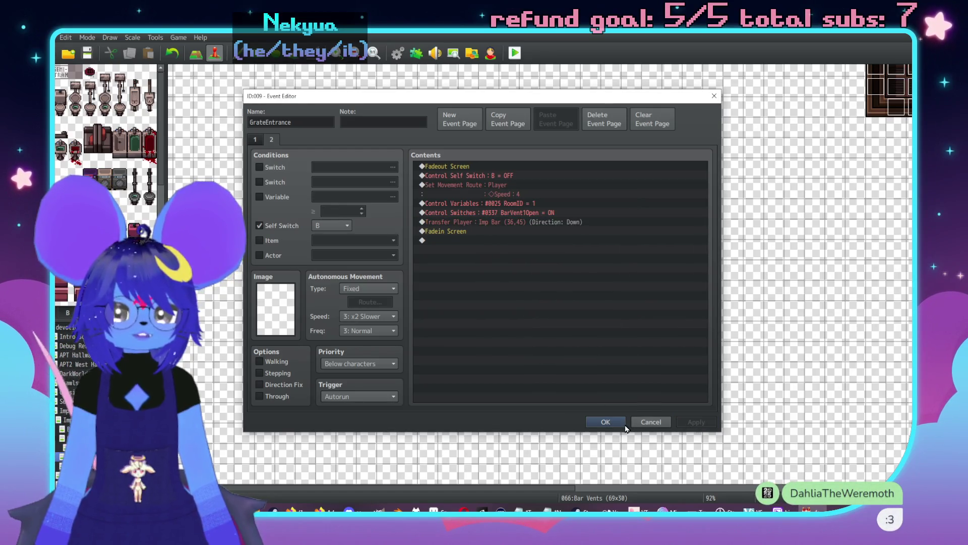
click(619, 423)
scroll(666, 377, up, 5)
scroll(430, 298, left, 5)
scroll(697, 397, down, 3)
scroll(697, 392, up, 5)
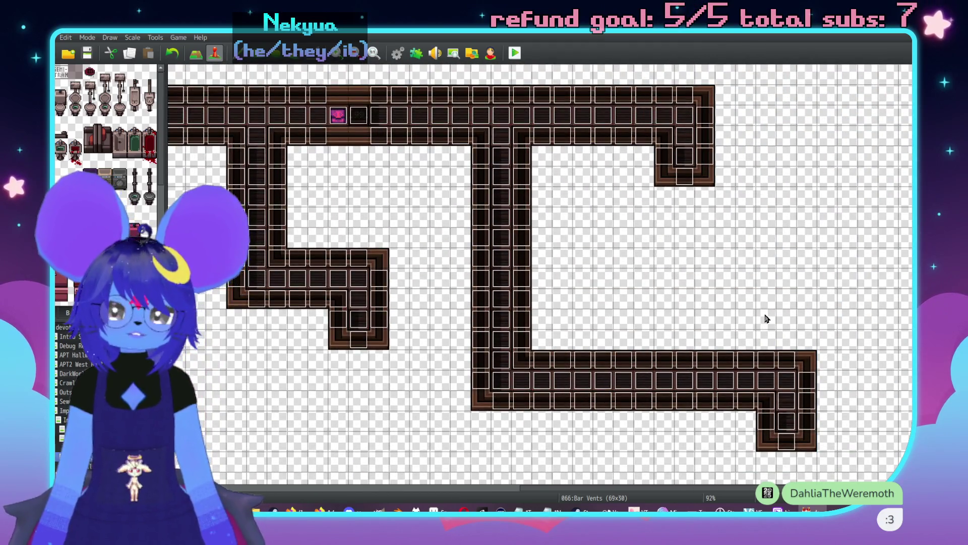
- Switch to Map mode with F5 and scroll across the Bar Vents corridors
key(F5)
scroll(651, 292, left, 10)
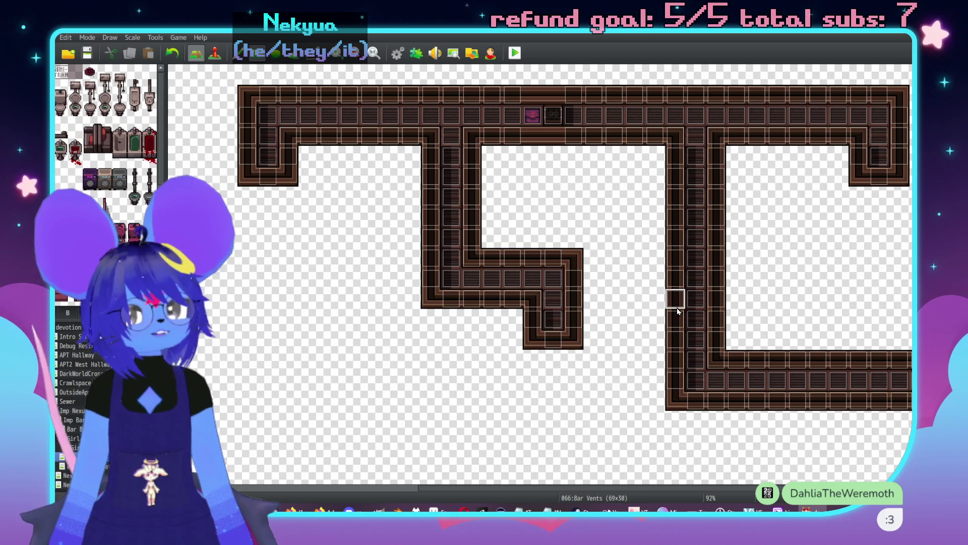
scroll(656, 313, left, 1)
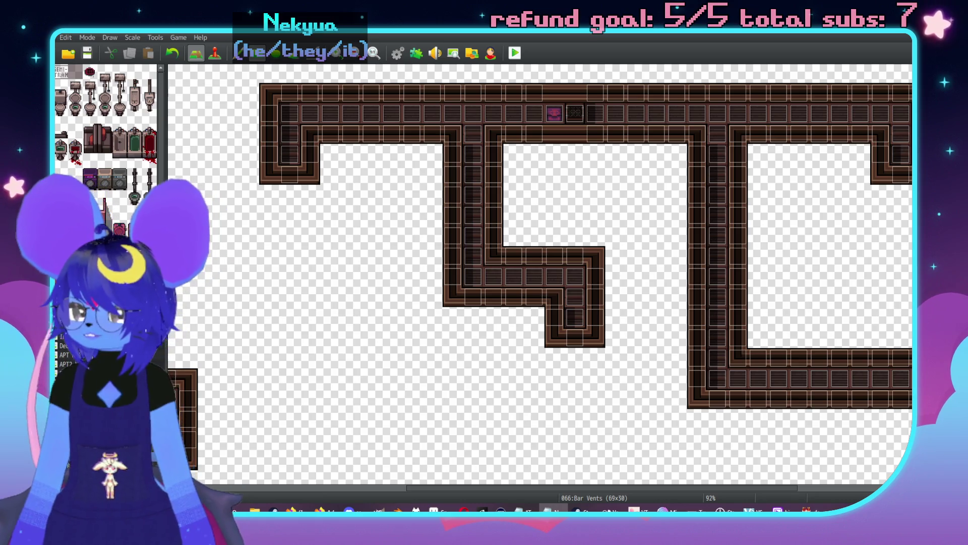
- Open Girl Dungeon Rooms in event mode and inspect its first two GD Exit Door events
key(Down)
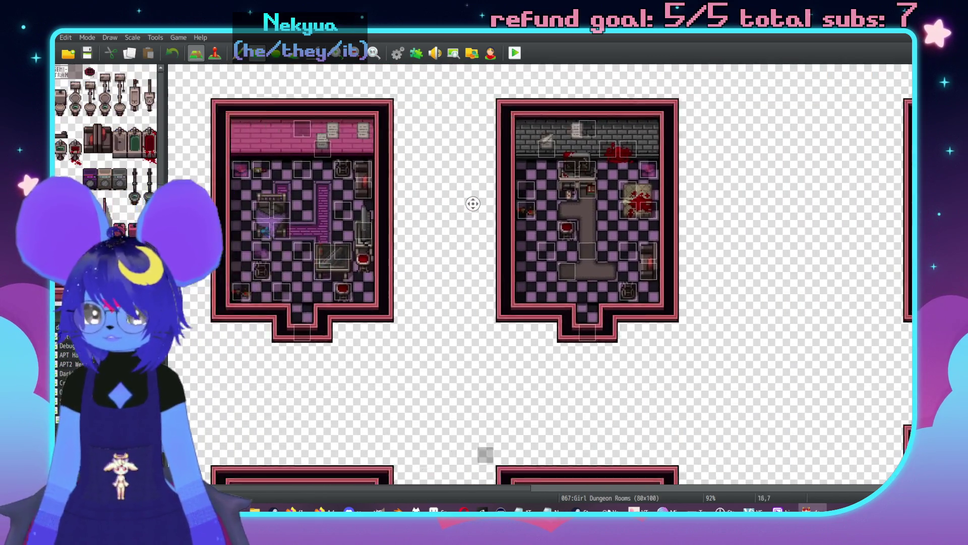
key(F6)
double_click(341, 303)
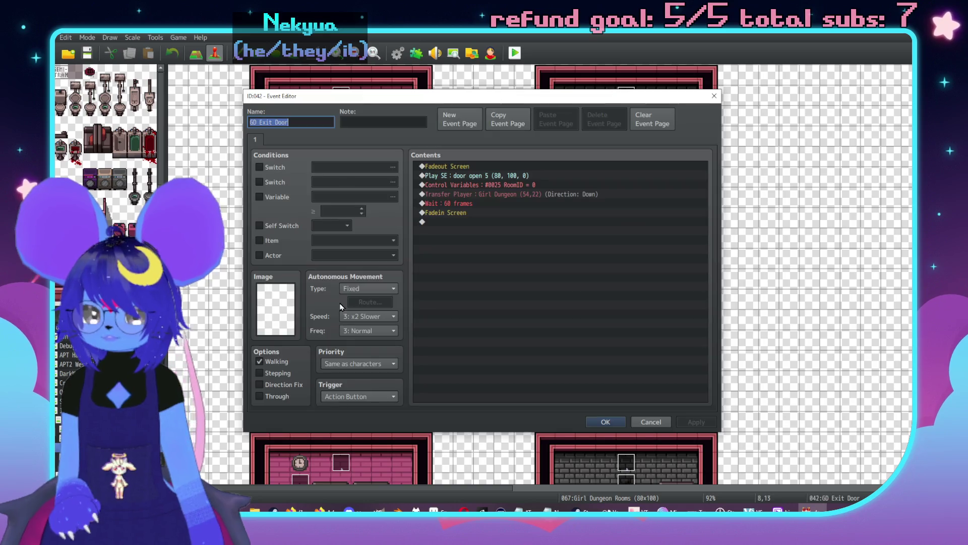
click(649, 423)
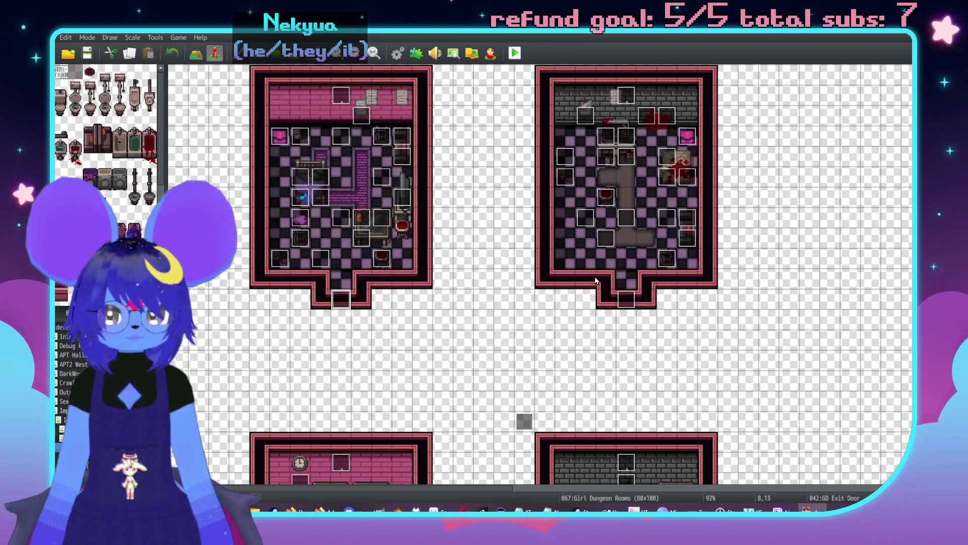
double_click(612, 303)
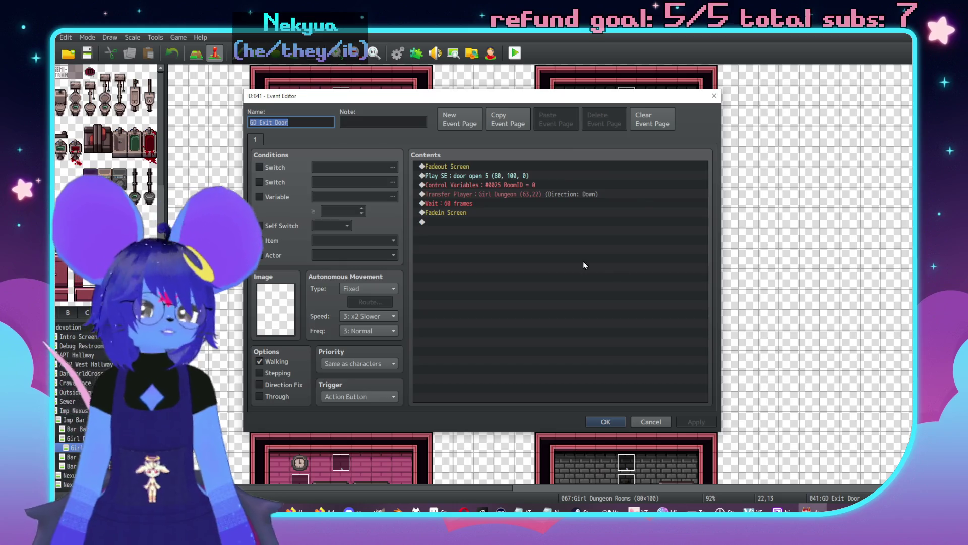
key(Escape)
- Inspect the GD Exit Door events at 22,31 and 37,25
scroll(504, 277, down, 5)
double_click(564, 420)
key(Escape)
scroll(500, 373, right, 5)
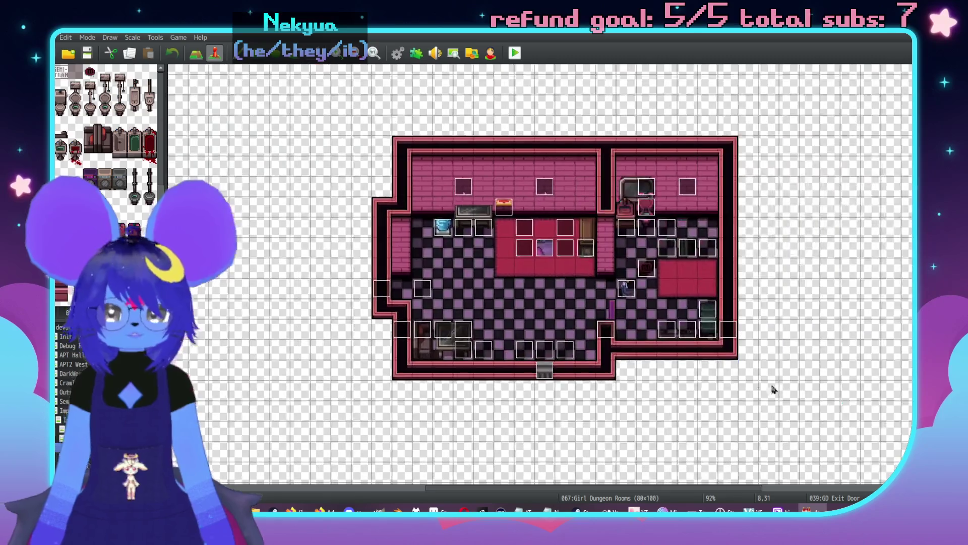
double_click(384, 290)
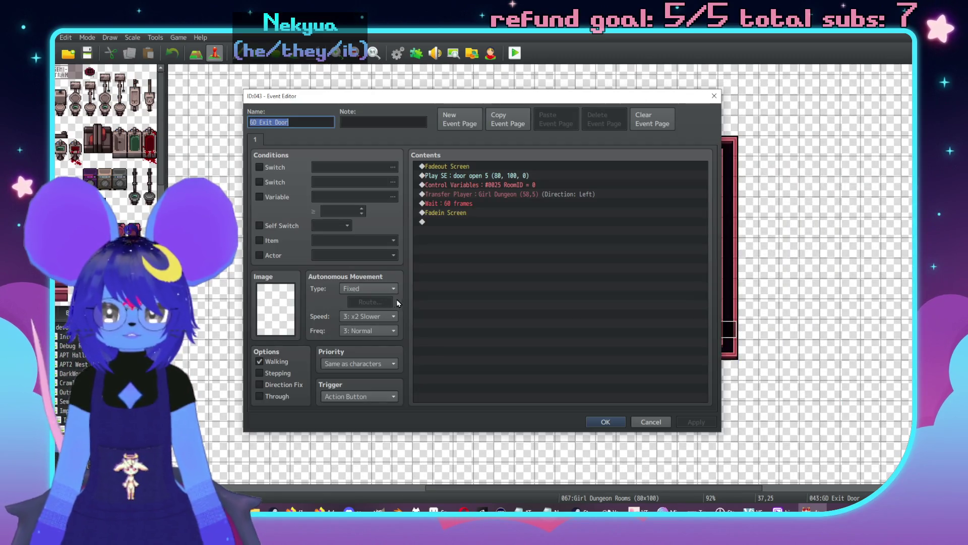
key(Escape)
- Inspect the Girls Door 1 event's transfer page and the DW2Inside RoomMate door event
scroll(454, 252, down, 5)
scroll(454, 252, left, 5)
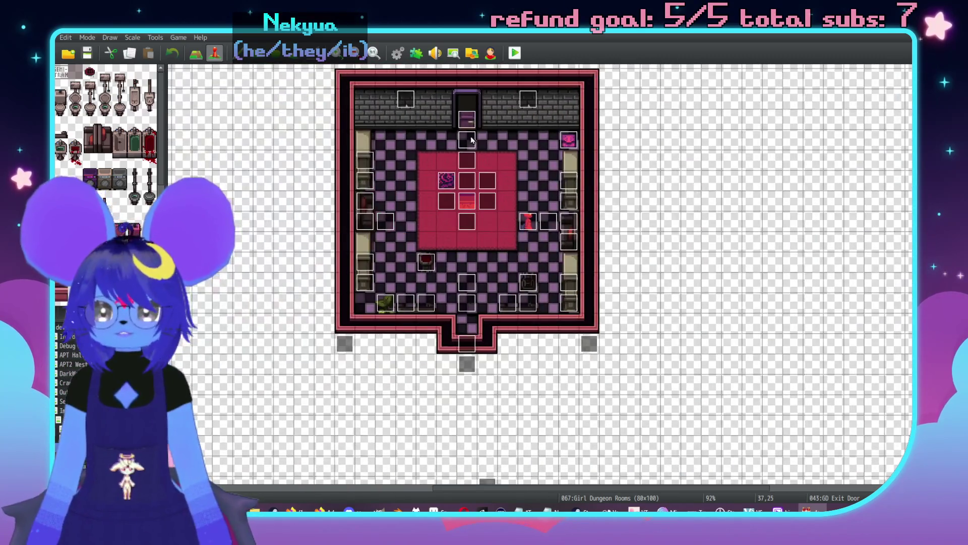
double_click(467, 120)
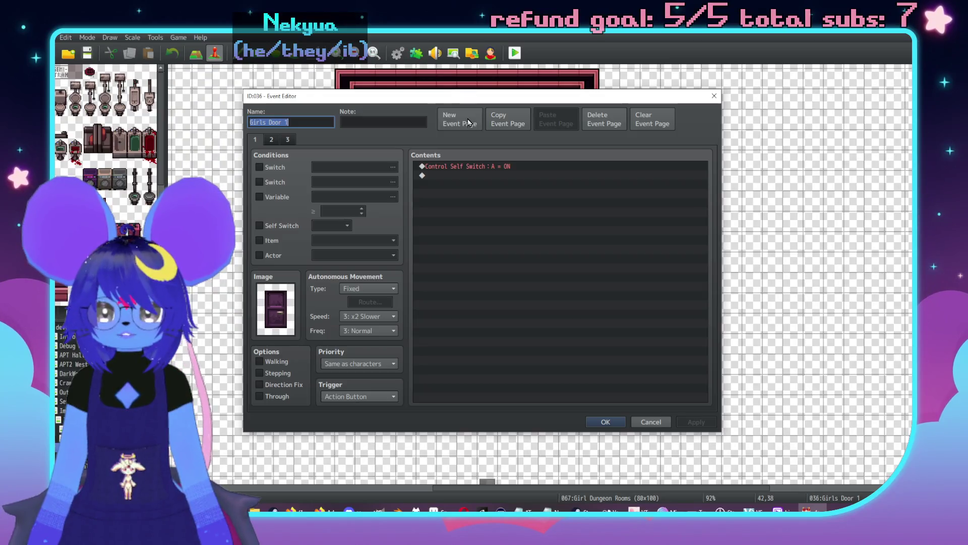
click(287, 139)
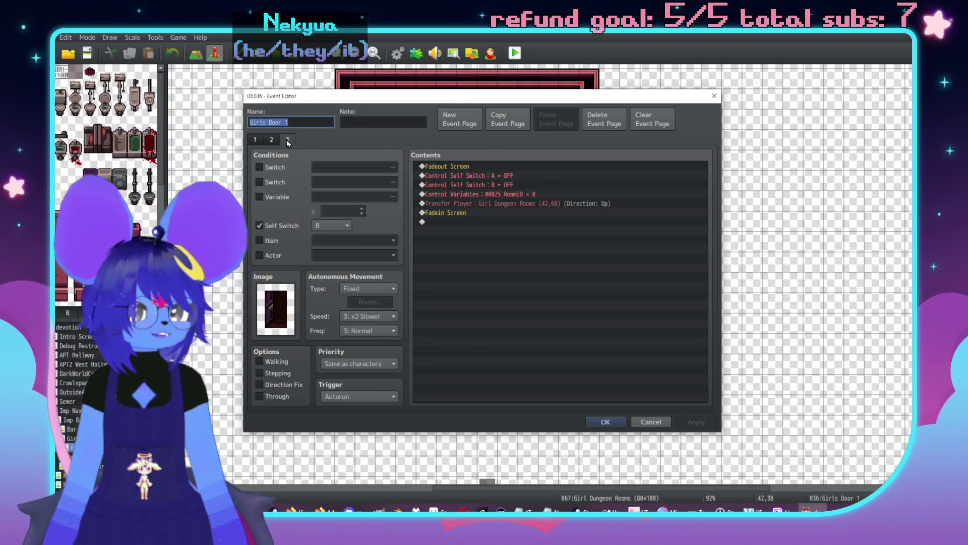
key(Escape)
double_click(460, 342)
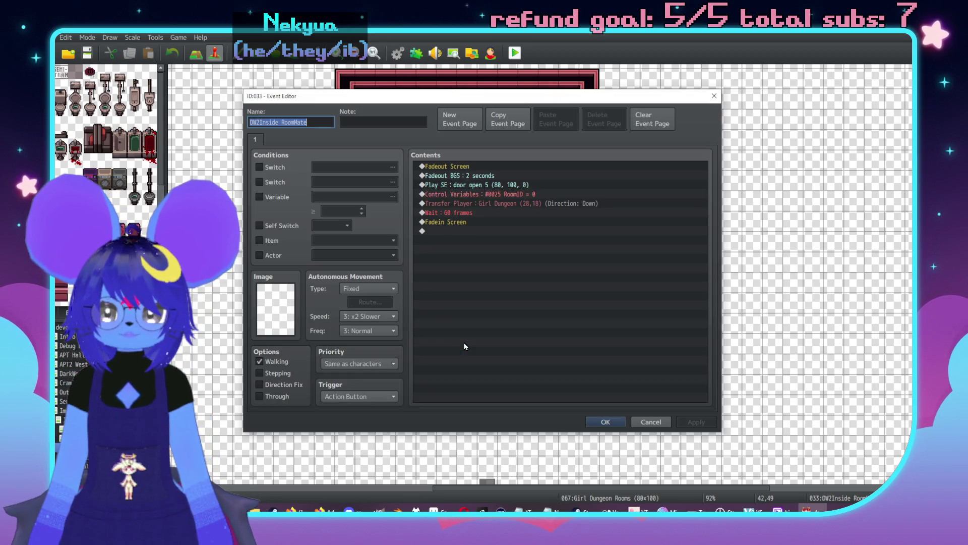
key(Escape)
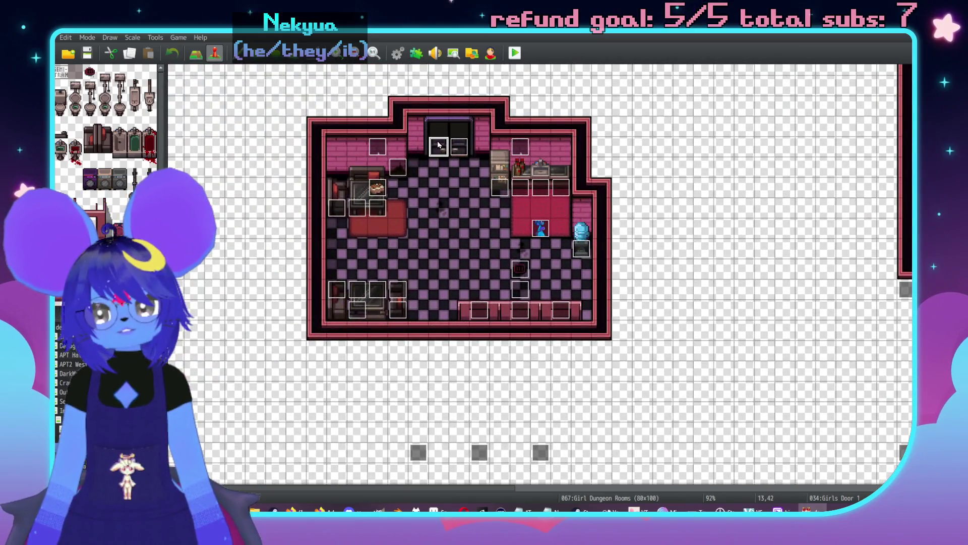
- Inspect the two Girls Door 1 events in the pink room
double_click(438, 145)
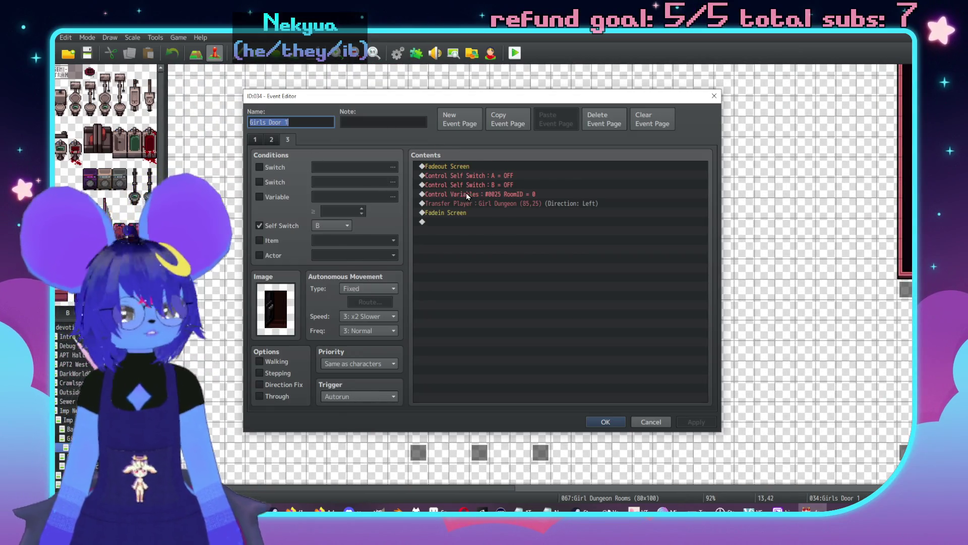
key(Escape)
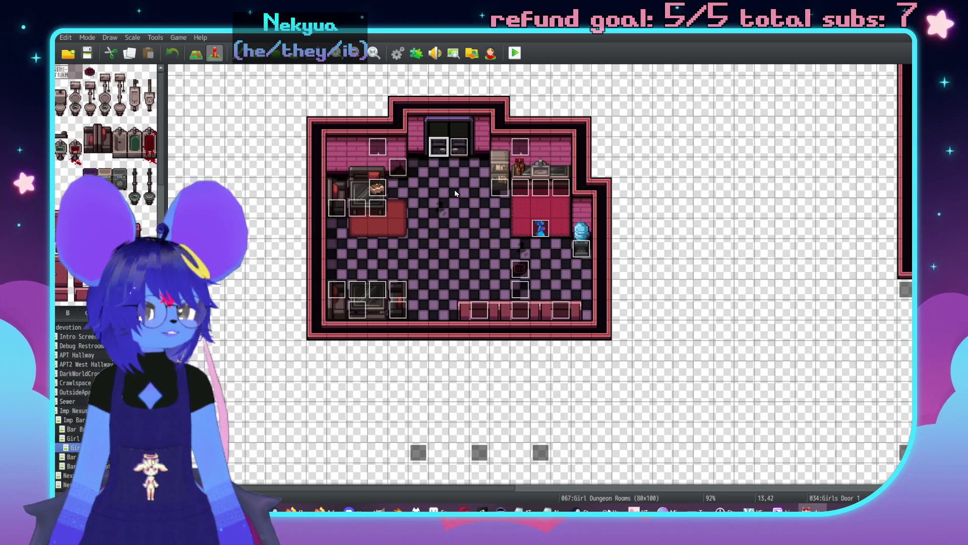
double_click(459, 146)
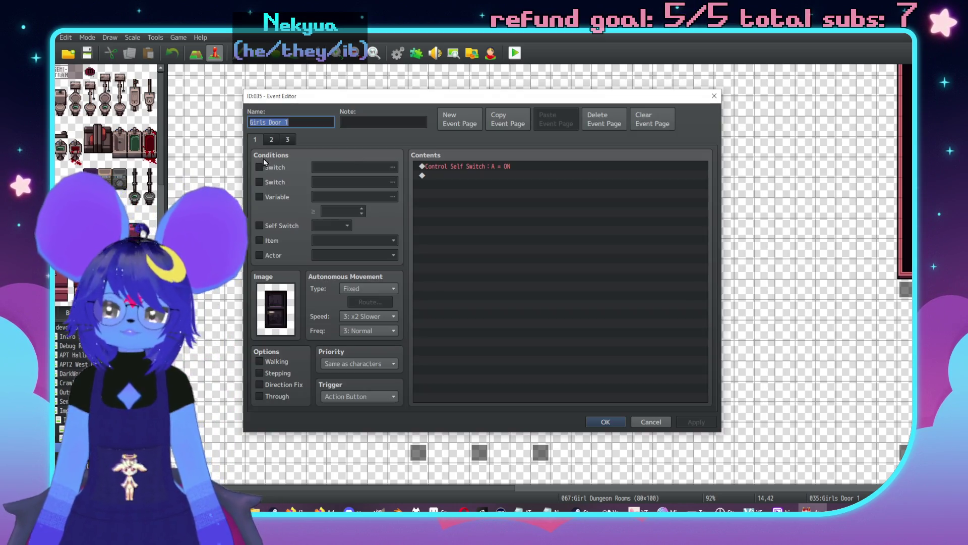
click(286, 139)
key(Escape)
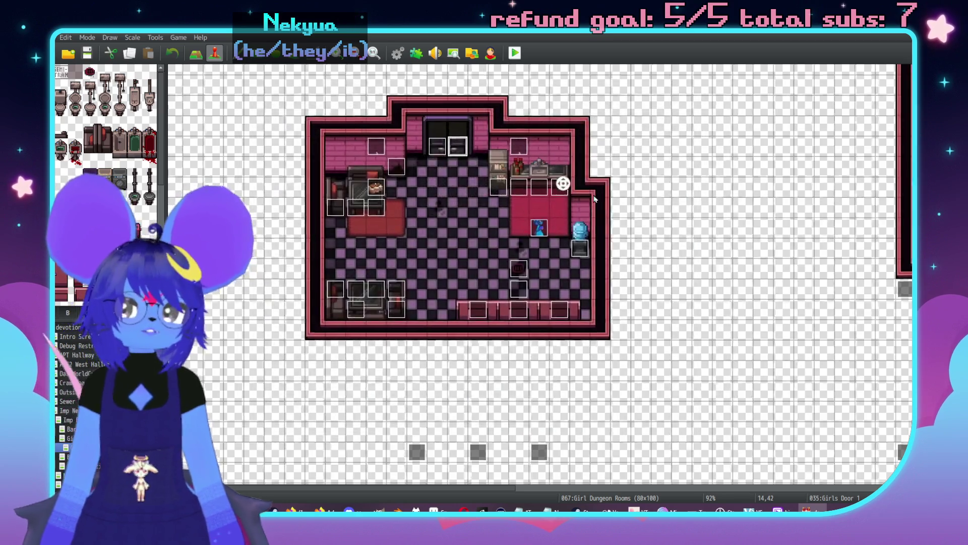
- Inspect the DW2Inside RoomMate event at the bottom door
scroll(678, 149, down, 3)
scroll(678, 150, down, 5)
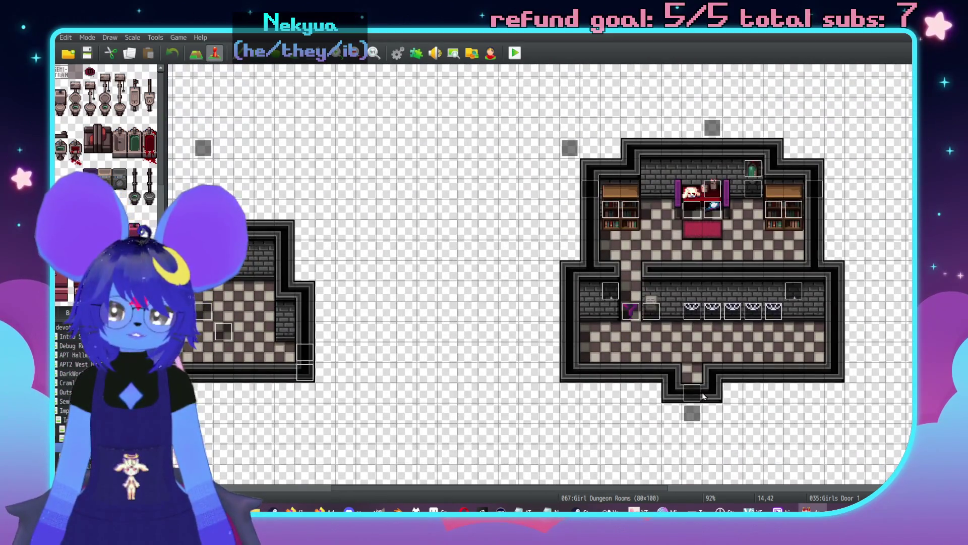
double_click(695, 390)
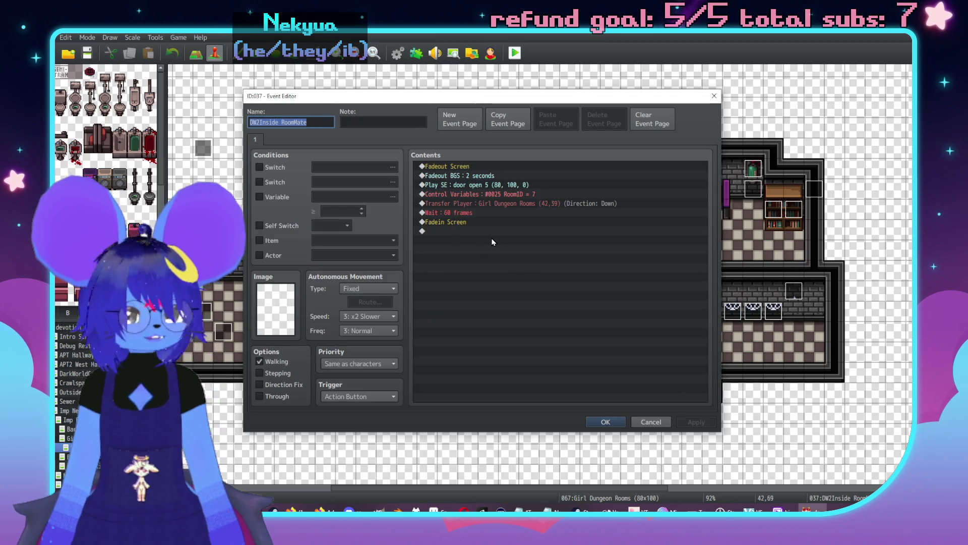
key(Escape)
- Open the Girl Dungeon map from the map list
scroll(465, 299, up, 10)
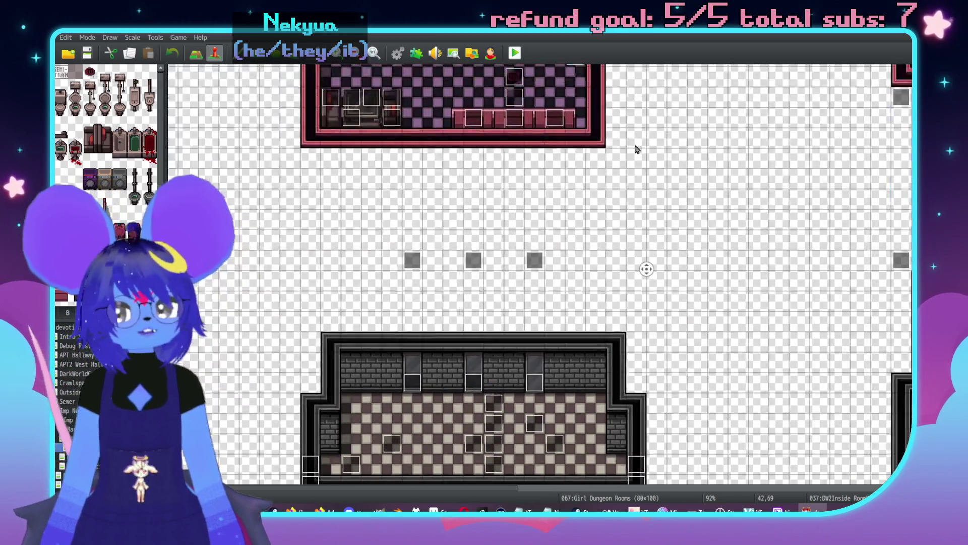
scroll(587, 168, right, 8)
scroll(588, 167, up, 4)
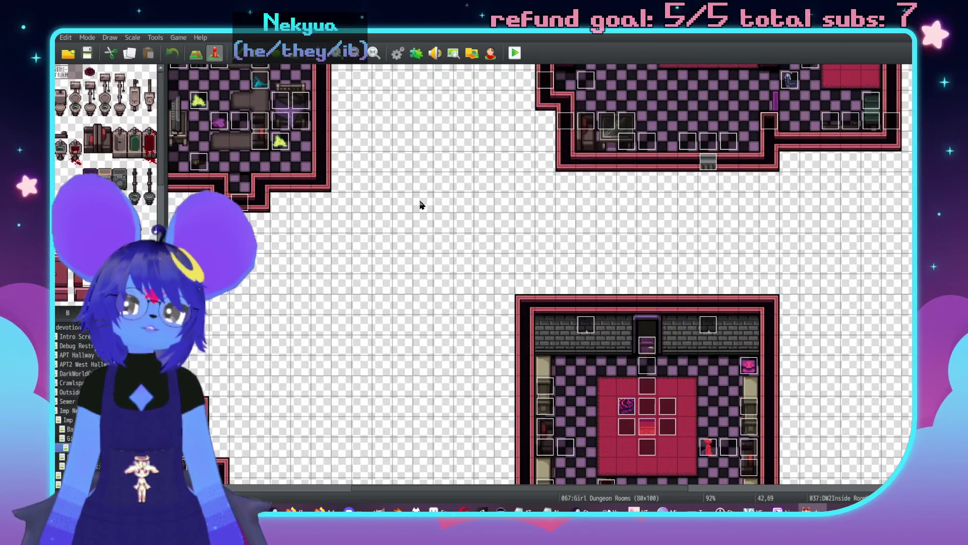
scroll(551, 192, up, 3)
scroll(682, 245, right, 3)
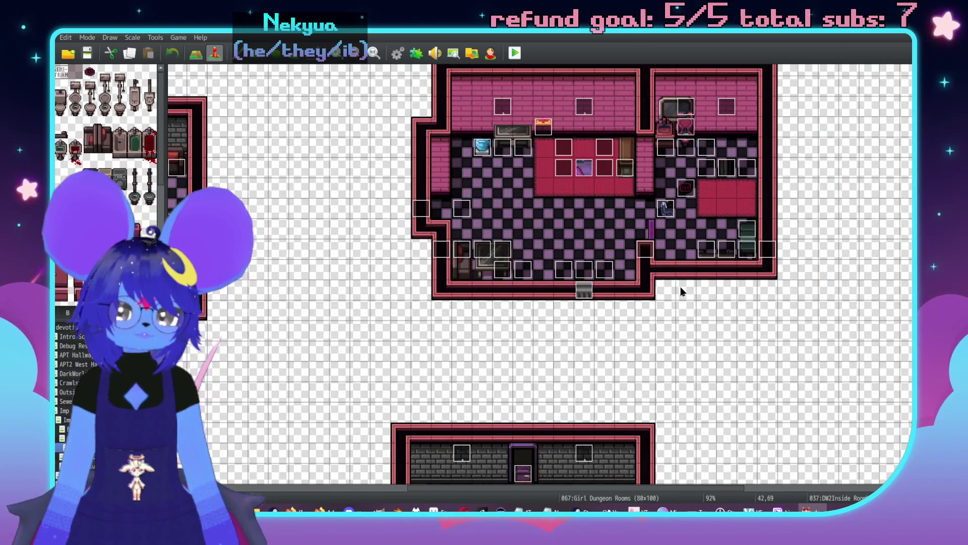
scroll(653, 247, up, 4)
scroll(624, 179, left, 2)
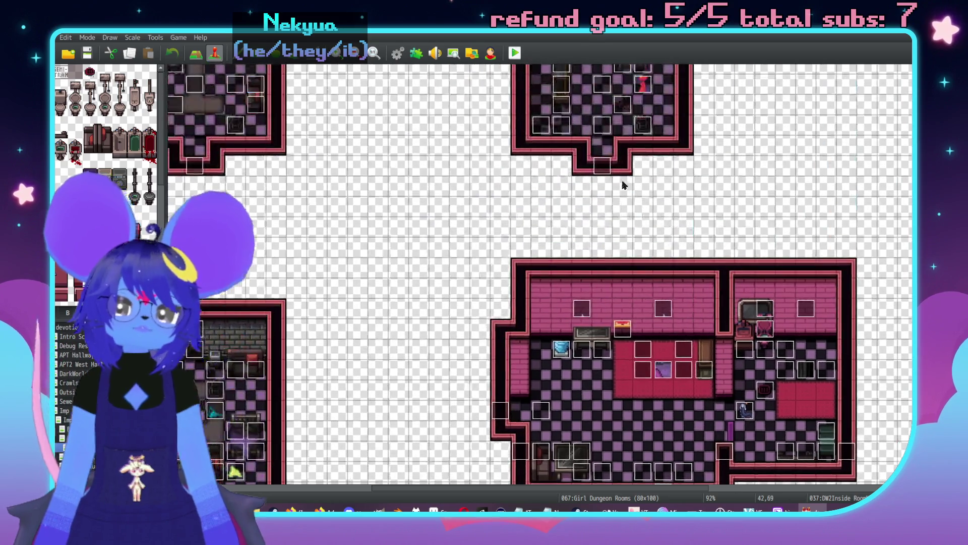
scroll(685, 225, up, 4)
scroll(282, 330, left, 1)
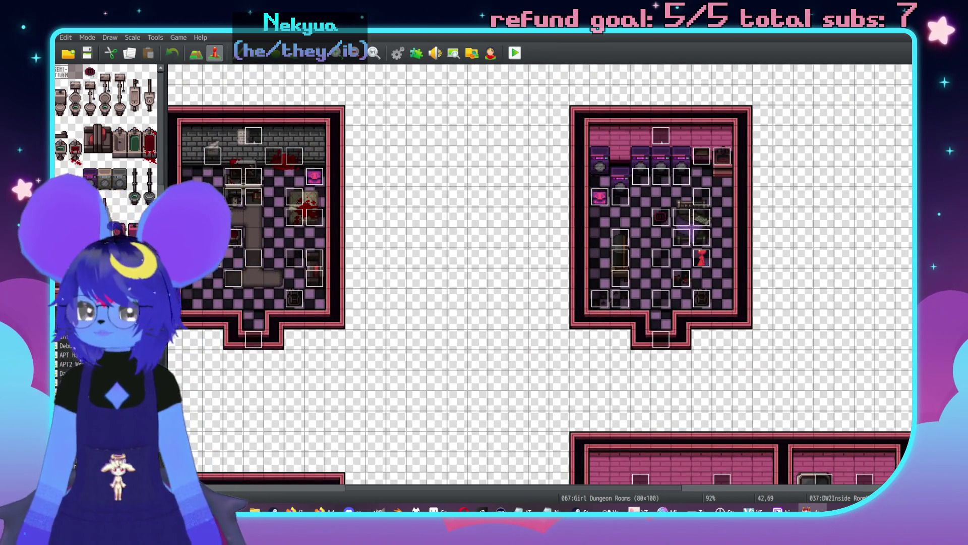
click(75, 373)
scroll(640, 334, right, 5)
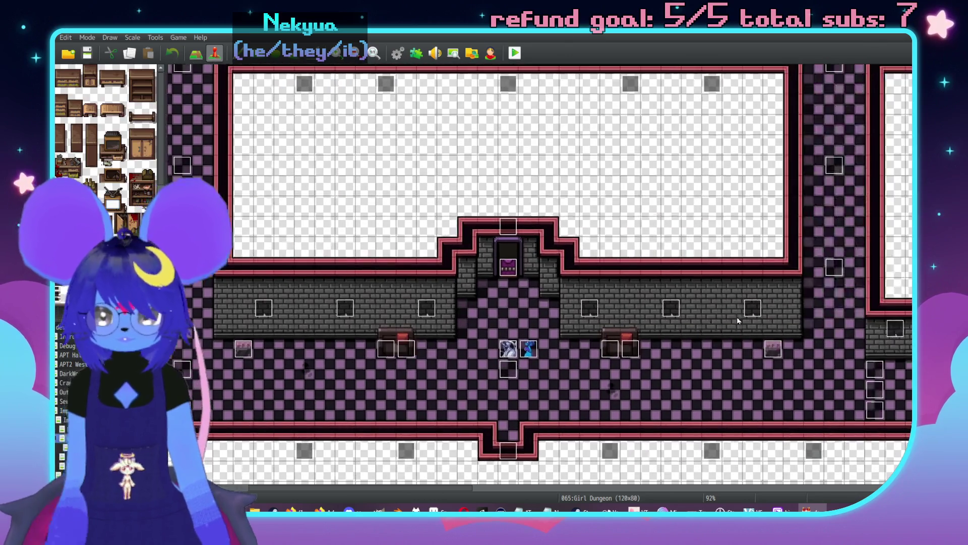
- Check page 4 of the Nexus Door 2 and Girls Room 1 door events
double_click(508, 267)
click(305, 139)
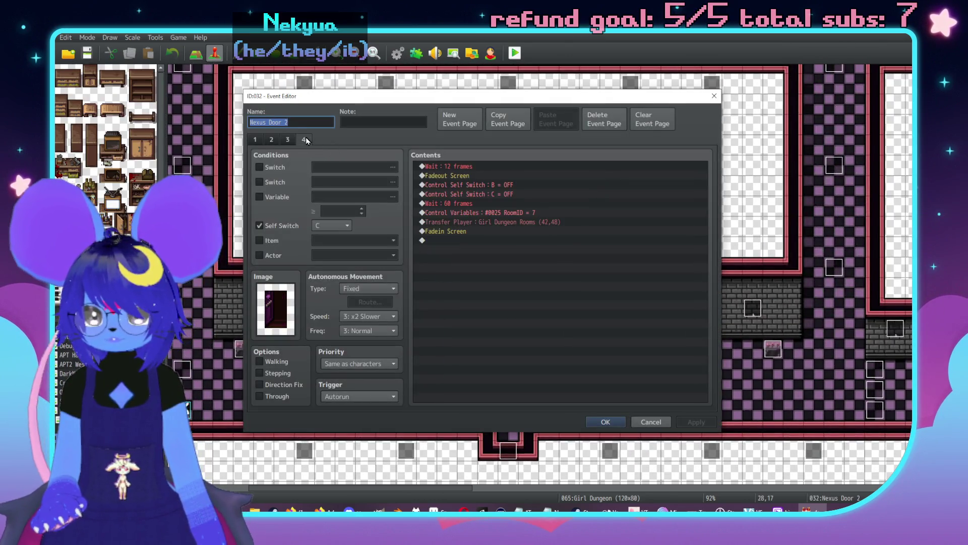
click(606, 422)
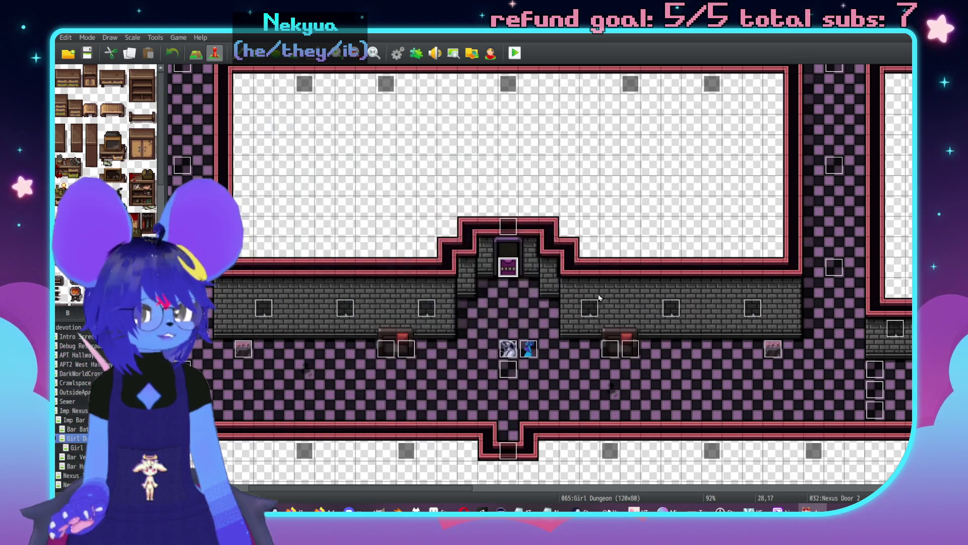
scroll(777, 339, left, 6)
scroll(777, 339, up, 1)
drag(777, 339, 460, 316)
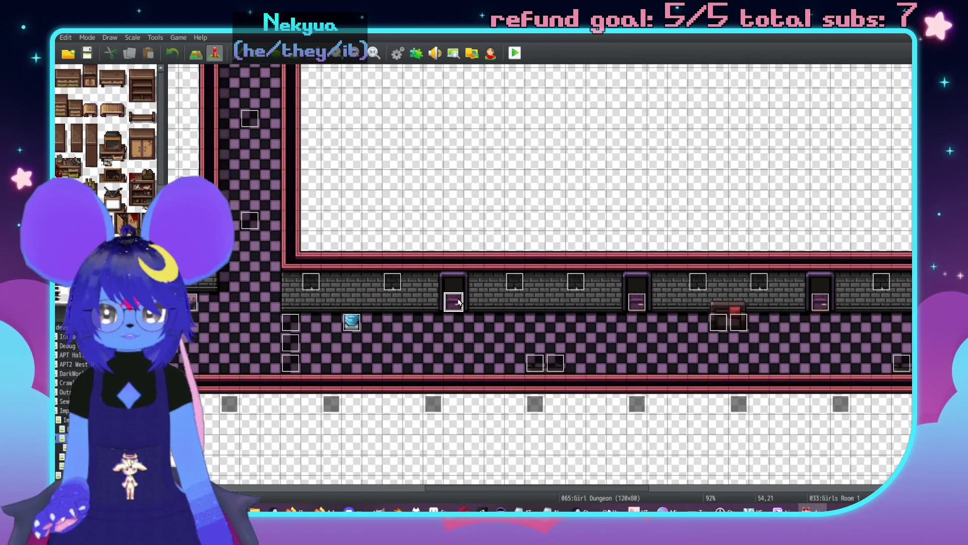
double_click(459, 303)
click(303, 139)
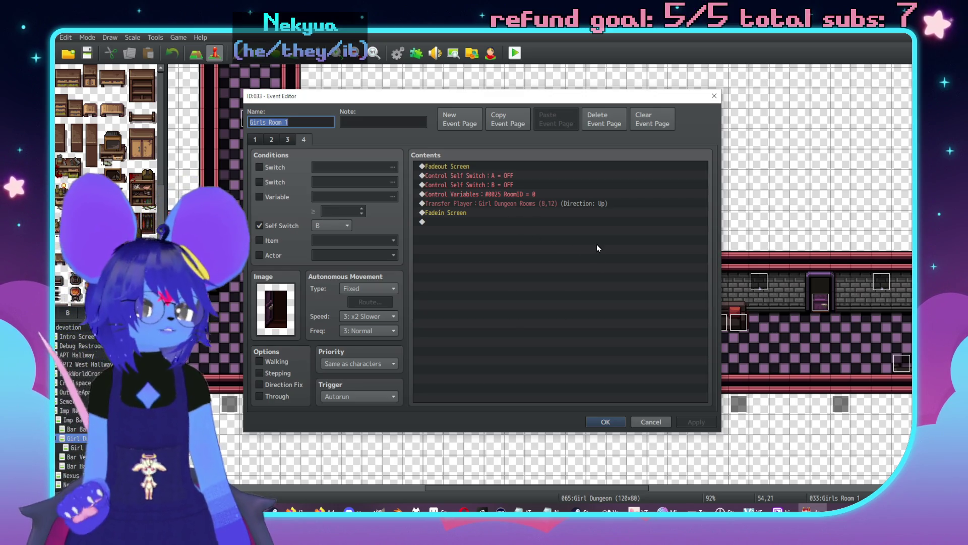
key(Escape)
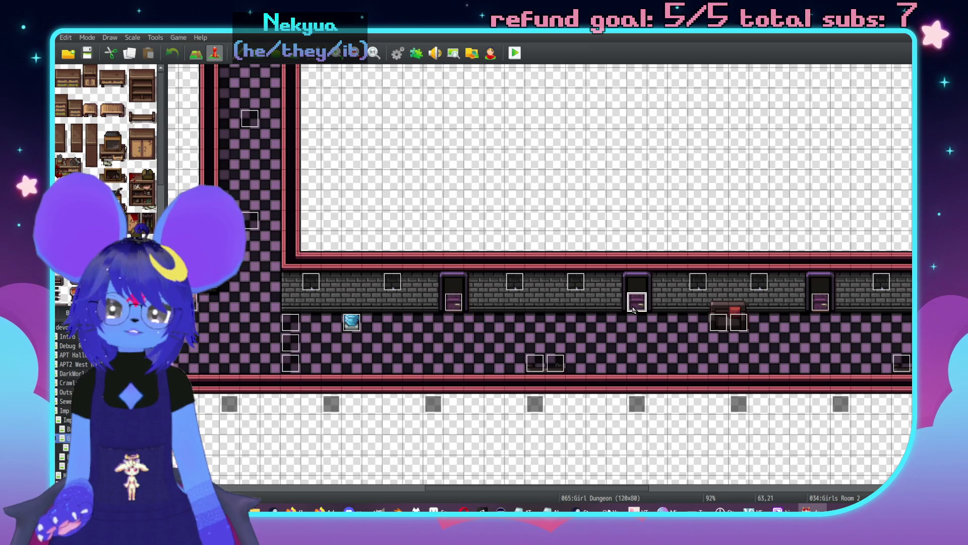
- Check where the Girls Room 2 door's page-4 Transfer Player sends the player
double_click(636, 302)
click(304, 140)
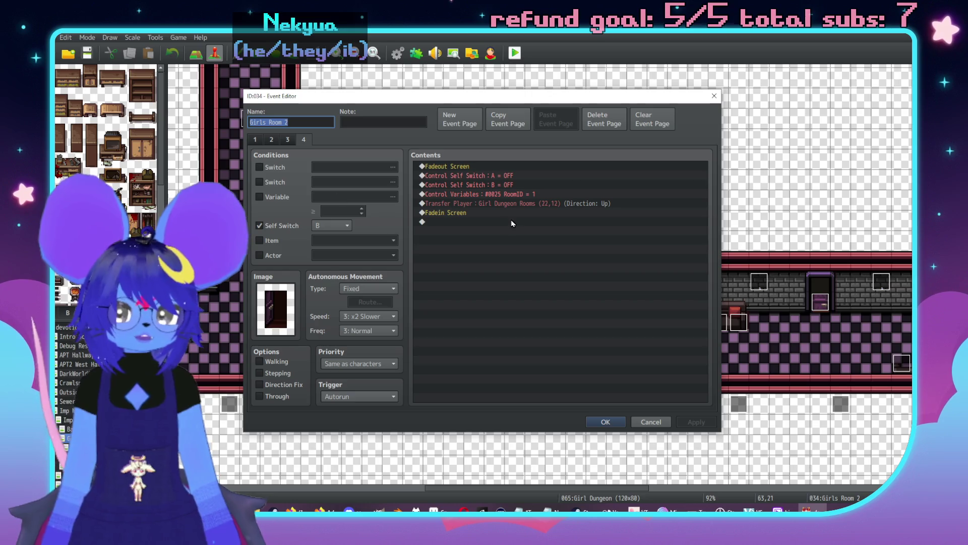
double_click(510, 203)
click(580, 241)
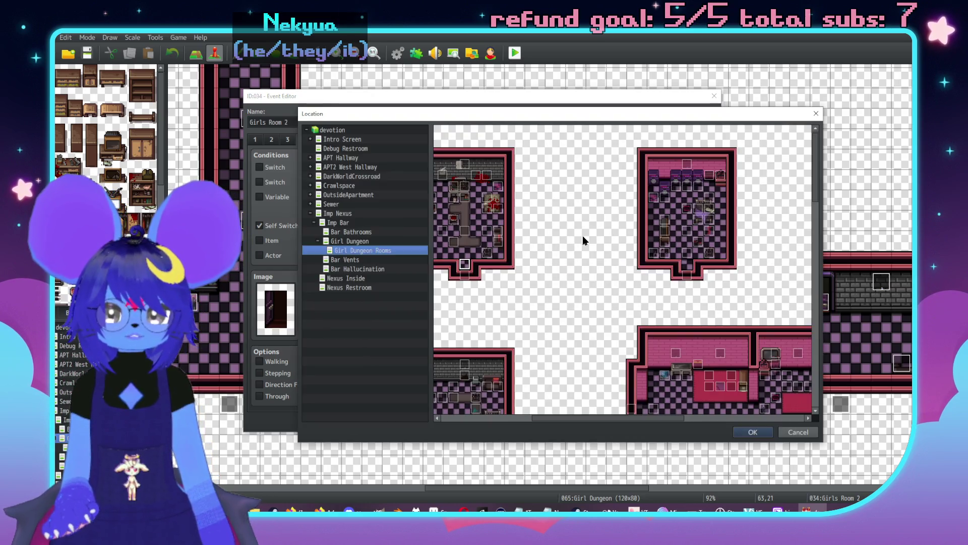
scroll(612, 290, down, 3)
double_click(667, 314)
key(Return)
key(Return)
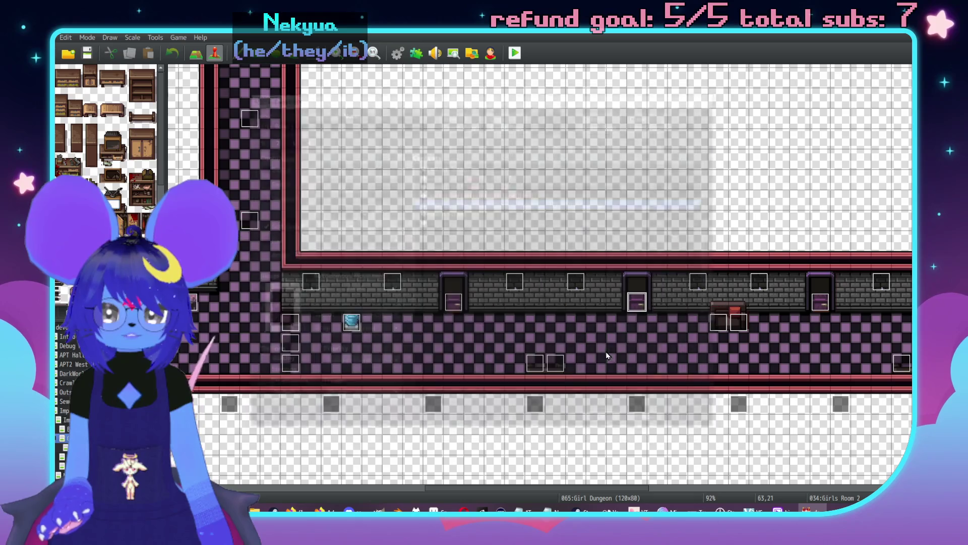
- Confirm the Girls Room 1 door transfers to Girl Dungeon Rooms (8,12)
double_click(453, 302)
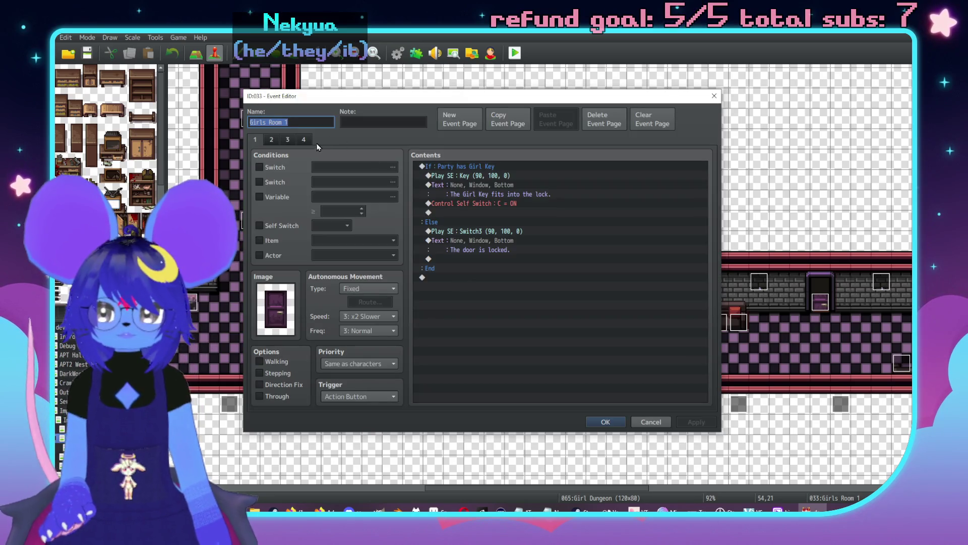
click(303, 139)
click(484, 204)
double_click(485, 204)
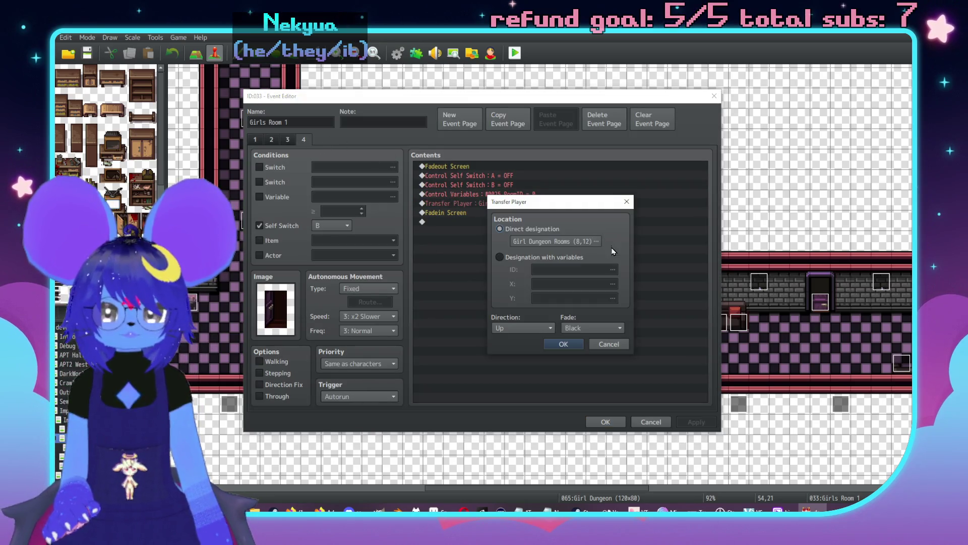
click(580, 241)
double_click(600, 301)
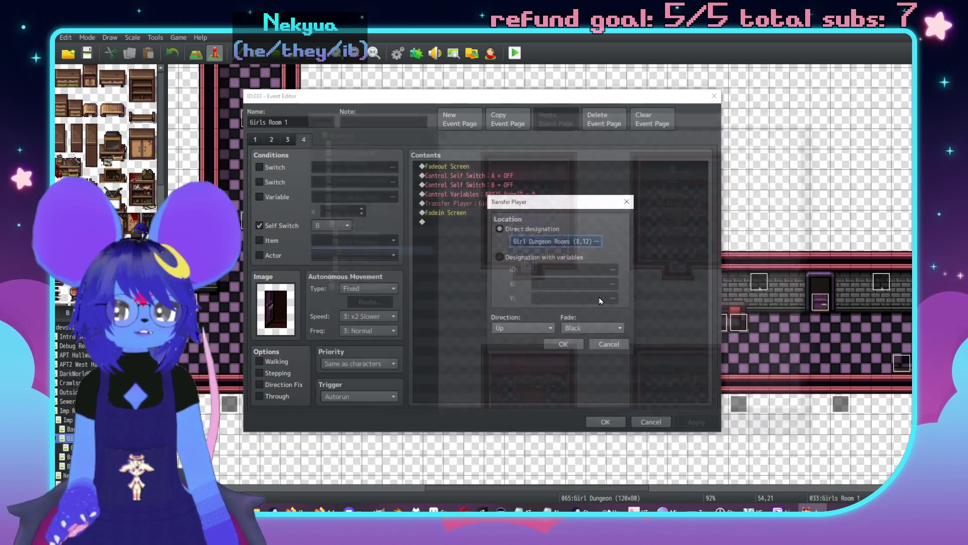
- Glance at page 3 of the Girls Room 3 door, then open the Girls Room 4 door
scroll(580, 313, right, 5)
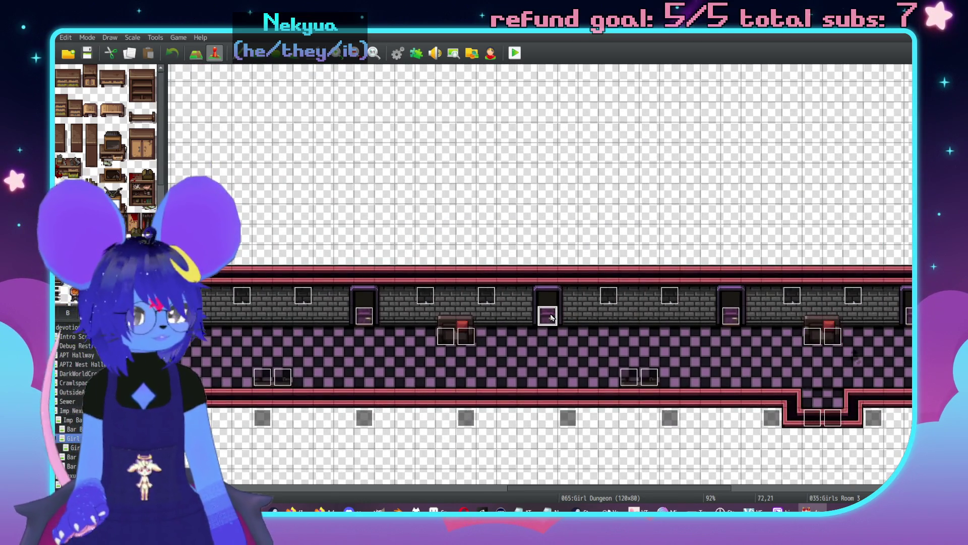
double_click(551, 316)
click(288, 141)
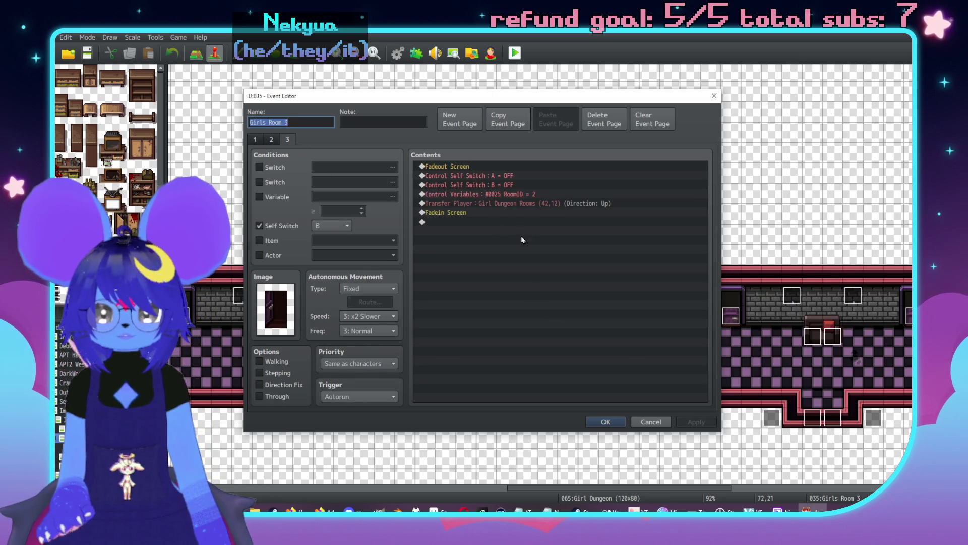
key(Escape)
scroll(536, 346, right, 4)
click(640, 306)
double_click(641, 311)
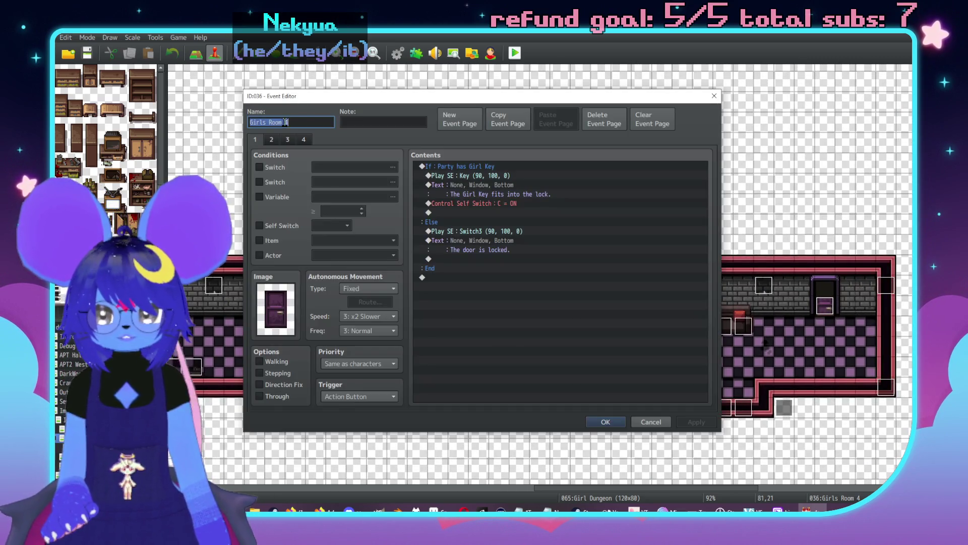
- Verify the first Girls Room 4 door sets RoomID to 3 and check its transfer destination
click(305, 140)
click(521, 195)
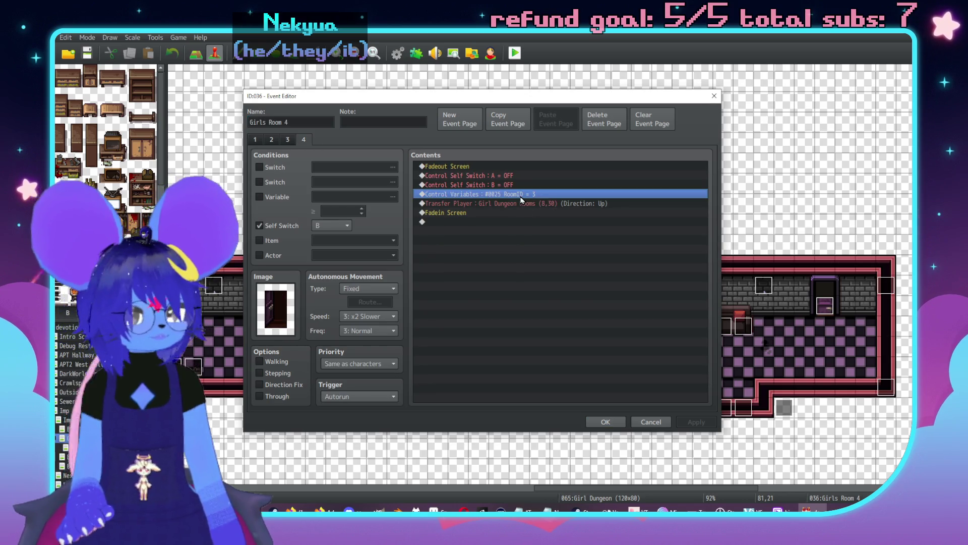
double_click(522, 195)
click(558, 214)
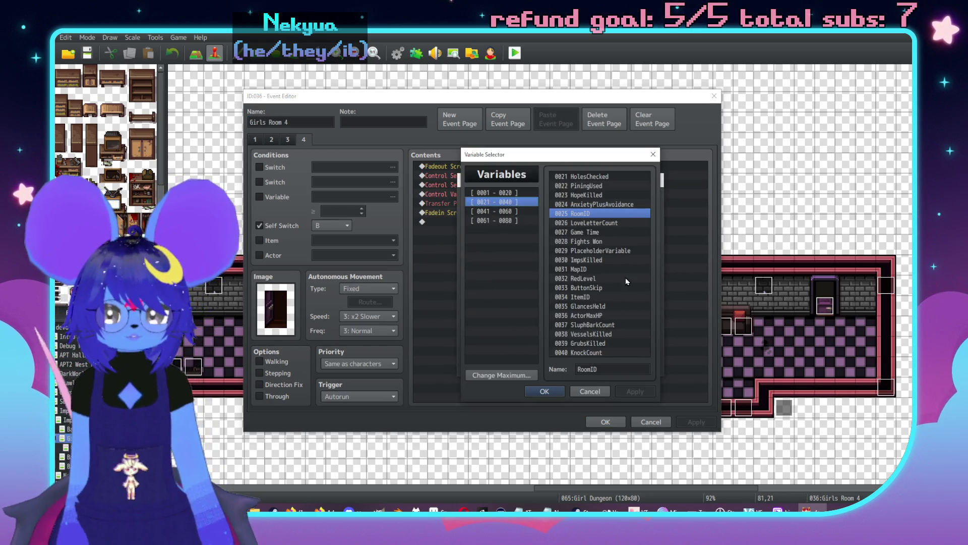
key(Return)
key(Return)
double_click(547, 204)
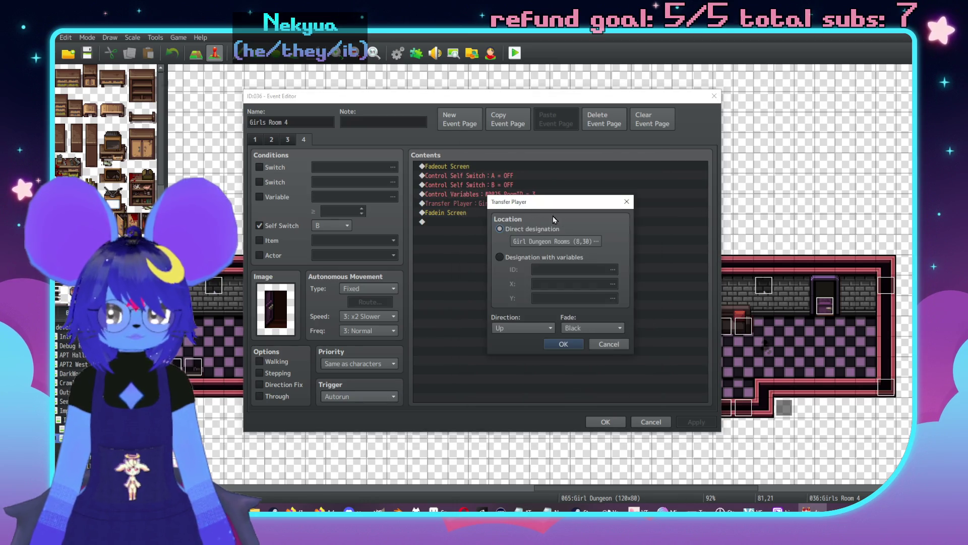
click(572, 250)
scroll(565, 310, down, 3)
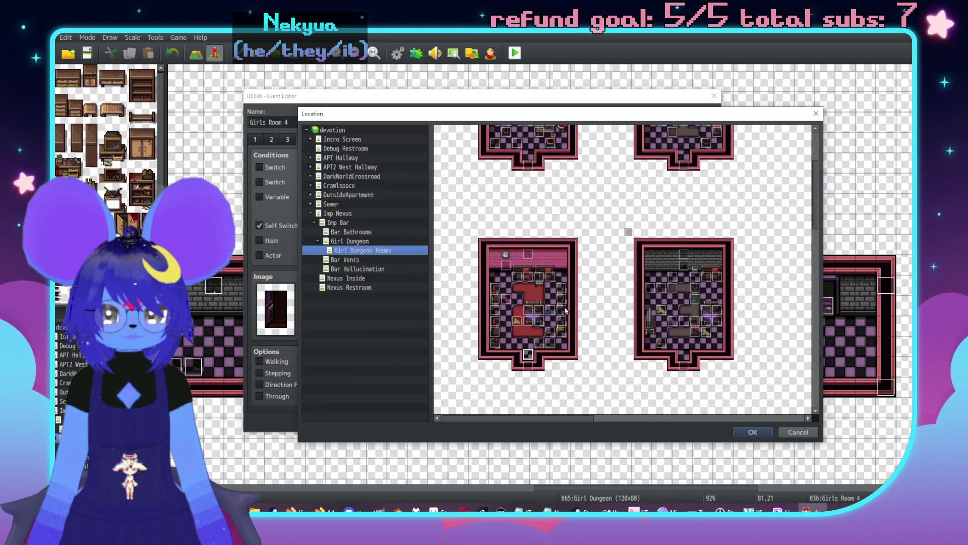
key(Return)
key(Return)
key(Return)
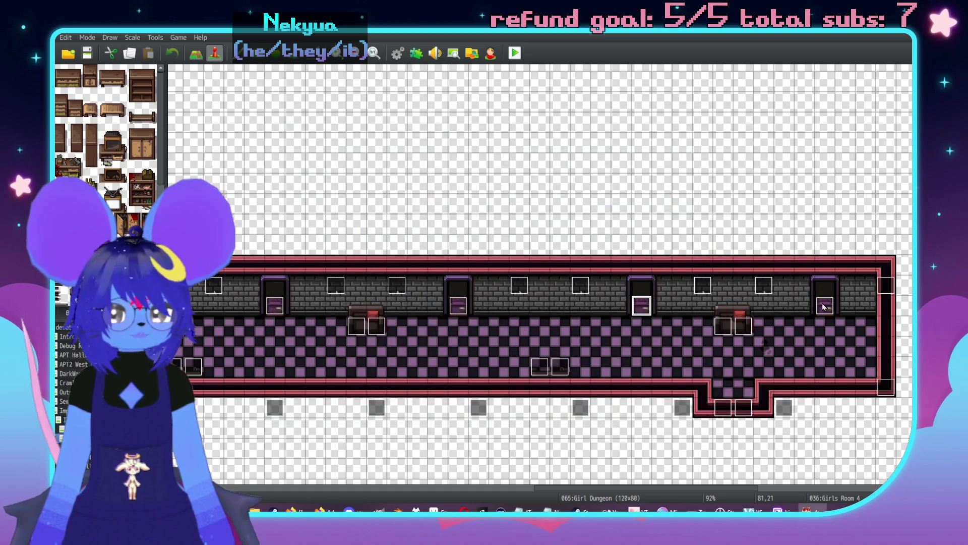
- Confirm door event 037 transfers to Girl Dungeon Rooms (22,30), then open the GD Exit Door
click(824, 306)
double_click(823, 307)
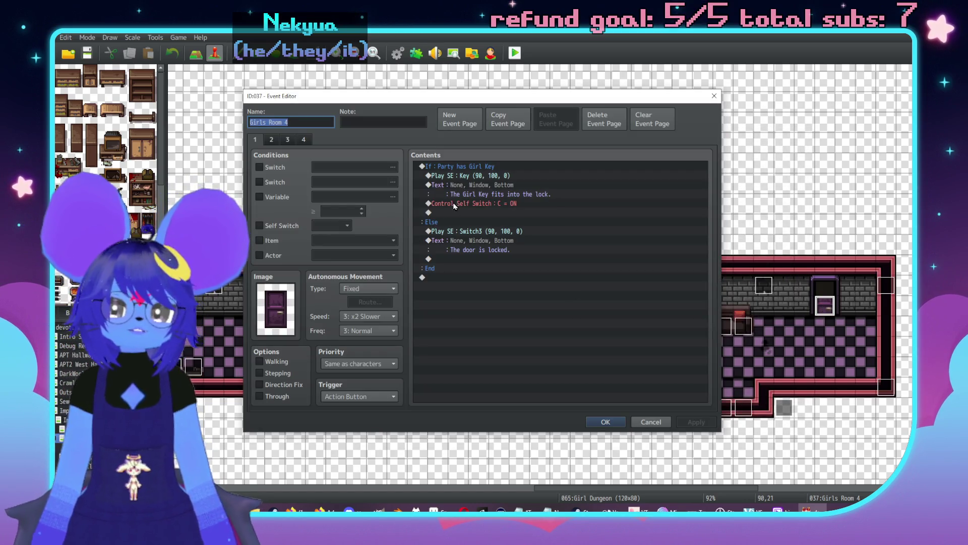
click(303, 139)
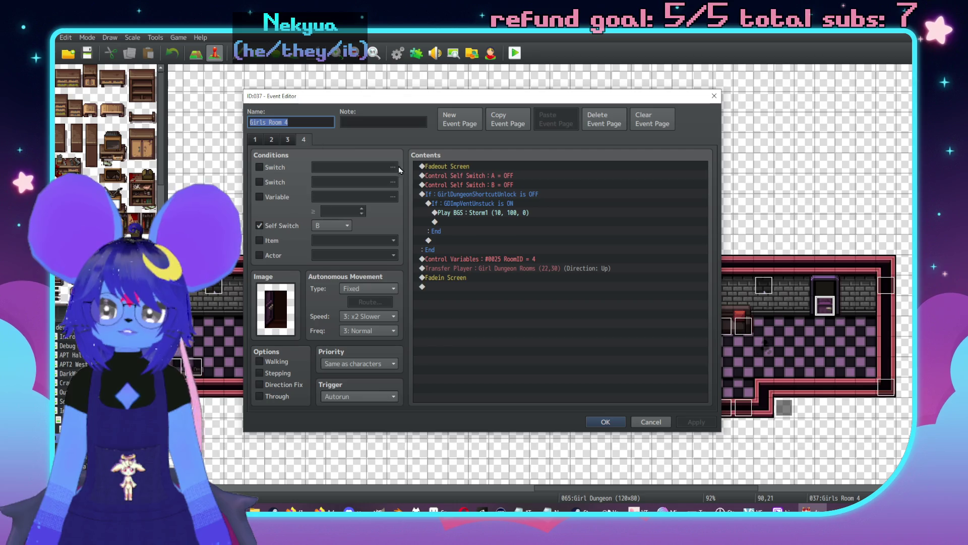
double_click(517, 268)
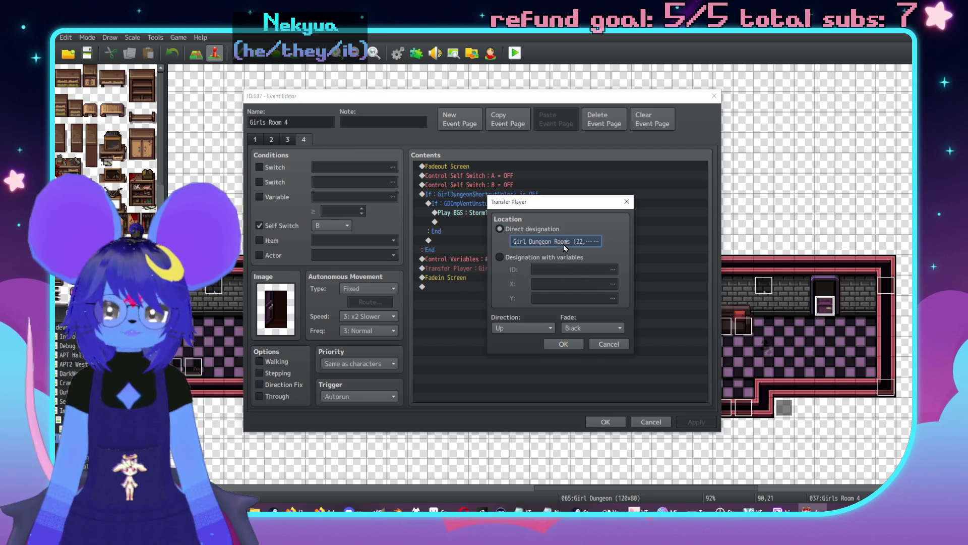
click(564, 244)
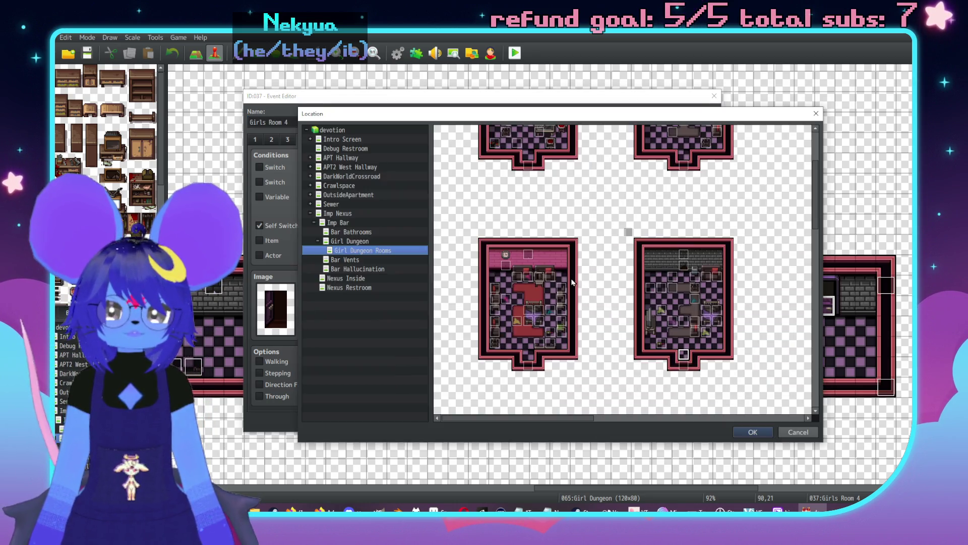
double_click(539, 320)
key(Return)
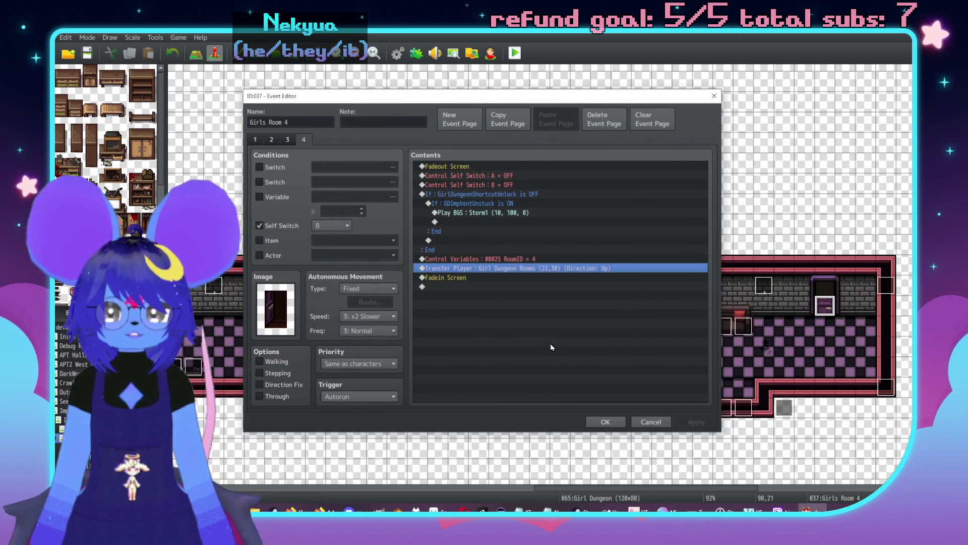
click(605, 422)
double_click(726, 407)
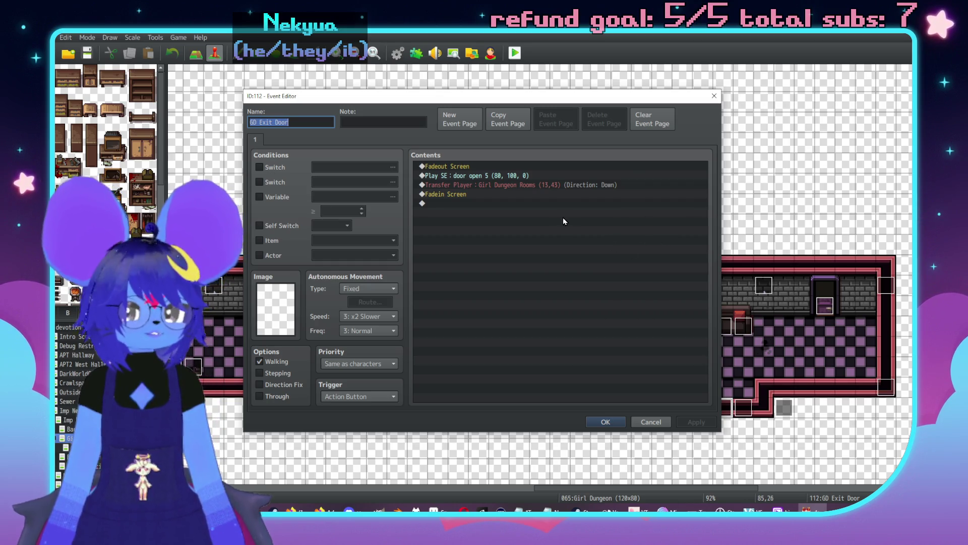
- Insert a Control Variables command setting #0025 RoomID to 6 into the GD Exit Door event
double_click(465, 198)
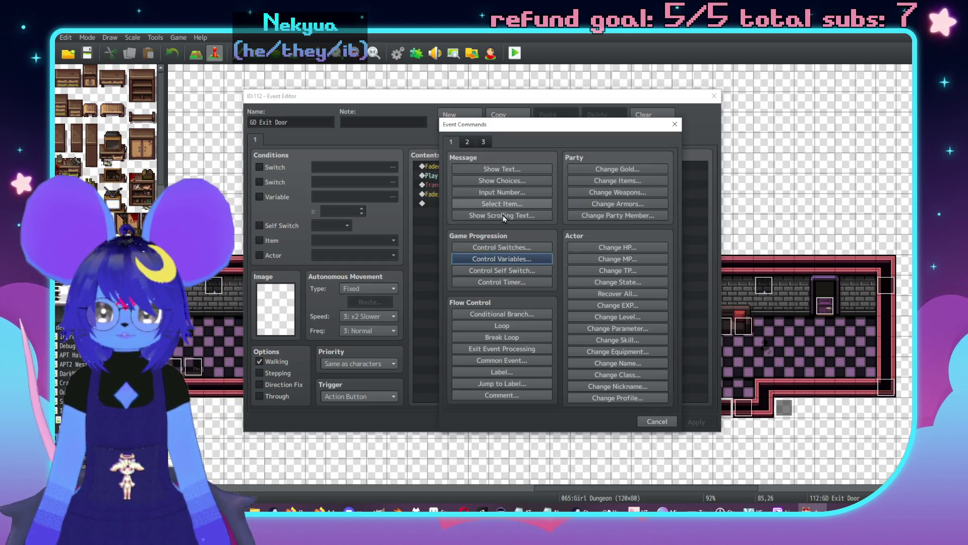
click(502, 258)
click(590, 209)
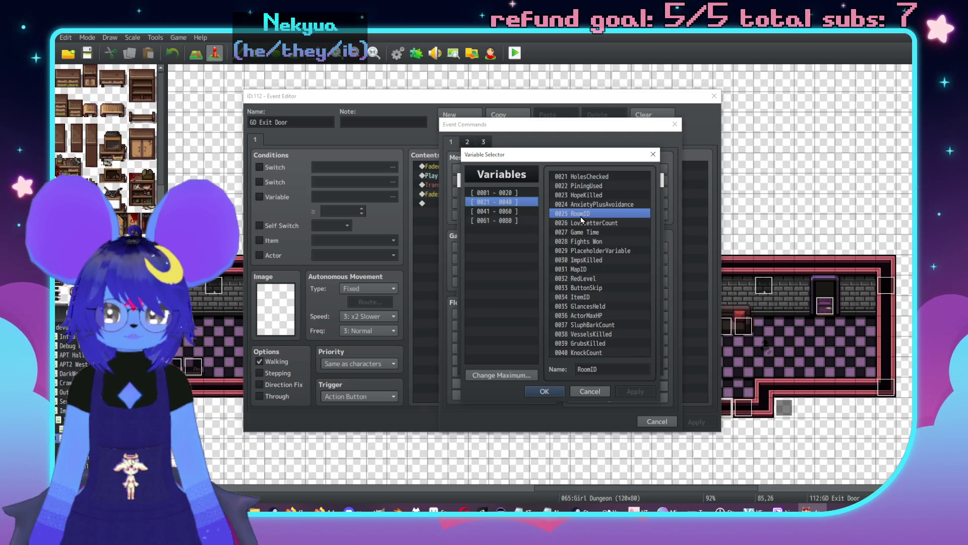
double_click(581, 215)
text(6)
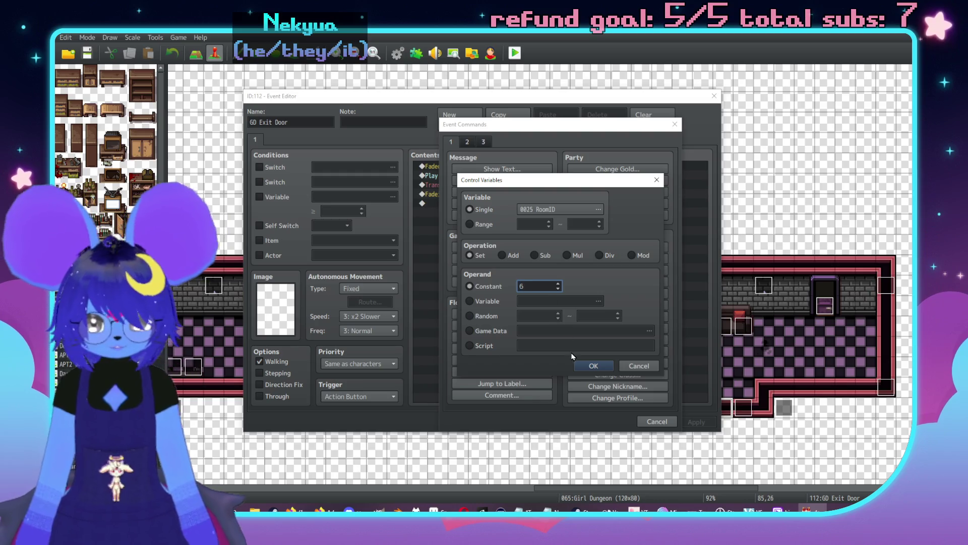
click(593, 366)
key(Up)
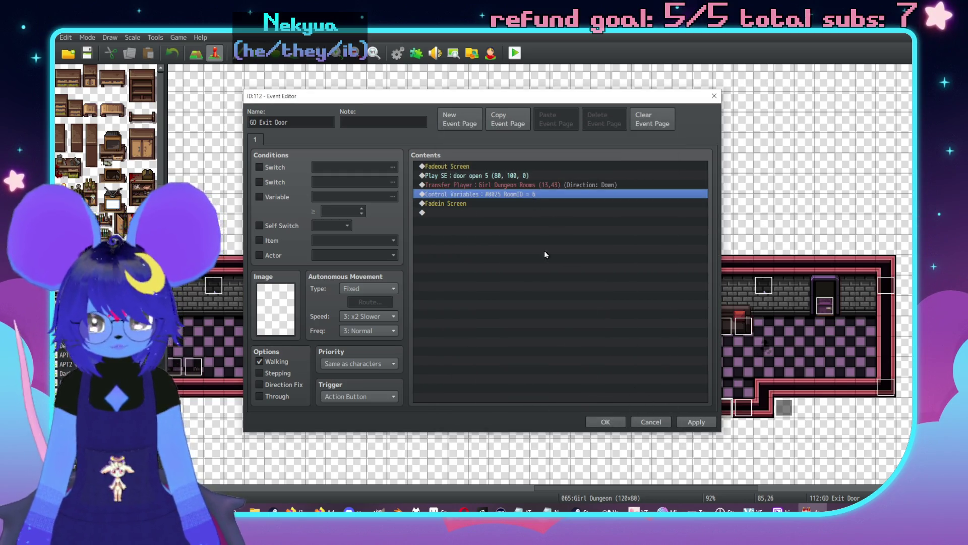
key(Insert)
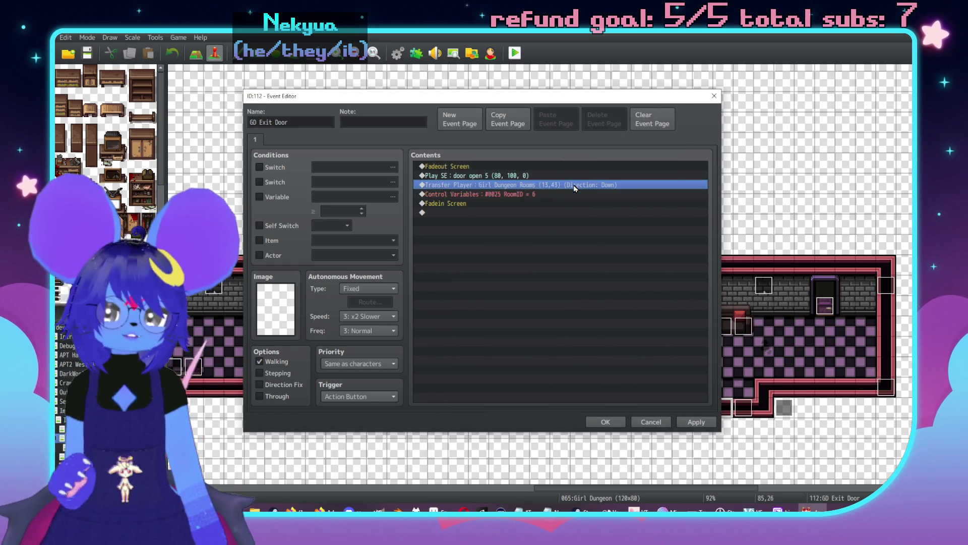
key(Escape)
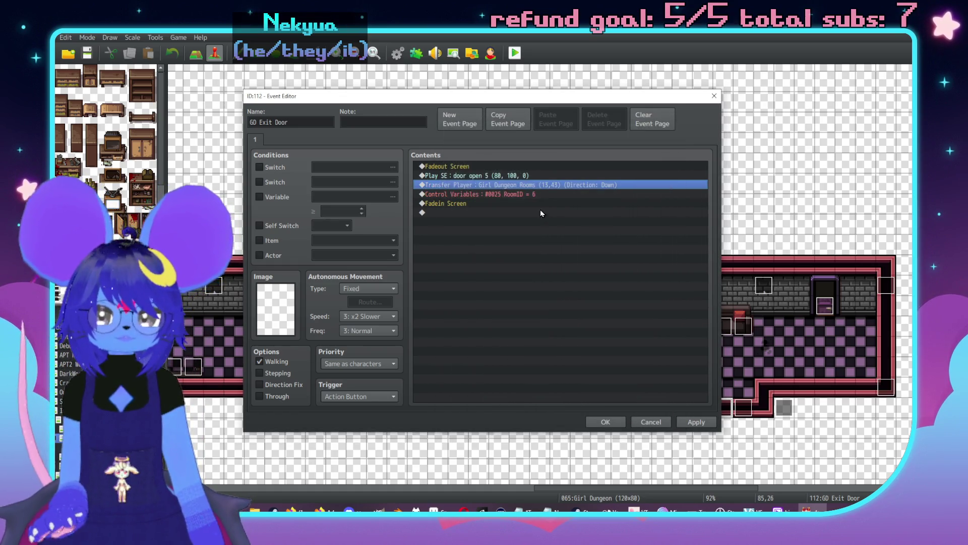
- Retarget the door's Transfer Player to Girl Dungeon Rooms (13,43) and close the event
double_click(540, 186)
click(563, 243)
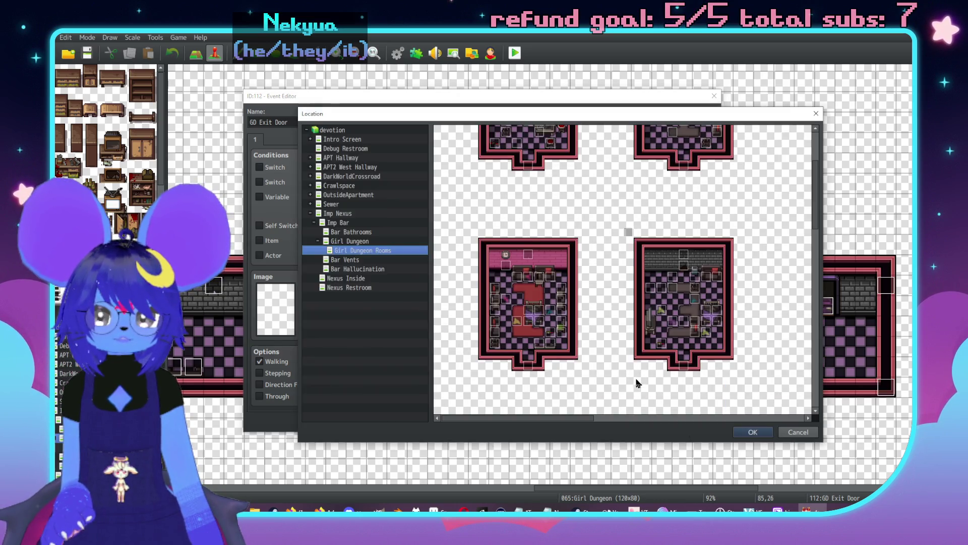
scroll(620, 294, down, 3)
double_click(598, 280)
key(Return)
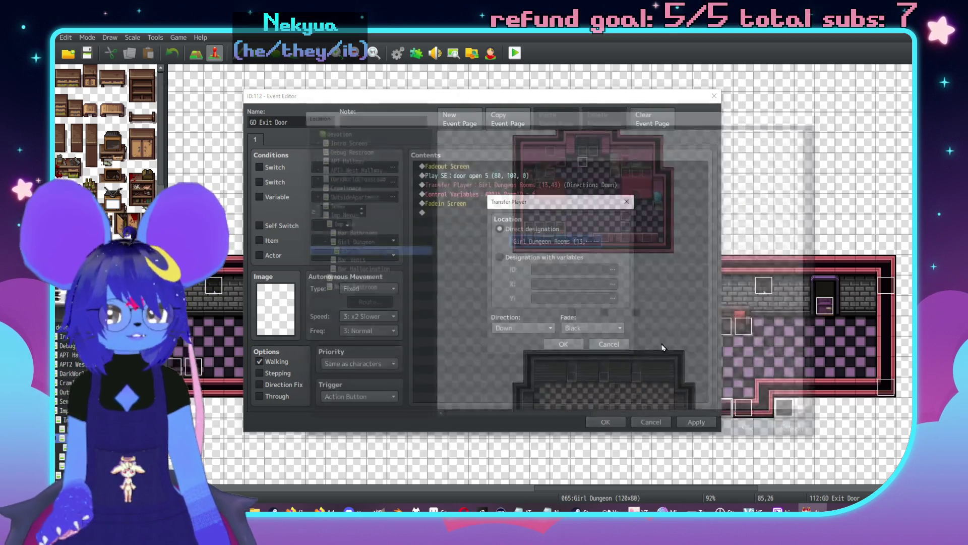
click(605, 422)
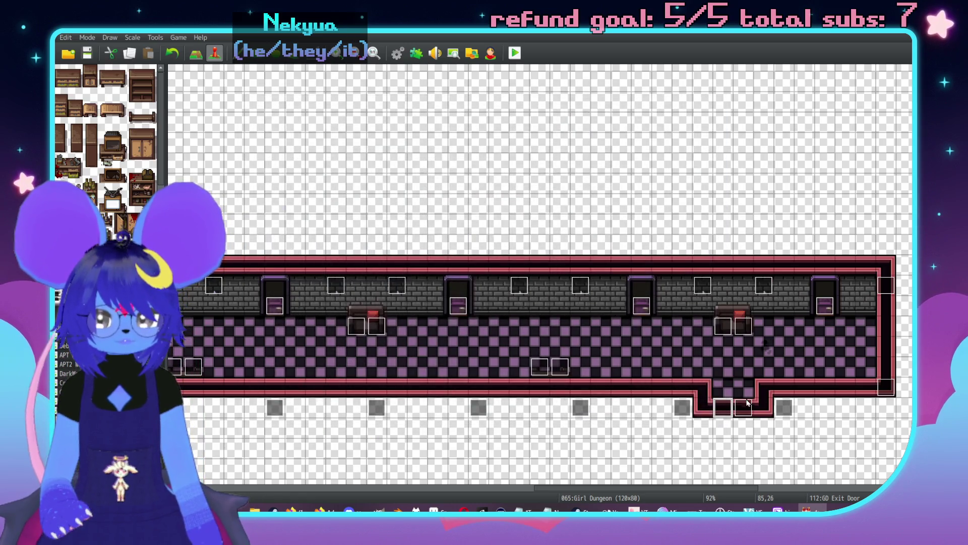
- Apply and confirm the neighbouring GD Exit Door event's transfer command
double_click(745, 410)
click(527, 193)
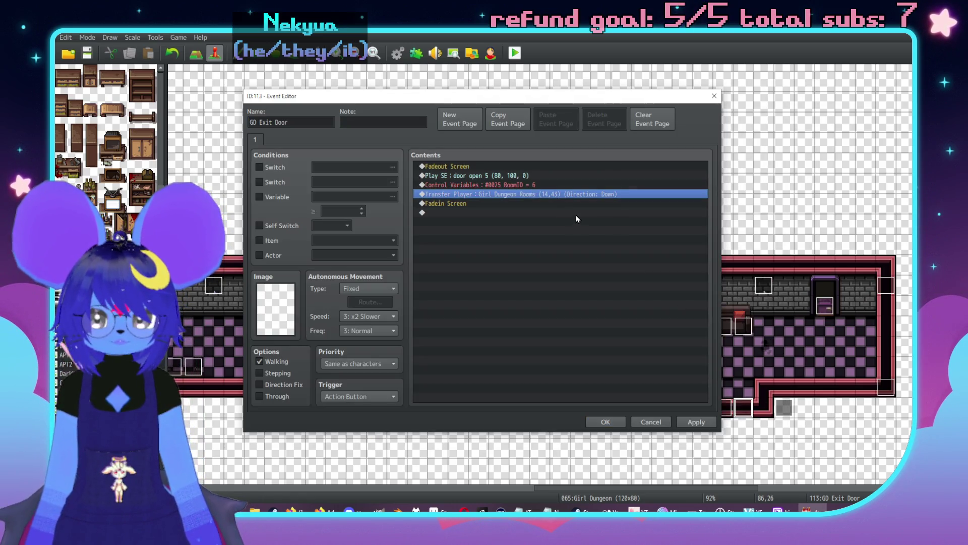
click(696, 422)
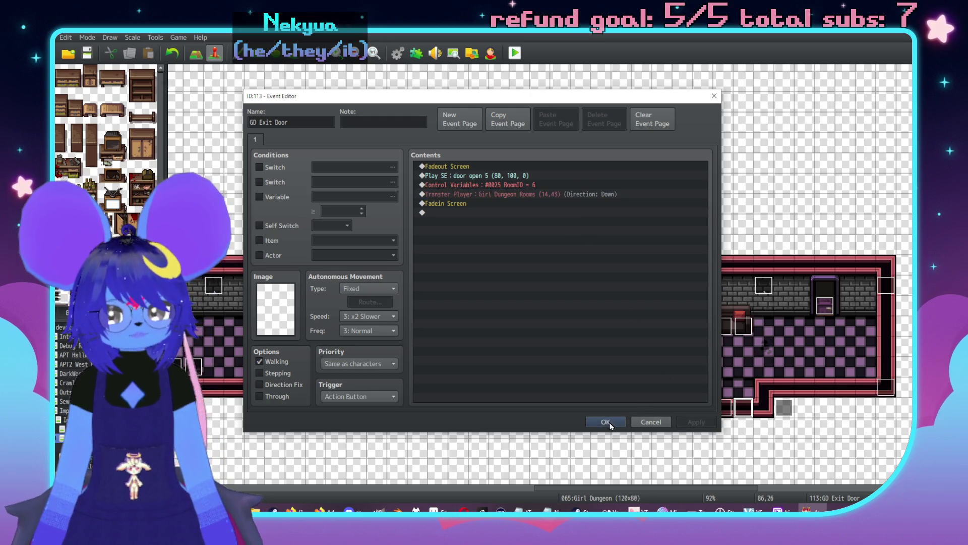
click(606, 422)
scroll(605, 317, down, 3)
scroll(605, 316, left, 10)
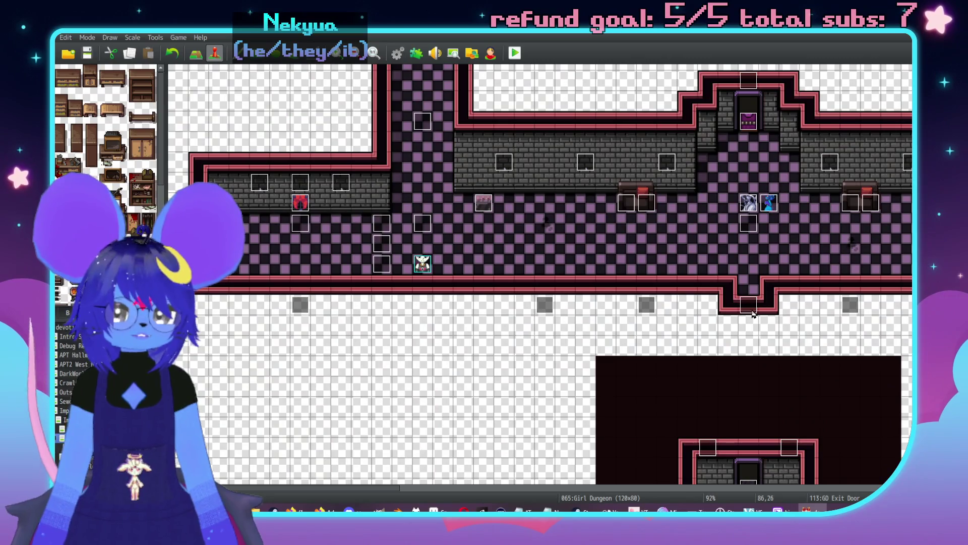
- Paste a RoomID = 1 command into page 2 of the other GD Exit Door event
double_click(751, 309)
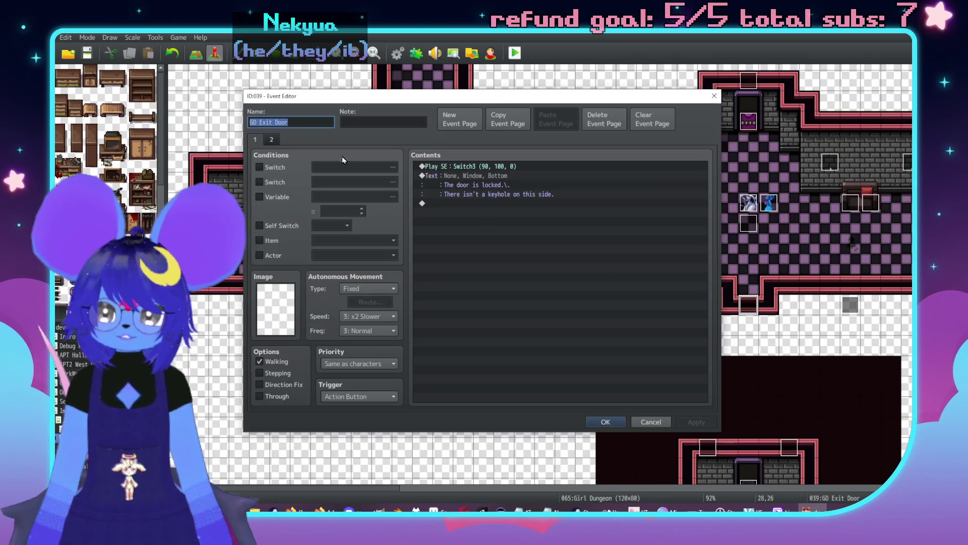
click(272, 139)
click(469, 177)
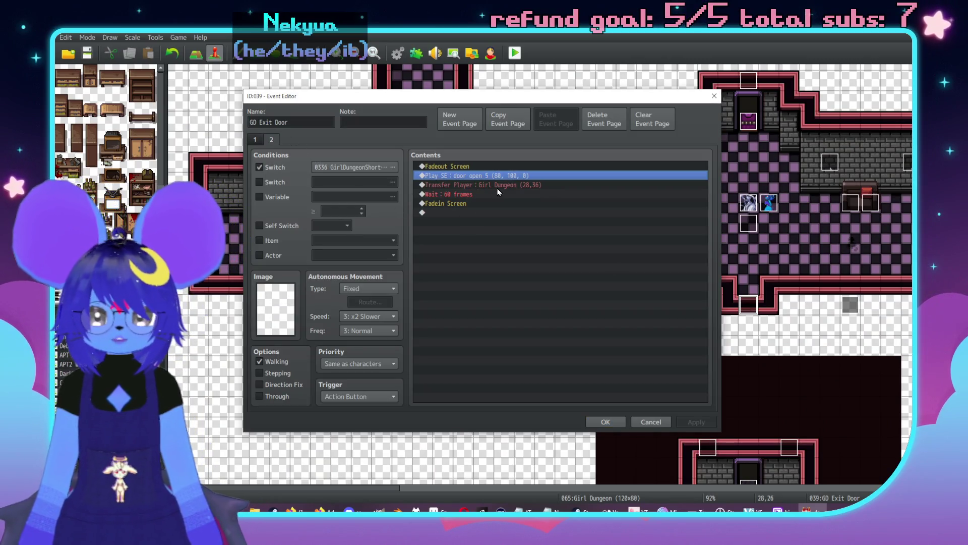
click(498, 190)
key(ctrl+v)
double_click(498, 185)
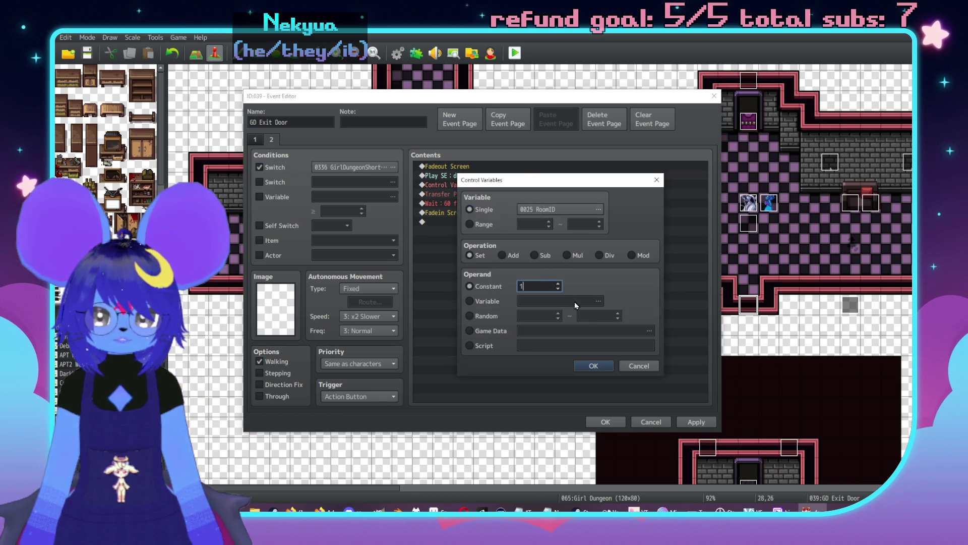
click(594, 366)
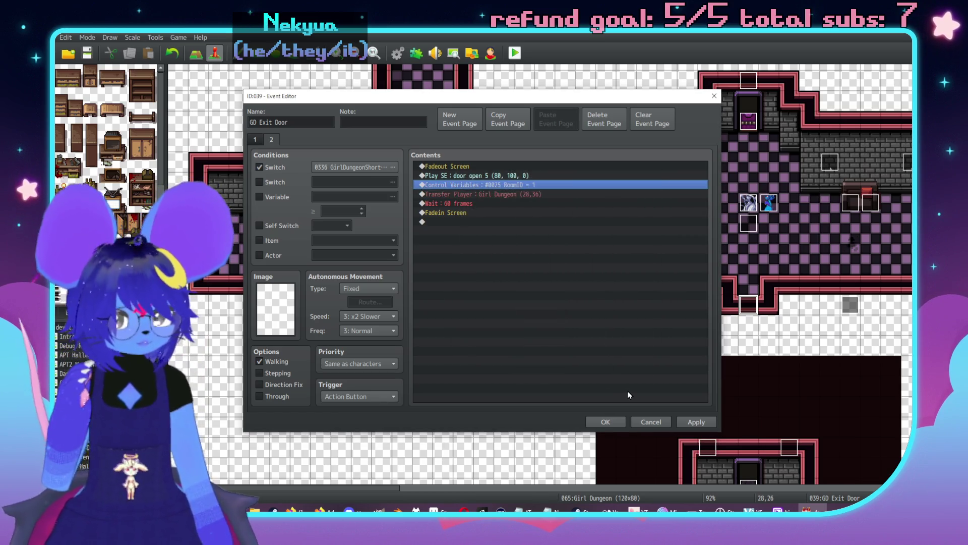
click(691, 422)
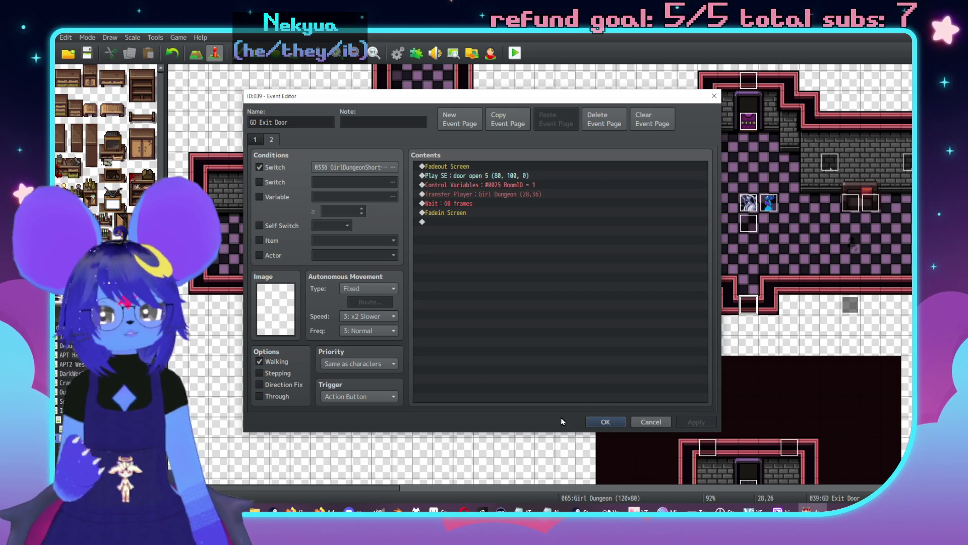
click(605, 421)
- Paste a RoomID = 0 command above Transfer Player on Girls Door 1's page 4
scroll(621, 363, down, 4)
double_click(701, 394)
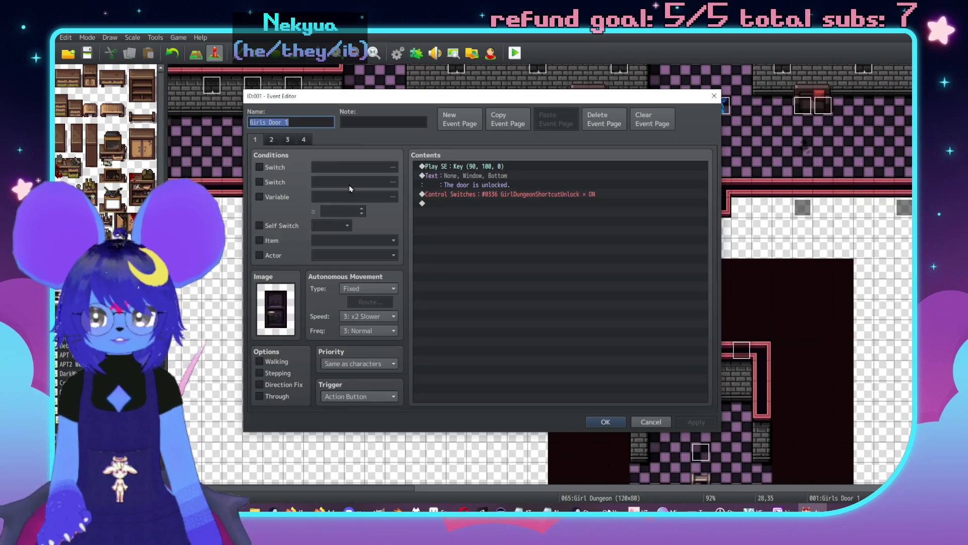
click(304, 140)
click(292, 141)
click(304, 140)
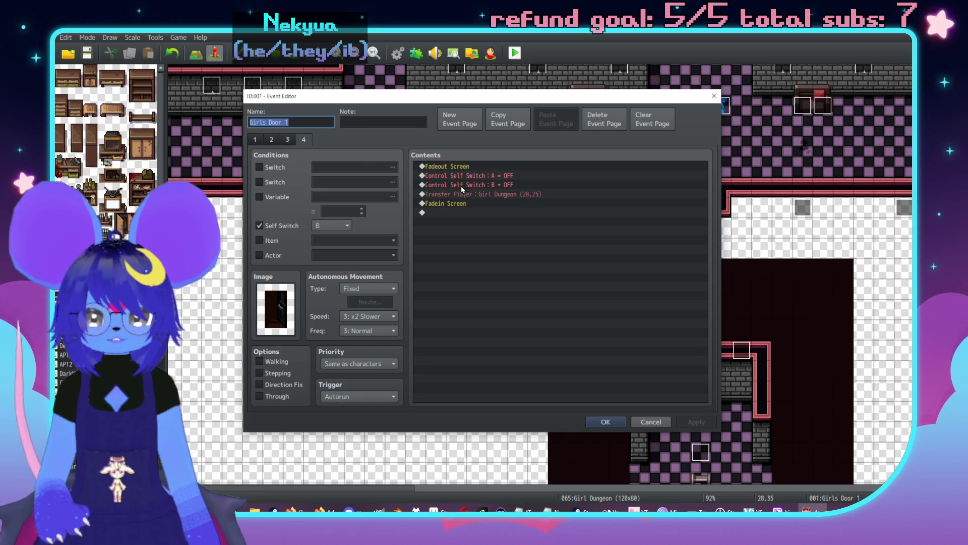
click(509, 195)
key(ctrl+v)
double_click(509, 194)
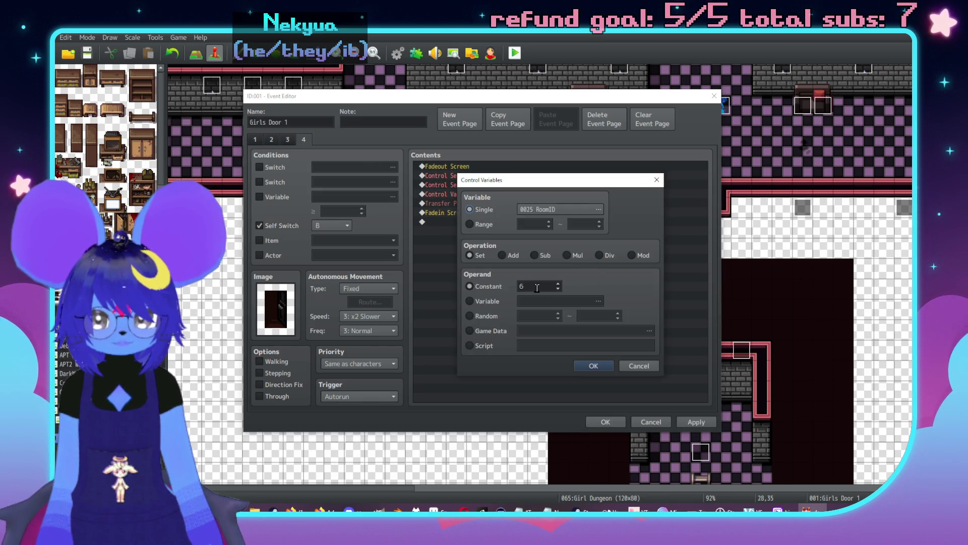
click(594, 365)
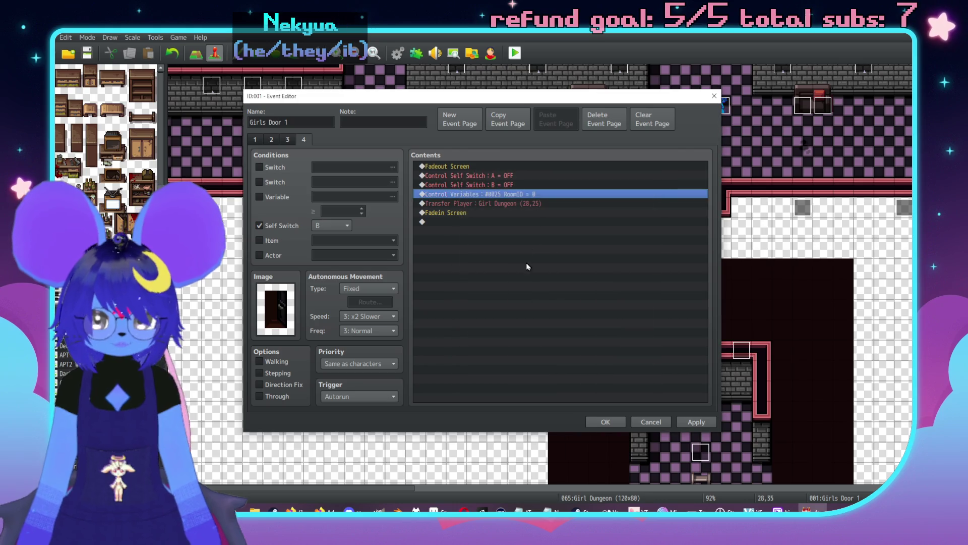
double_click(530, 204)
click(564, 243)
- Move the Lightsource event three tiles left and survey the dungeon map
drag(374, 227, 313, 228)
scroll(356, 290, left, 2)
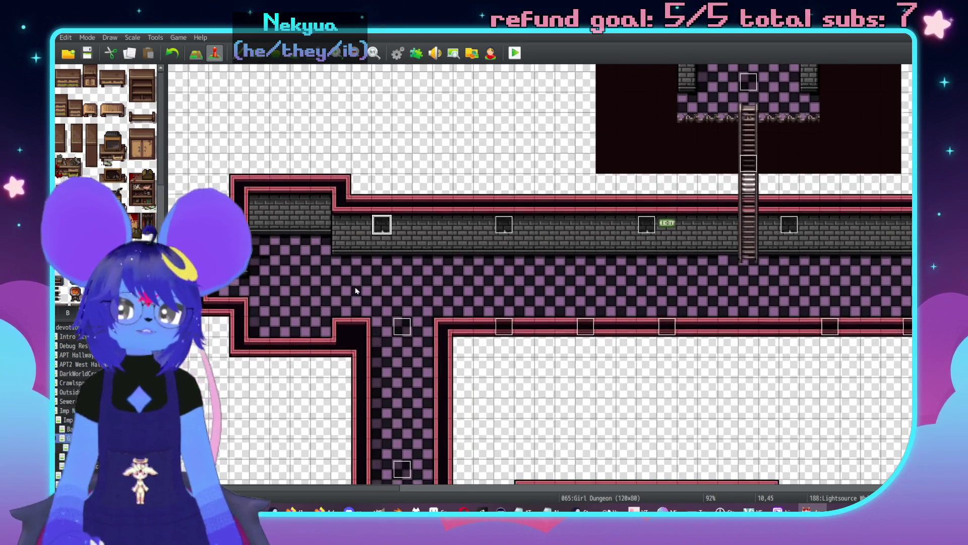
scroll(482, 285, right, 7)
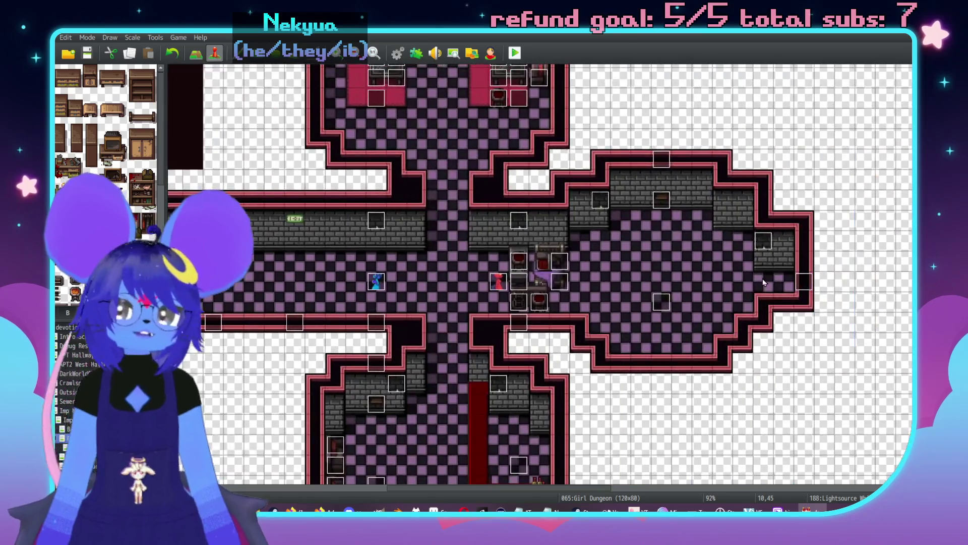
scroll(652, 298, up, 5)
scroll(706, 282, left, 5)
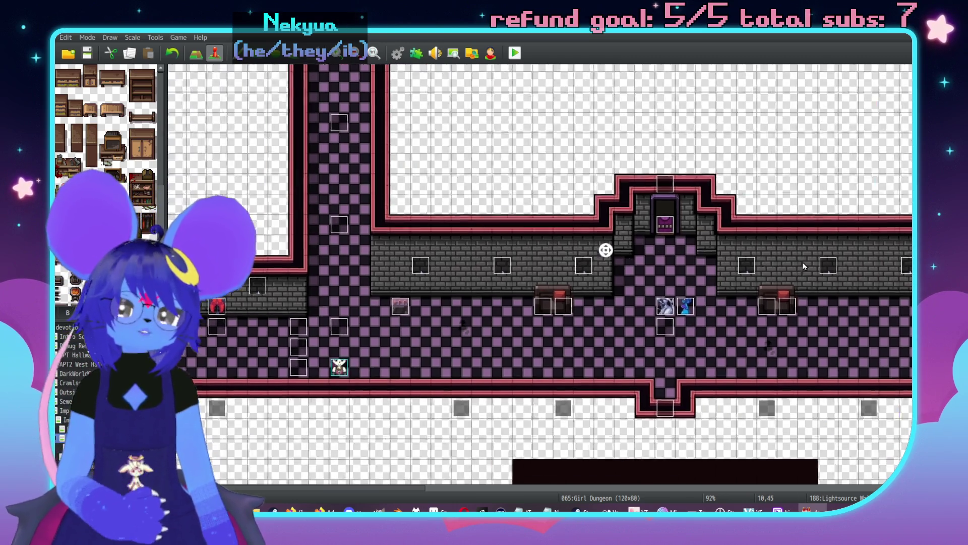
scroll(580, 248, right, 6)
middle_click(562, 382)
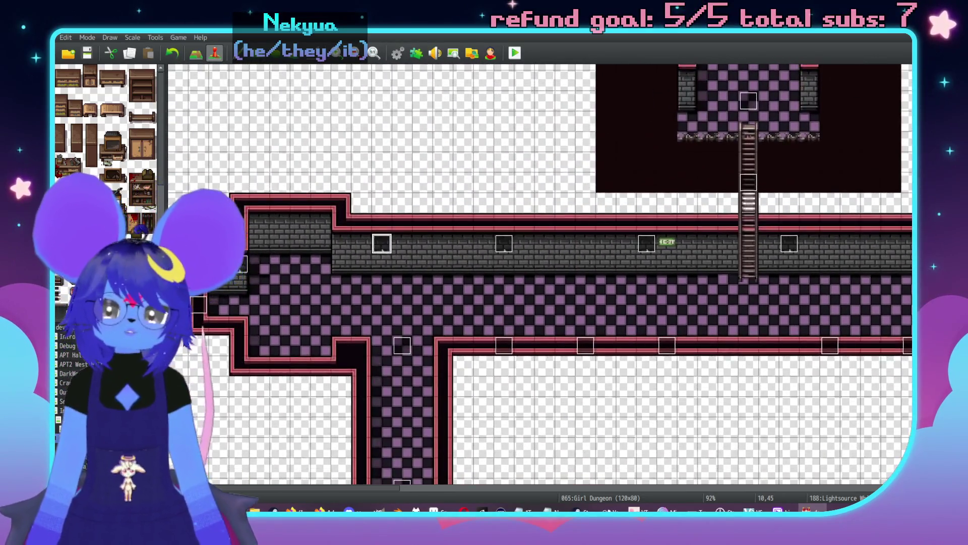
middle_click(662, 180)
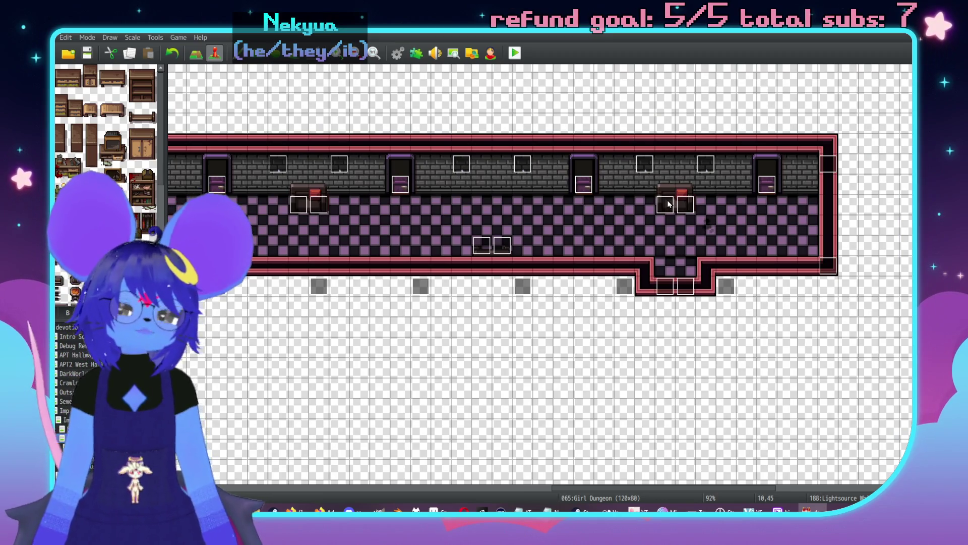
middle_click(669, 204)
middle_click(689, 257)
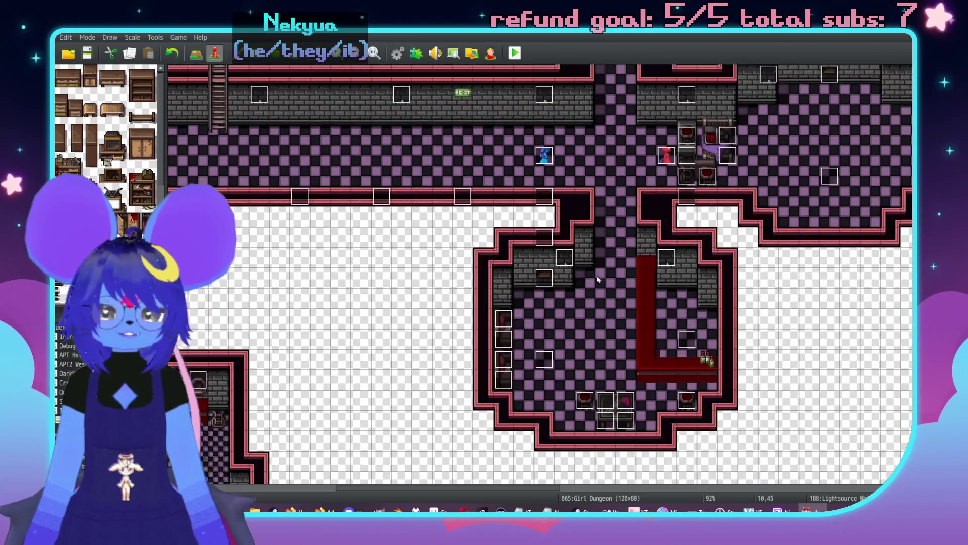
middle_click(613, 161)
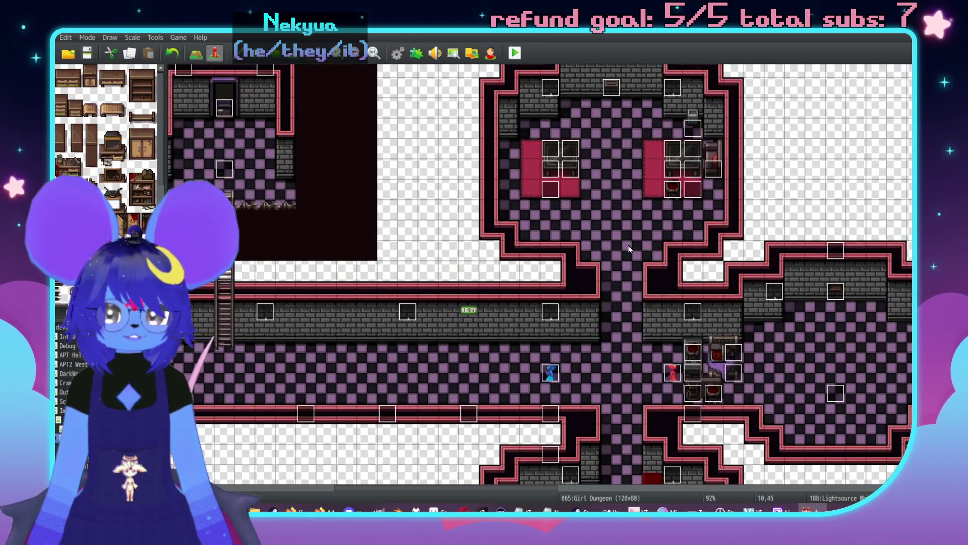
middle_click(629, 249)
middle_click(650, 362)
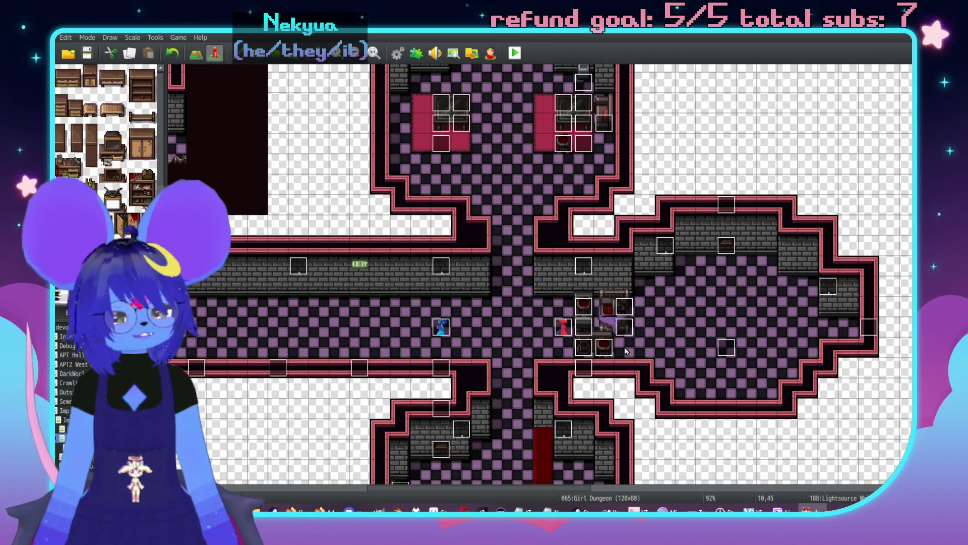
middle_click(601, 324)
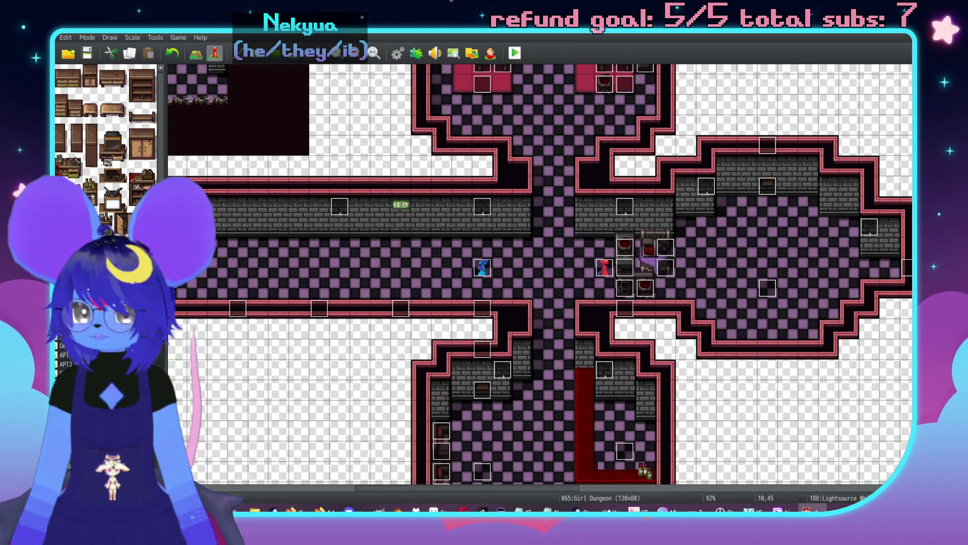
middle_click(519, 320)
key(F5)
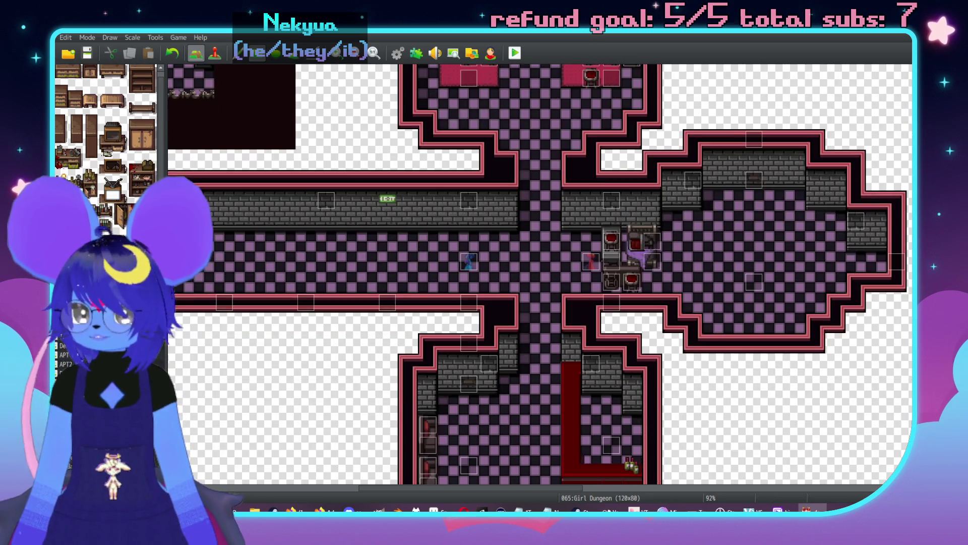
scroll(105, 126, down, 5)
scroll(106, 126, down, 4)
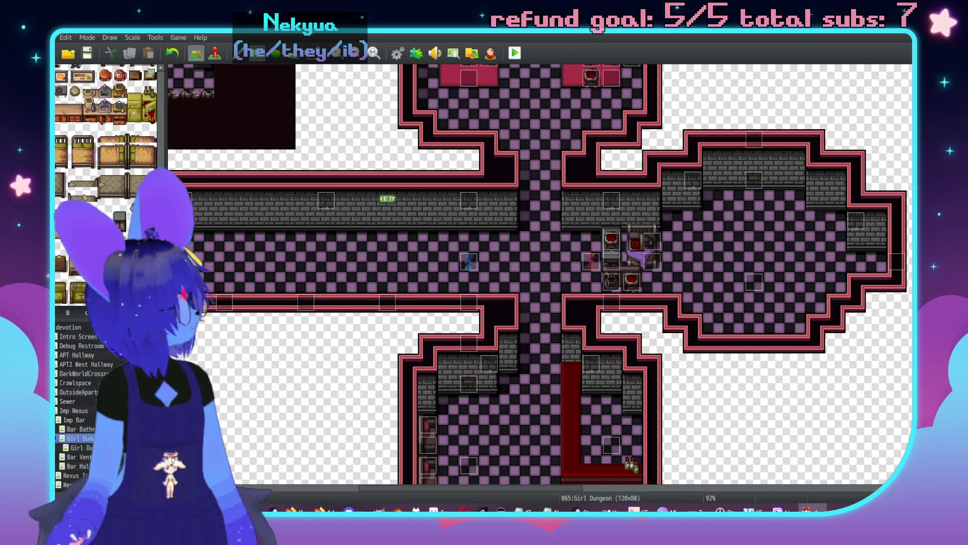
scroll(590, 324, left, 10)
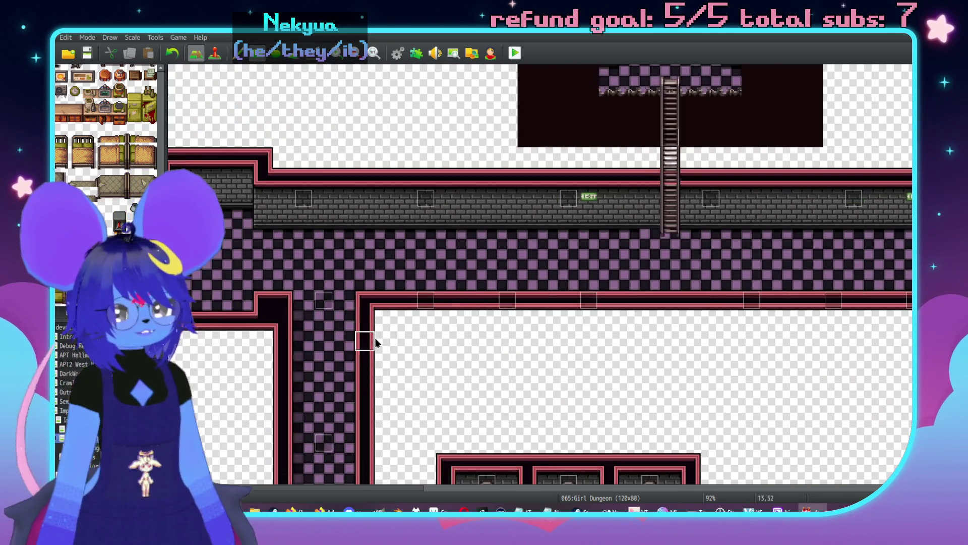
scroll(589, 311, right, 1)
- Paste a Lightsource event on the floor cell below the ladder and set it to Through
key(F6)
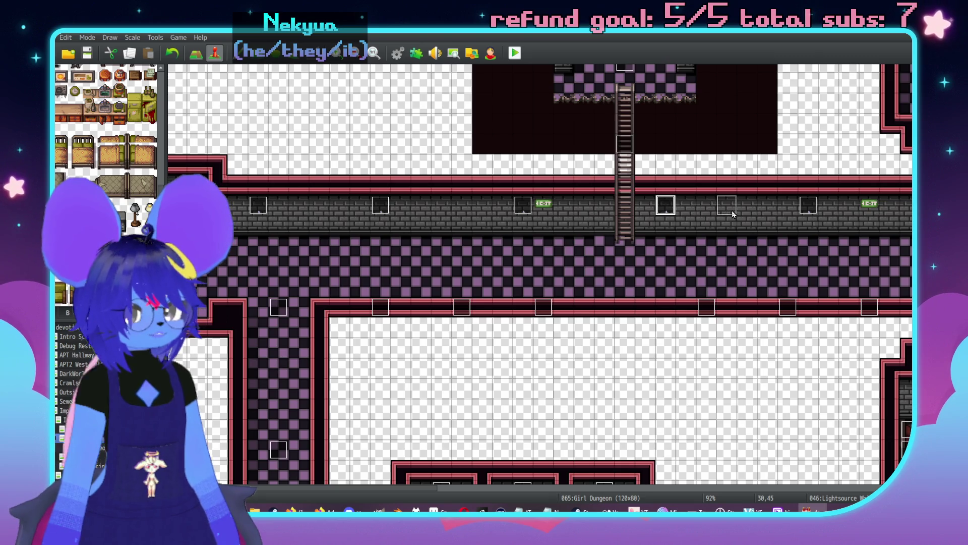
middle_click(630, 283)
middle_click(659, 300)
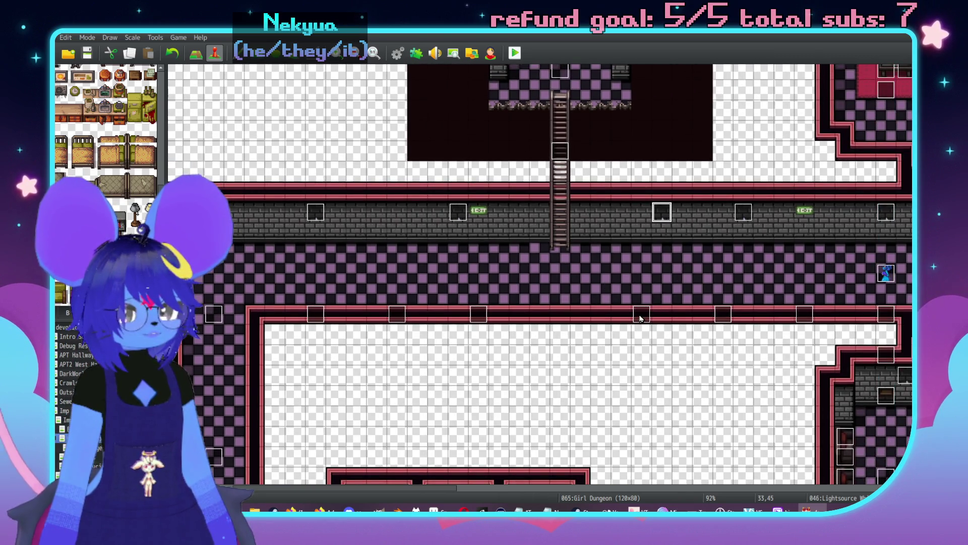
click(559, 273)
key(ctrl+v)
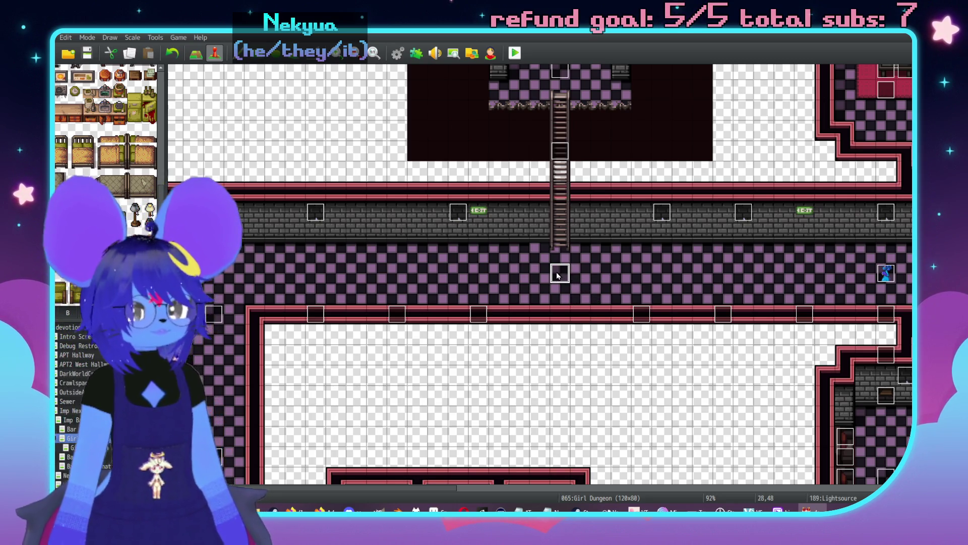
double_click(558, 275)
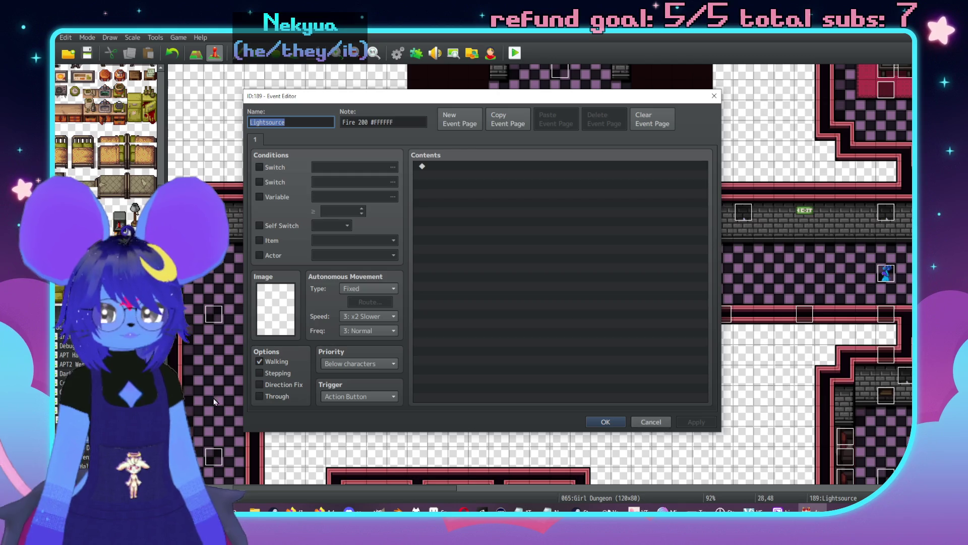
click(280, 397)
click(600, 422)
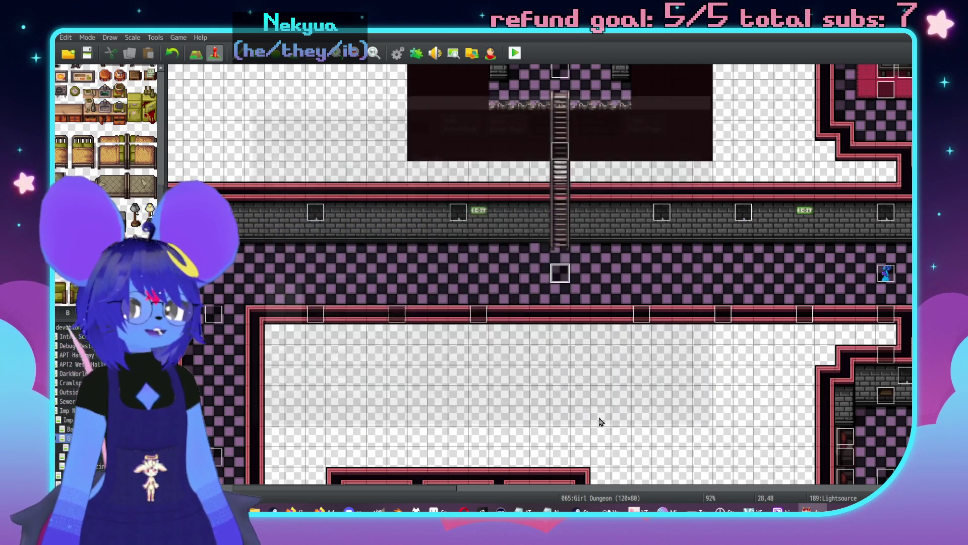
scroll(605, 278, up, 2)
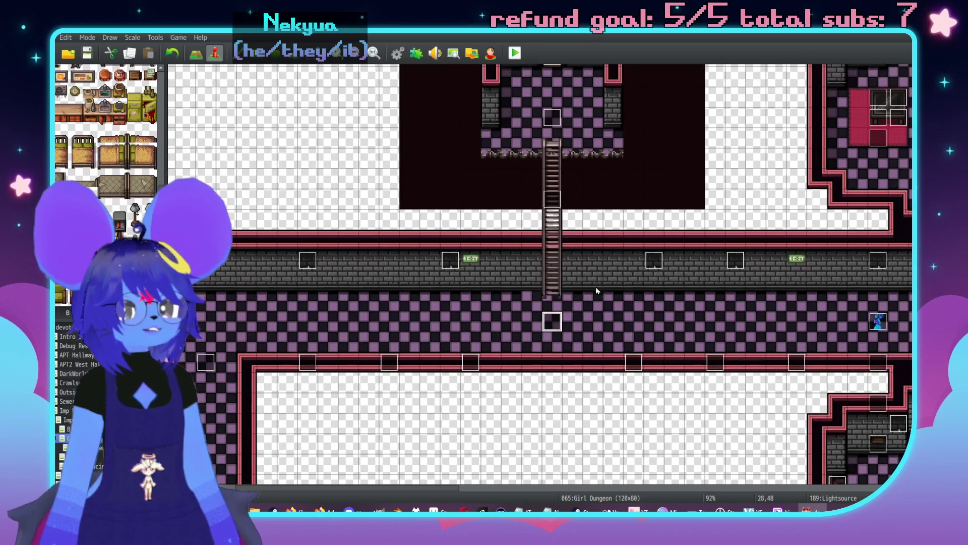
scroll(530, 302, right, 5)
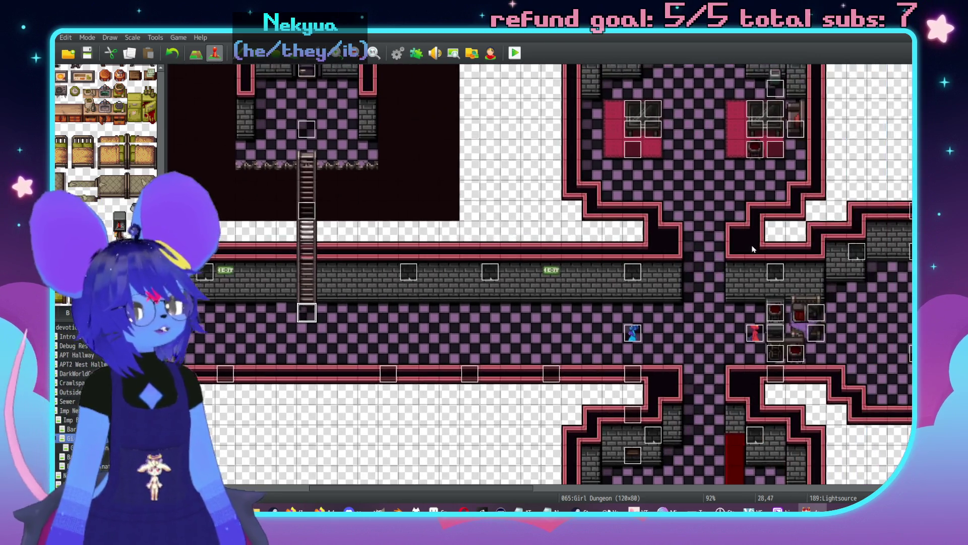
scroll(507, 279, left, 9)
scroll(507, 279, down, 3)
scroll(507, 279, down, 8)
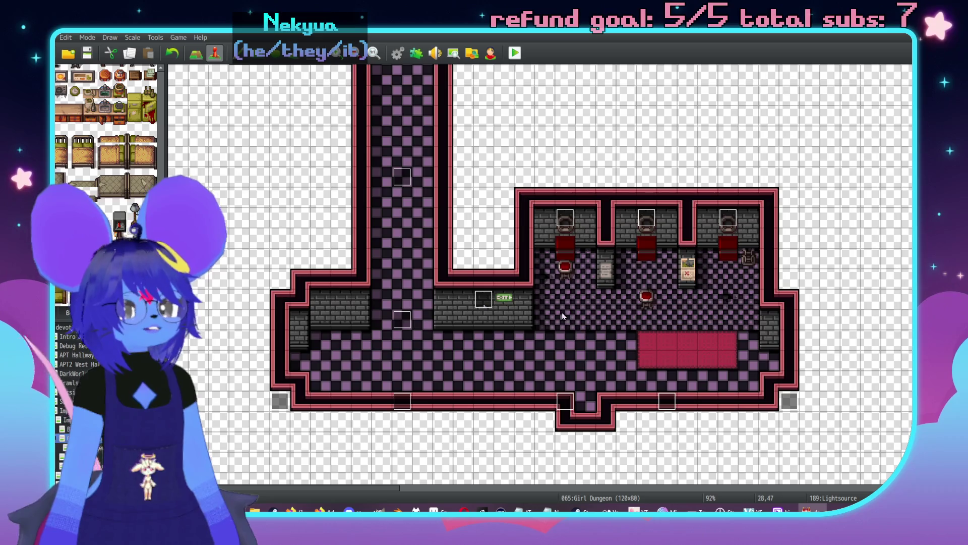
key(F5)
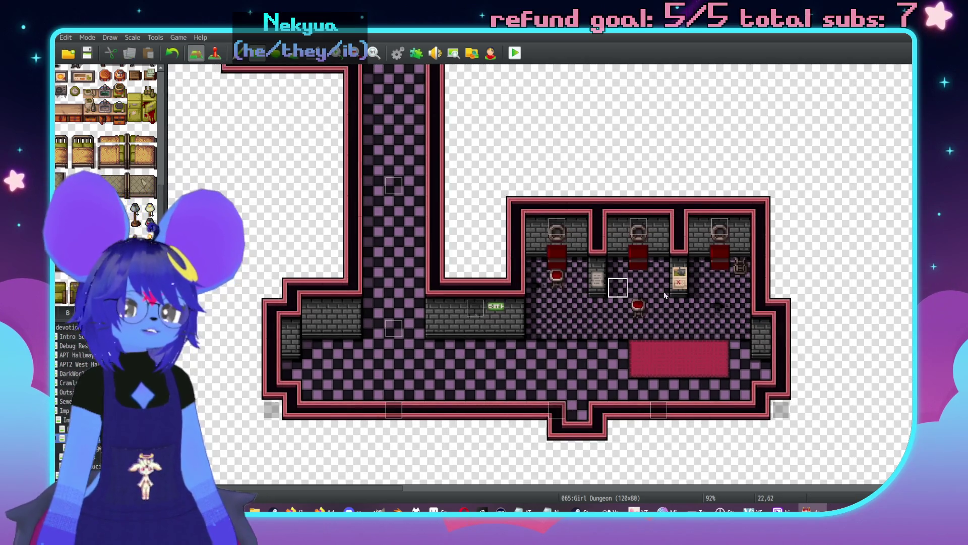
- Remove the red chair, copy the three-stall row and paint checkered floor over the lower strip
click(639, 306)
scroll(648, 285, up, 1)
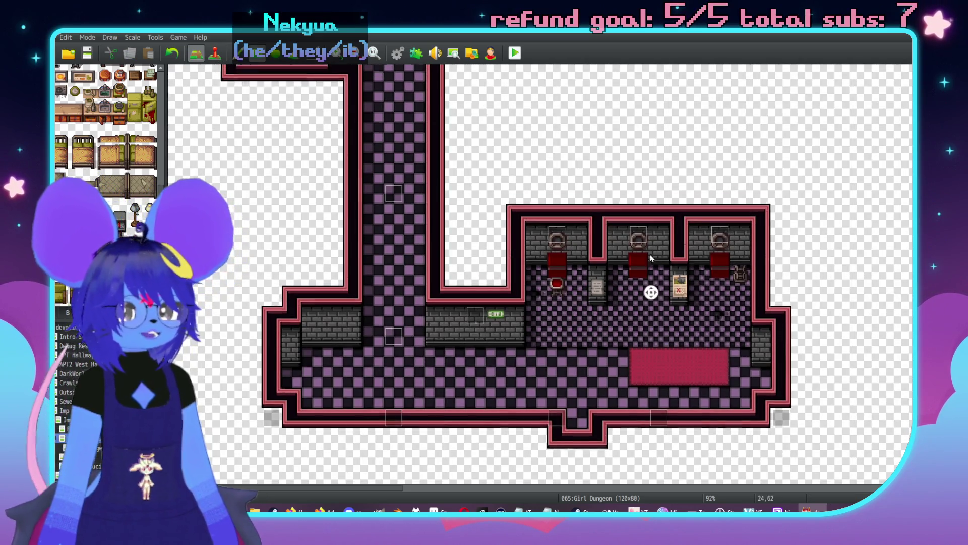
scroll(644, 283, right, 2)
mouse_move(461, 237)
mouse_down()
mouse_move(691, 343)
mouse_move(703, 333)
mouse_up()
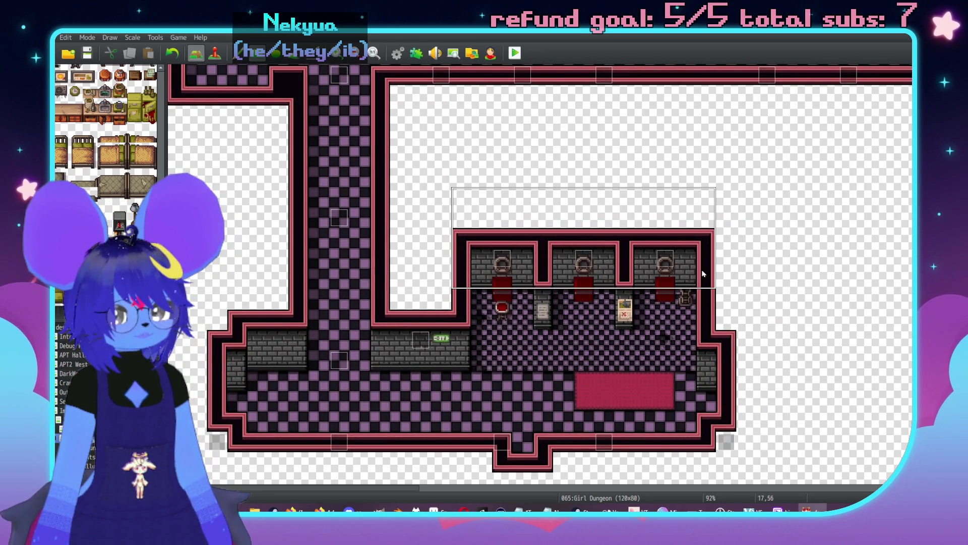
mouse_move(702, 253)
mouse_down()
mouse_move(555, 192)
mouse_move(455, 172)
mouse_up()
key(ctrl+z)
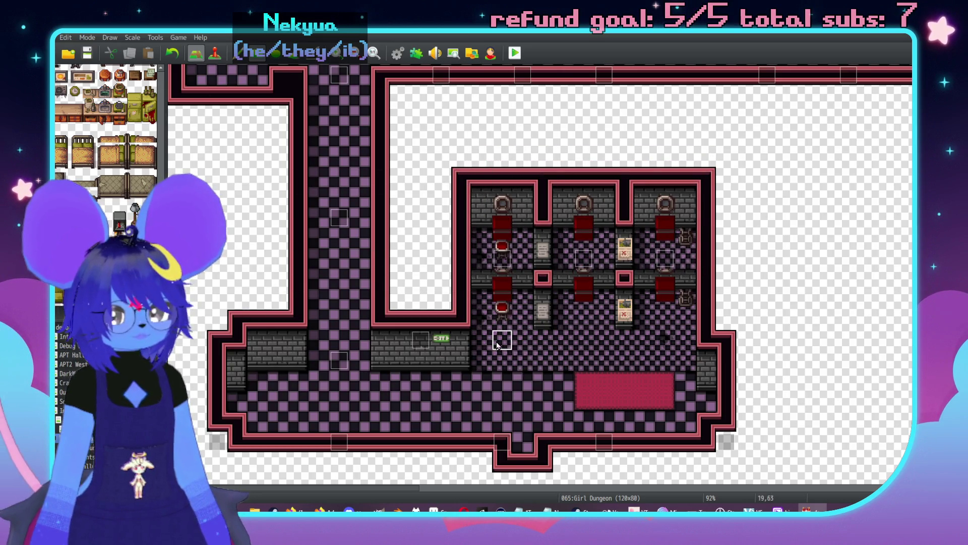
mouse_move(480, 319)
mouse_down()
mouse_move(485, 302)
mouse_move(575, 282)
mouse_move(688, 280)
mouse_up()
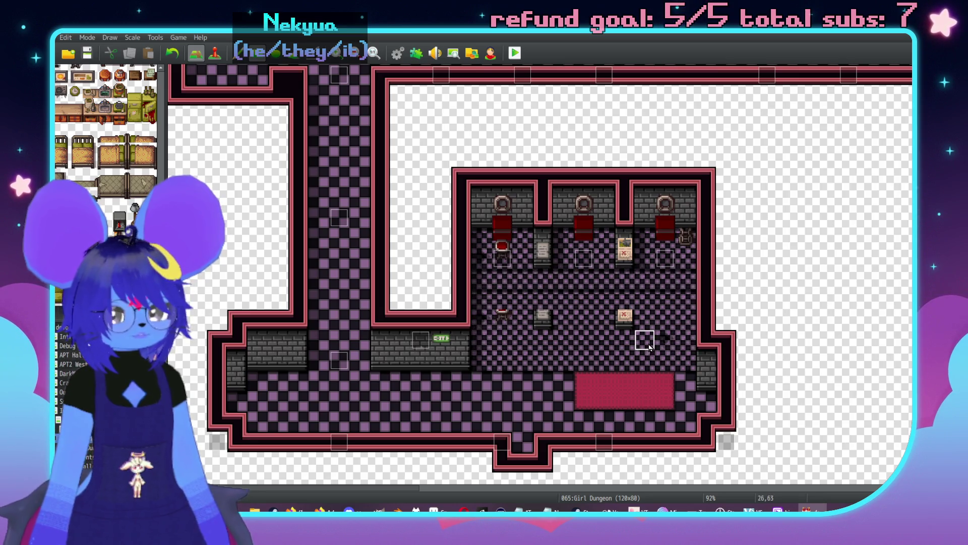
key(ctrl+z)
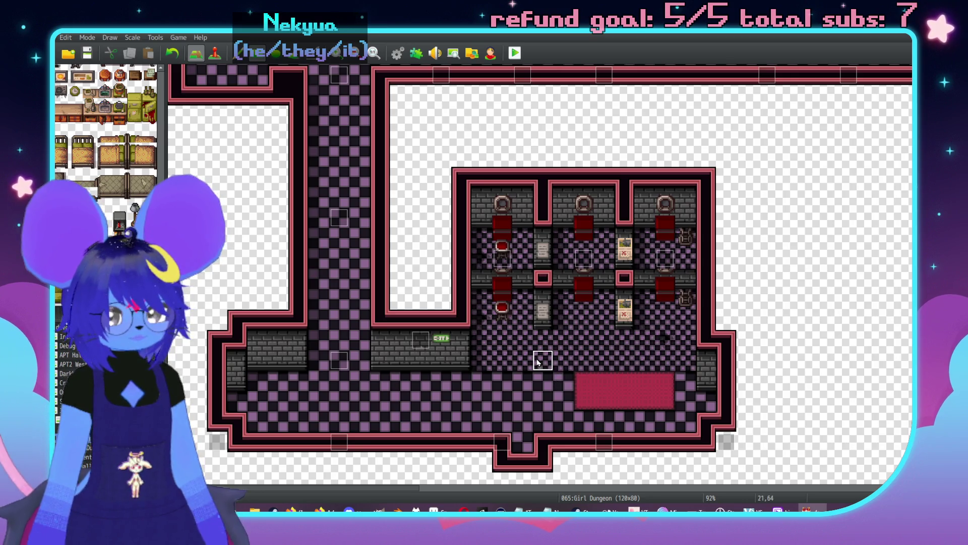
drag(482, 300, 685, 284)
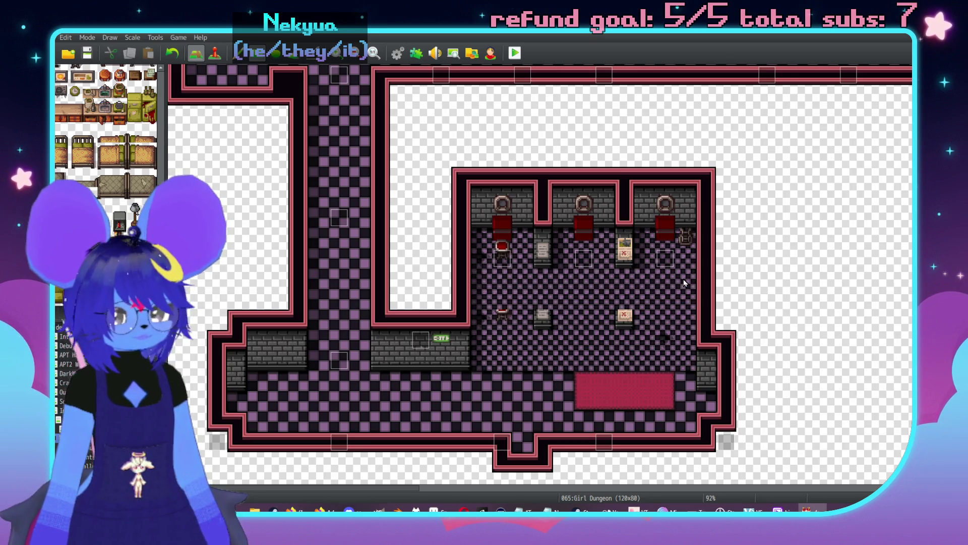
drag(523, 300, 619, 321)
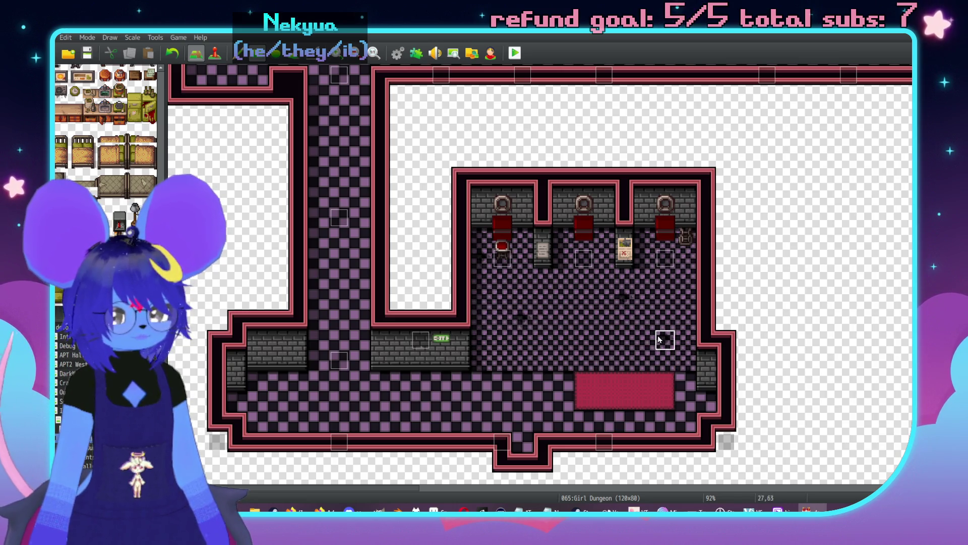
- Stamp the stall row higher in the room and replace the old row with plain floor
key(F6)
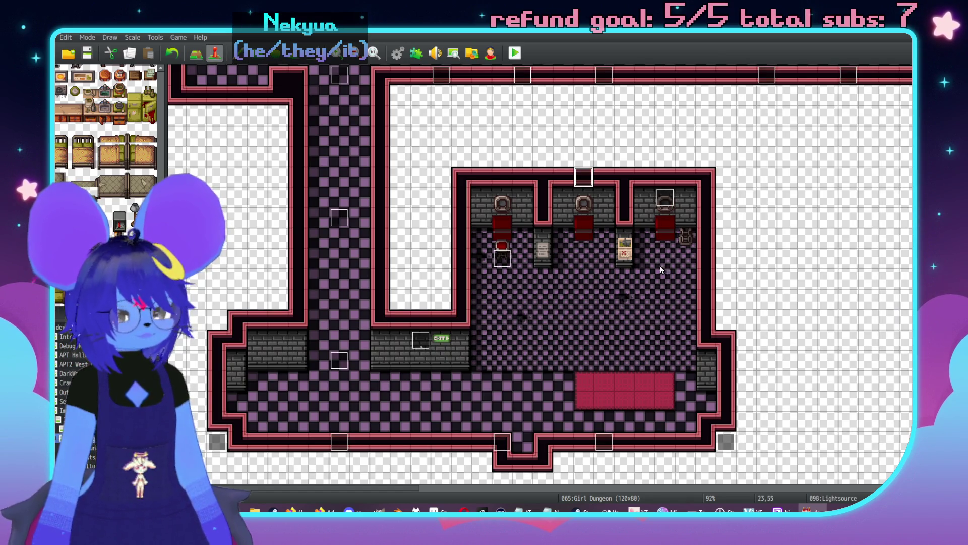
key(ctrl+z)
key(ctrl+z)
key(ctrl+z)
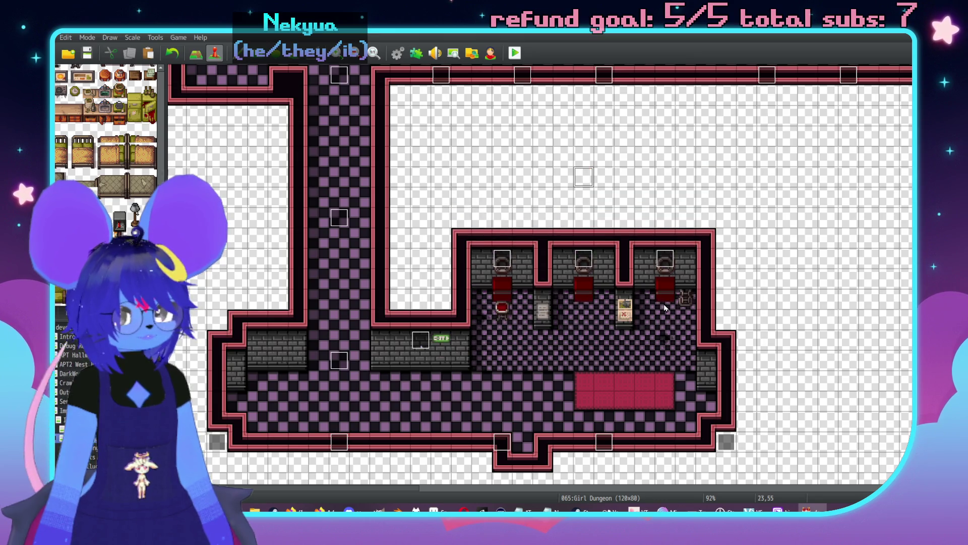
key(F5)
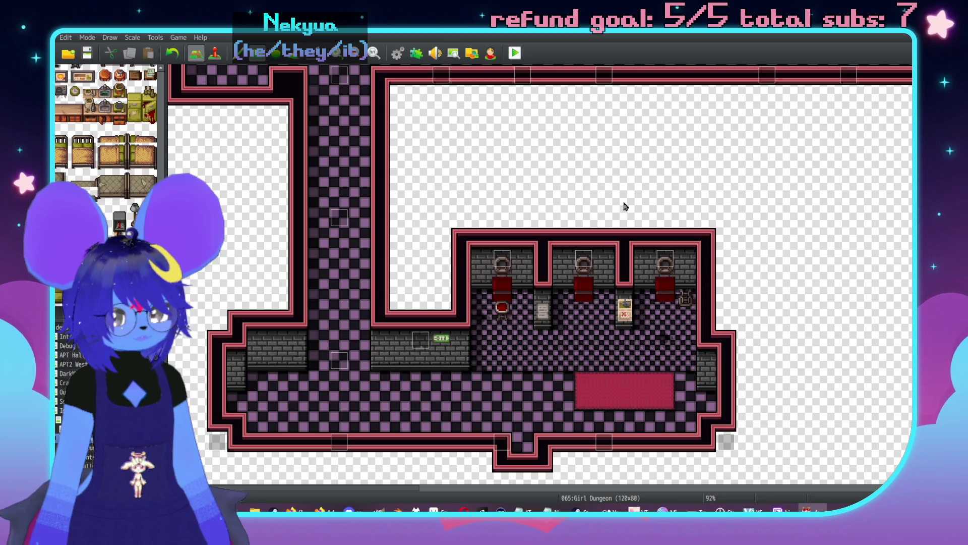
click(639, 212)
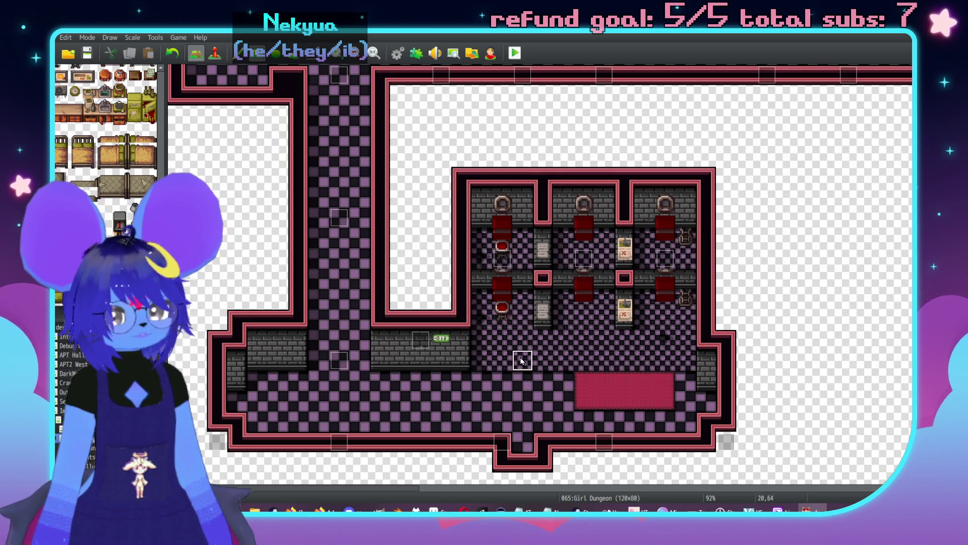
drag(479, 323, 679, 282)
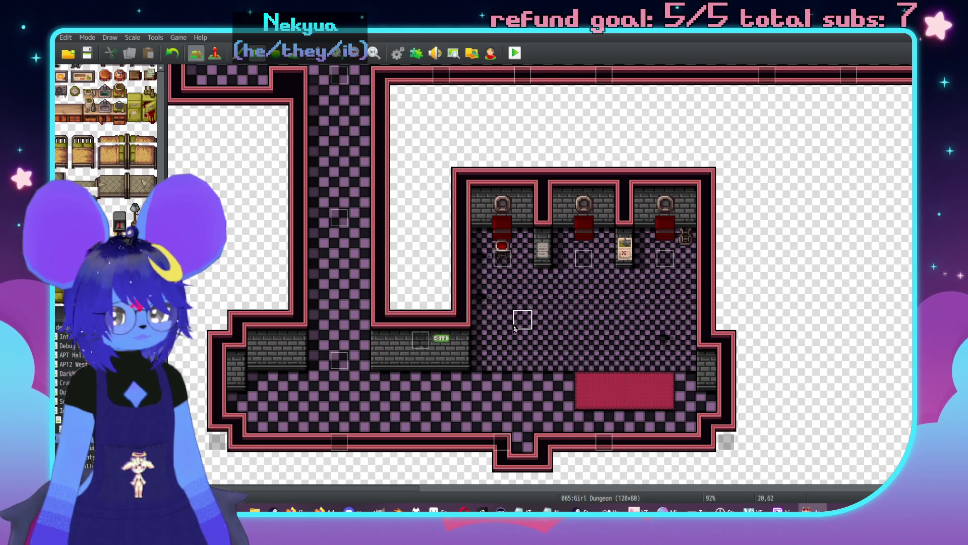
- Drag the three lamp events up onto the stall wall
key(F6)
drag(583, 258, 584, 199)
drag(504, 257, 502, 198)
drag(665, 258, 665, 199)
key(F5)
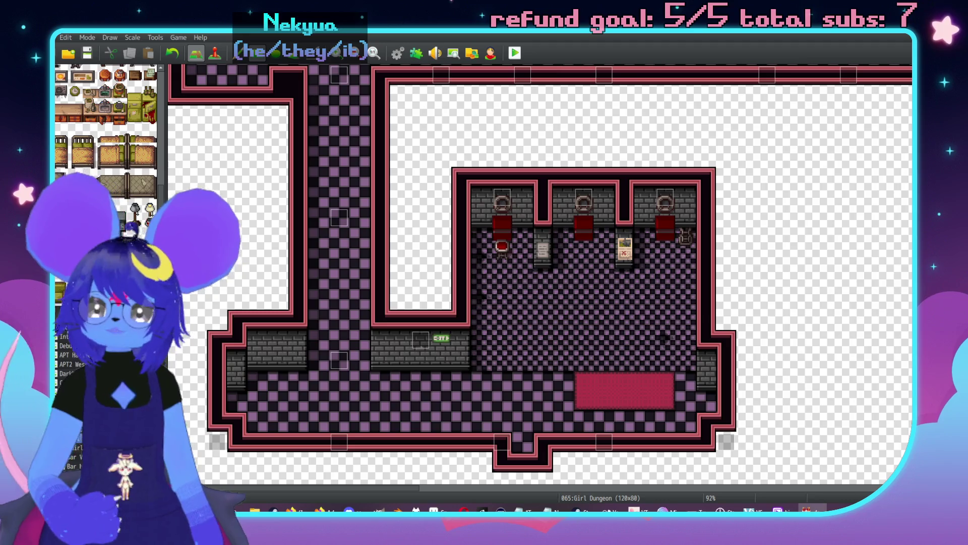
- Paint dark marks across the stall room floor
scroll(106, 126, up, 10)
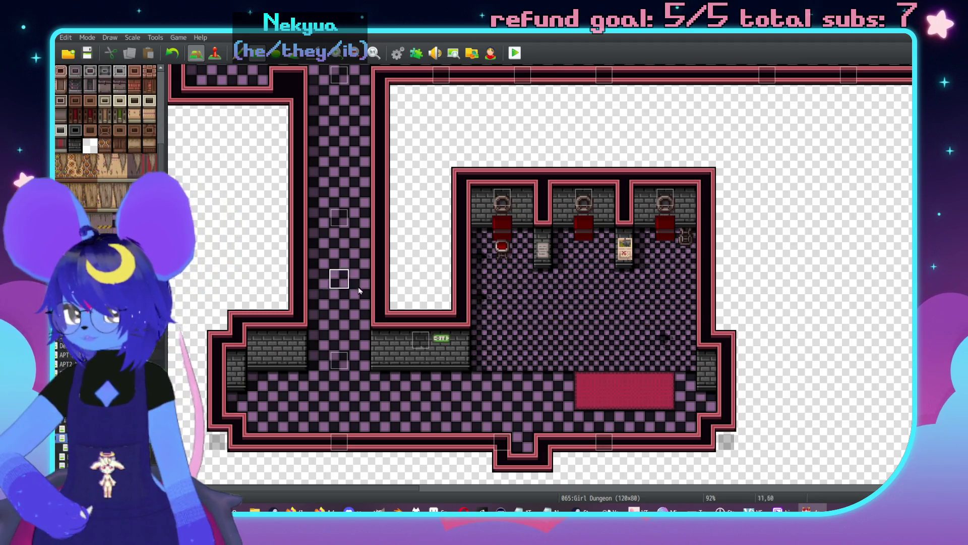
mouse_move(622, 359)
mouse_down()
mouse_move(649, 371)
mouse_move(585, 338)
mouse_move(603, 296)
mouse_up()
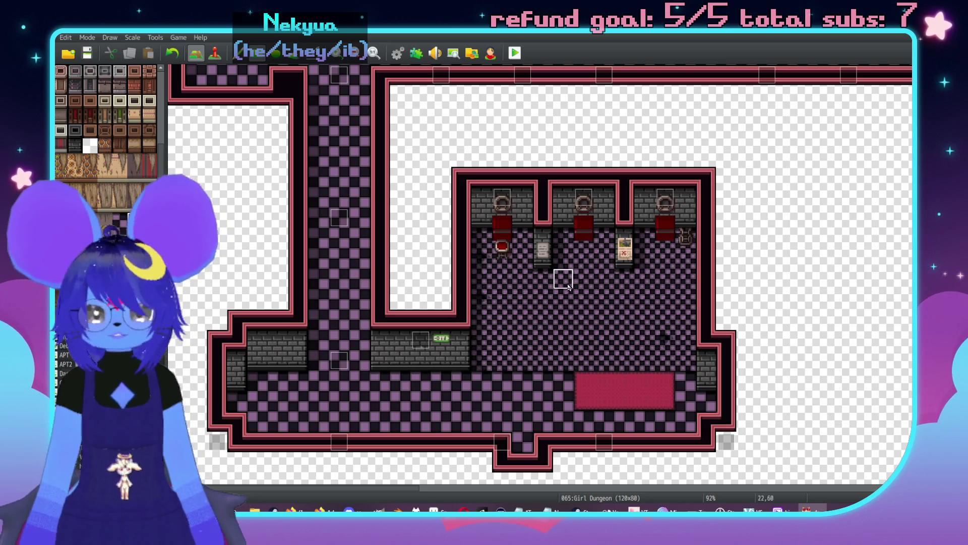
scroll(641, 229, down, 5)
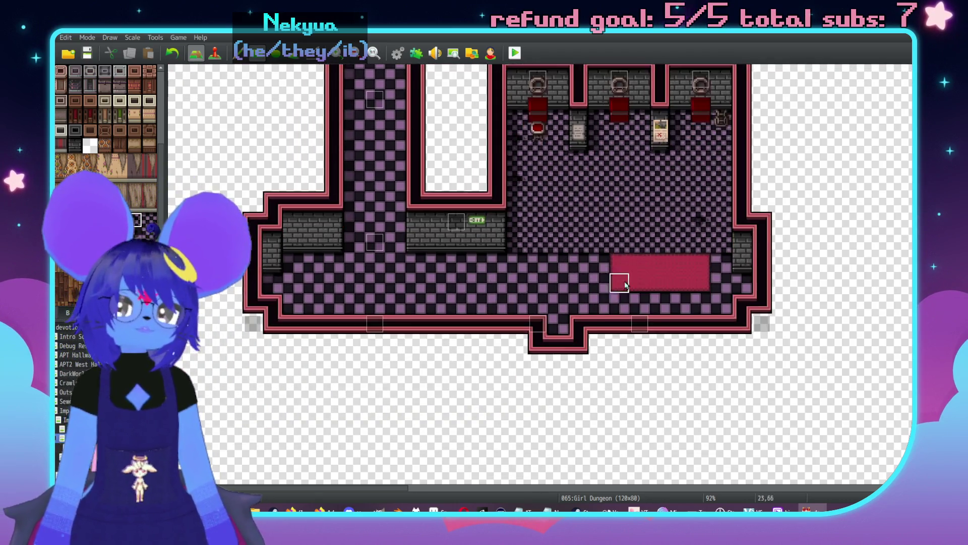
scroll(605, 273, left, 3)
key(F6)
- Start a new event named 'kitchen', then discard it
double_click(565, 304)
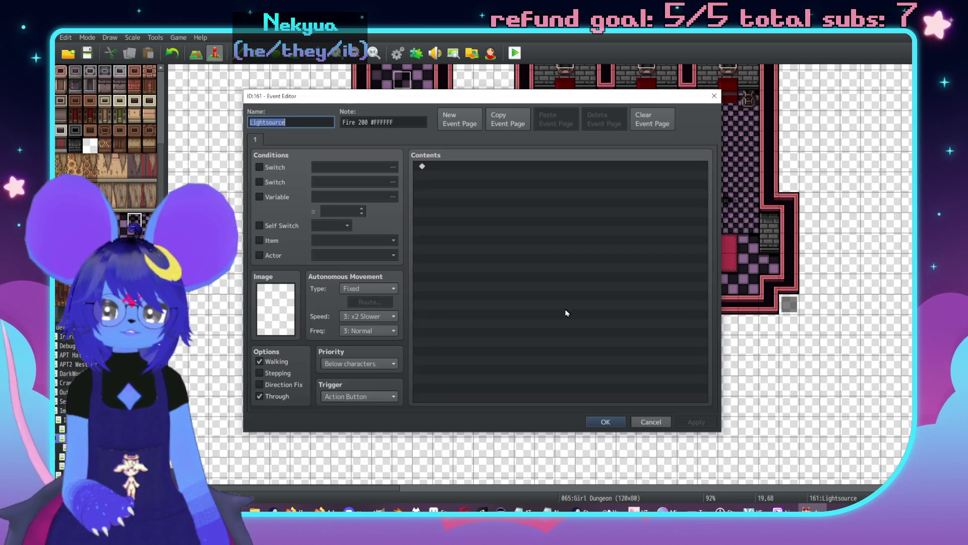
key(Escape)
scroll(590, 272, up, 3)
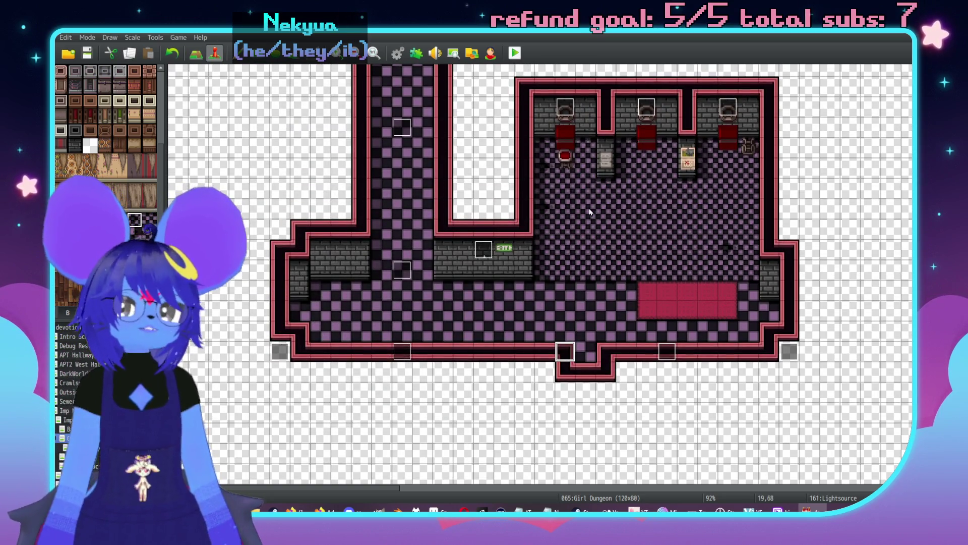
double_click(286, 309)
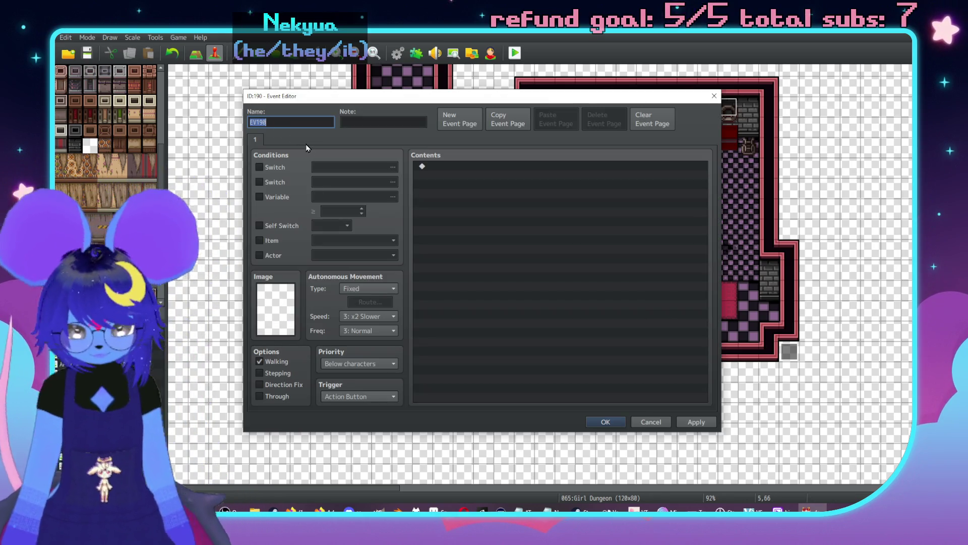
text(kitchen d)
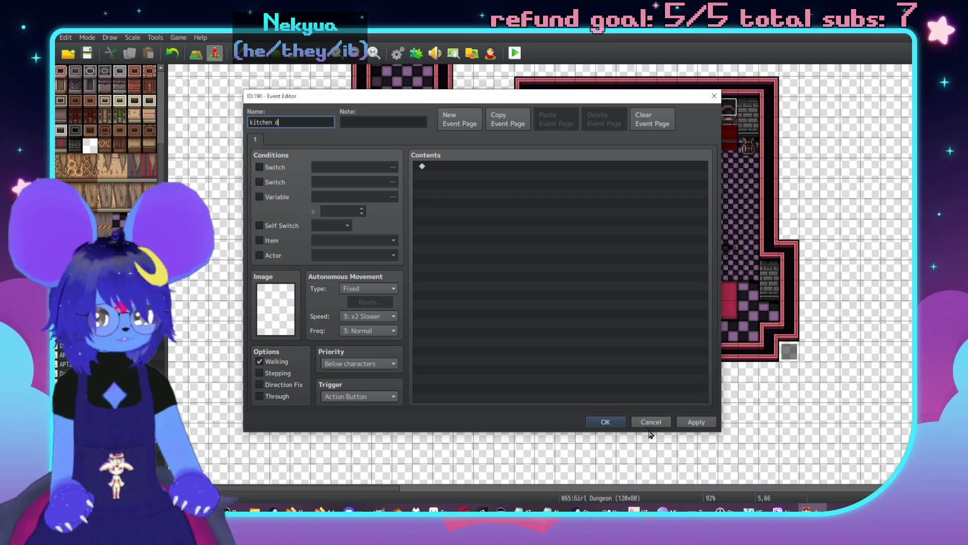
click(650, 428)
click(474, 283)
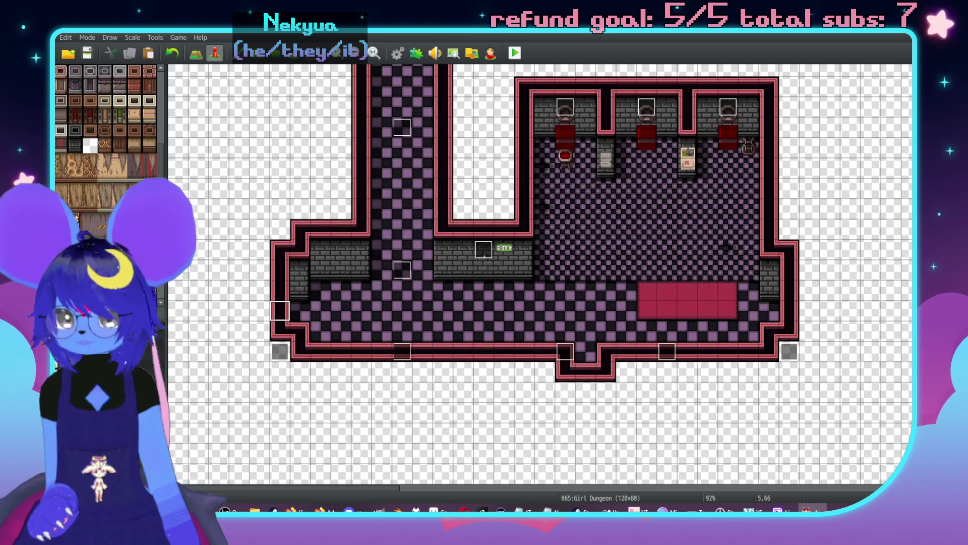
- Copy page 2 of APT Hallway's Jammed Door event and return to Girl Dungeon
click(64, 364)
click(64, 354)
double_click(562, 165)
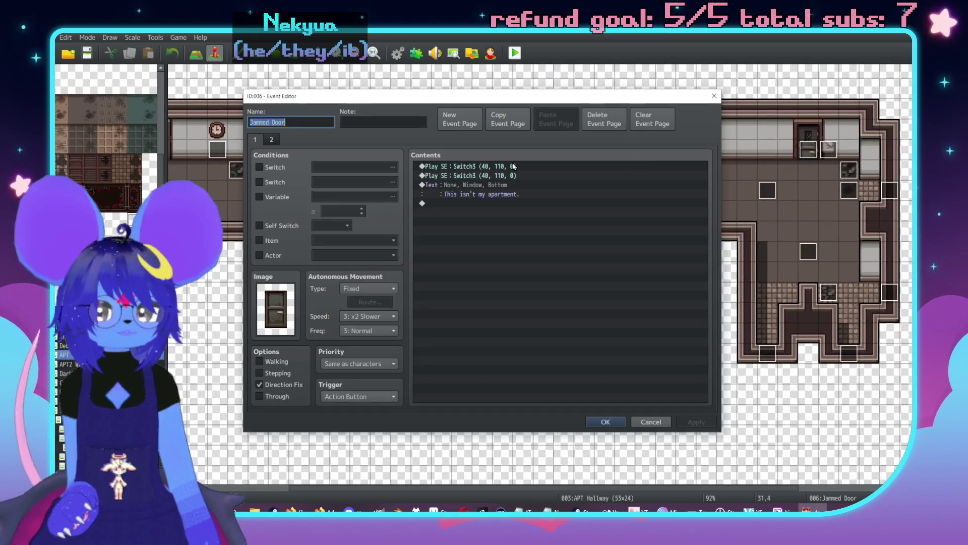
click(272, 141)
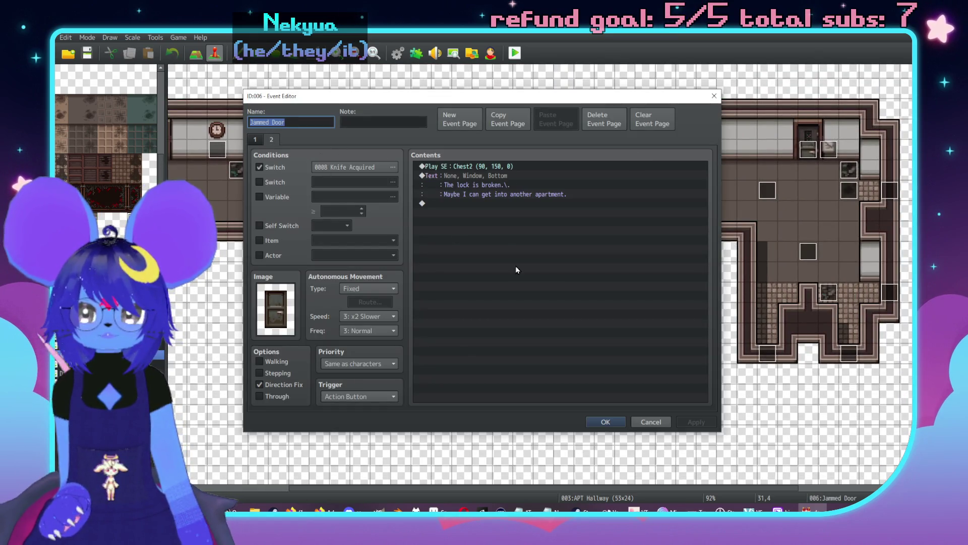
click(507, 120)
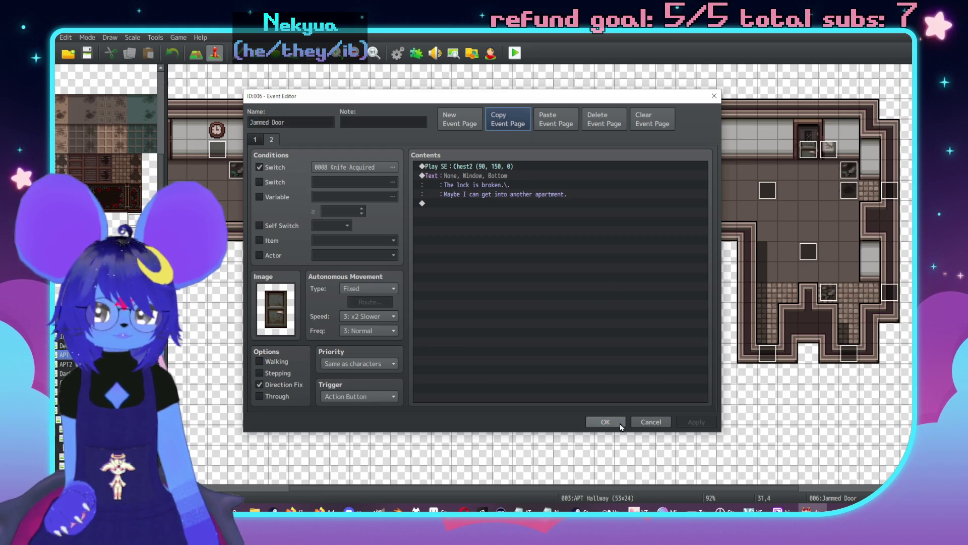
click(645, 422)
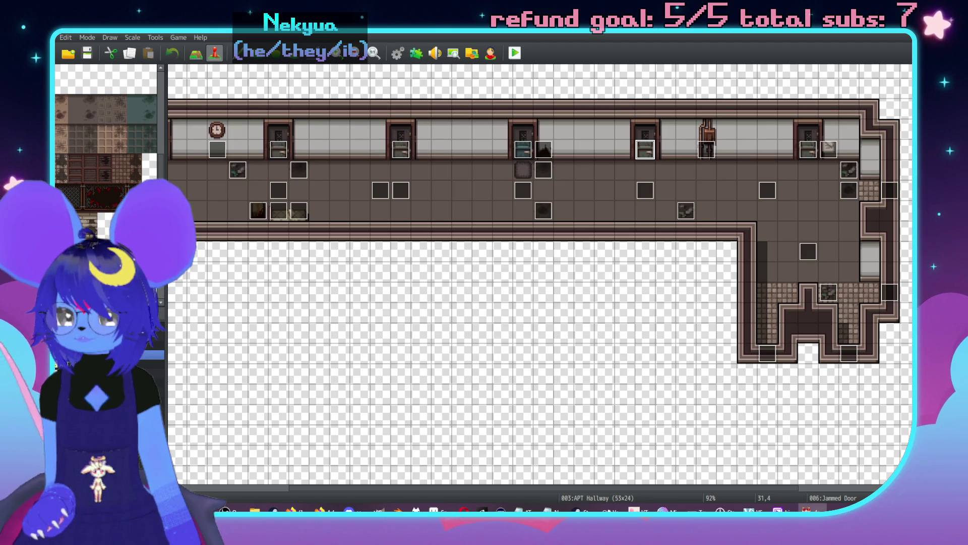
click(101, 354)
click(101, 363)
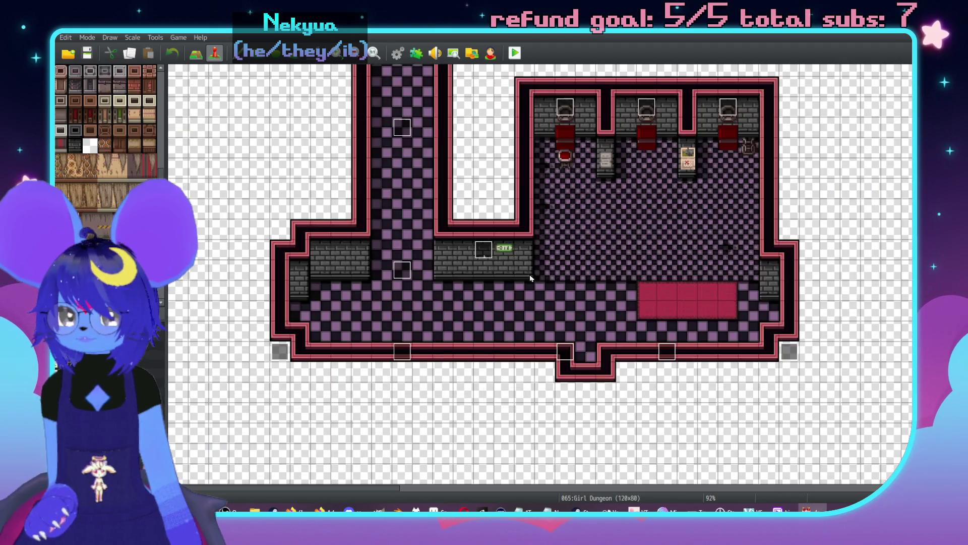
- Create a new dungeon event from the pasted locked-door page, with its image set to (None)
double_click(278, 275)
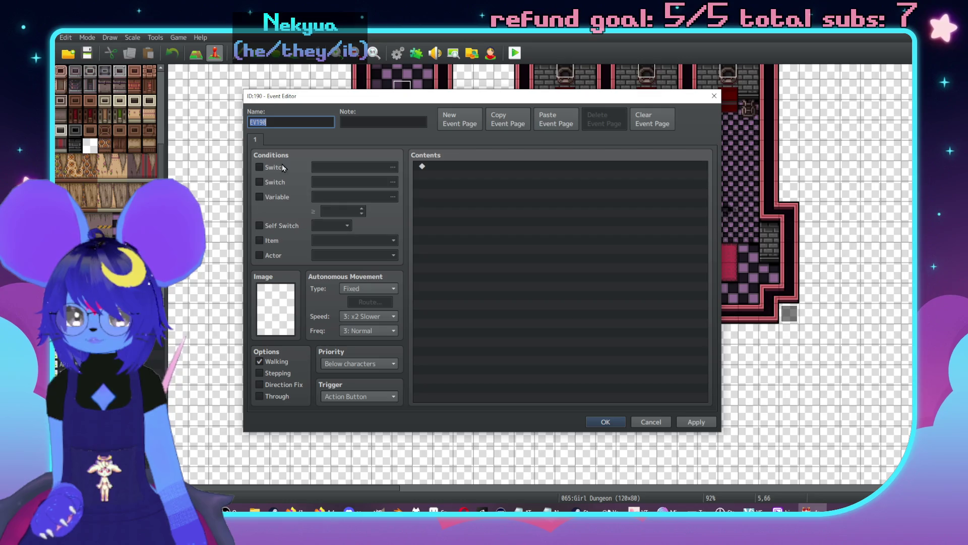
click(556, 119)
double_click(280, 306)
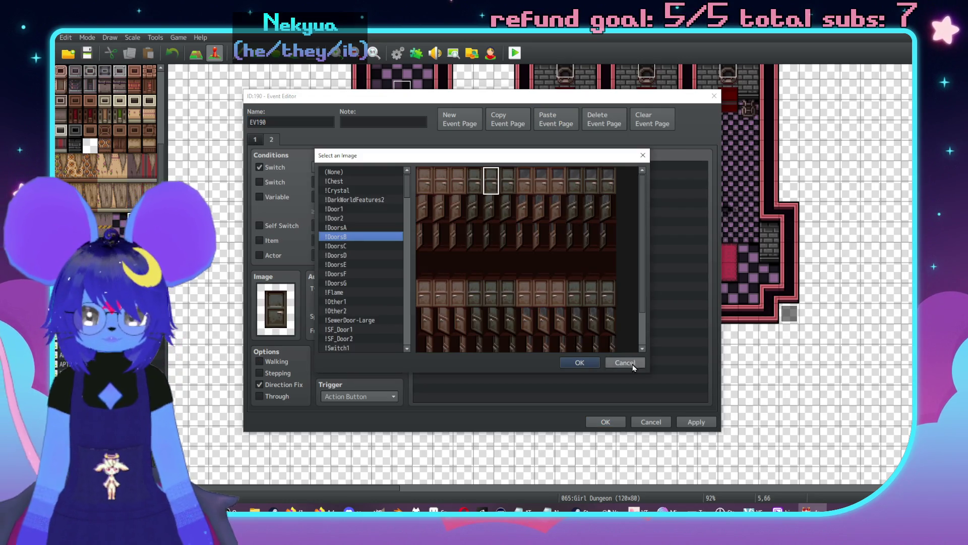
click(633, 363)
double_click(276, 308)
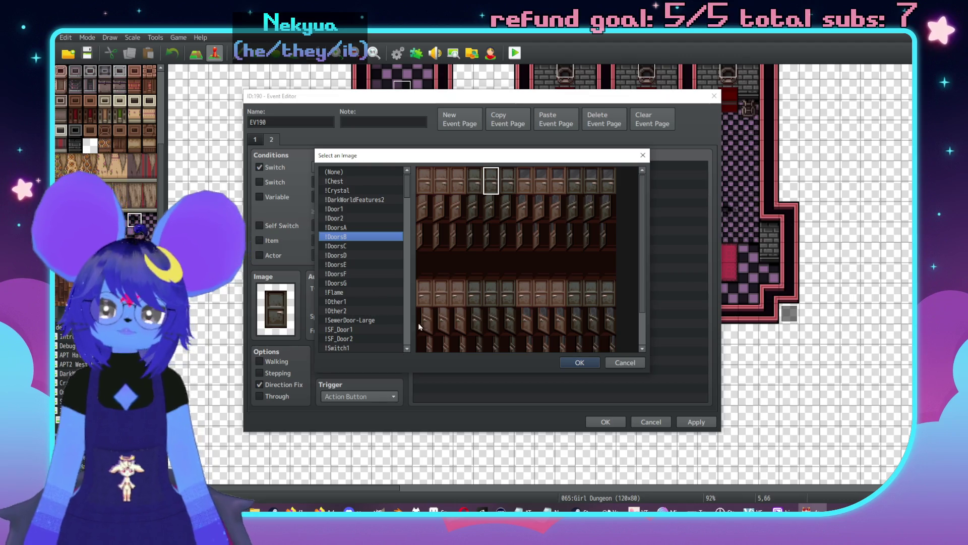
click(358, 172)
click(580, 362)
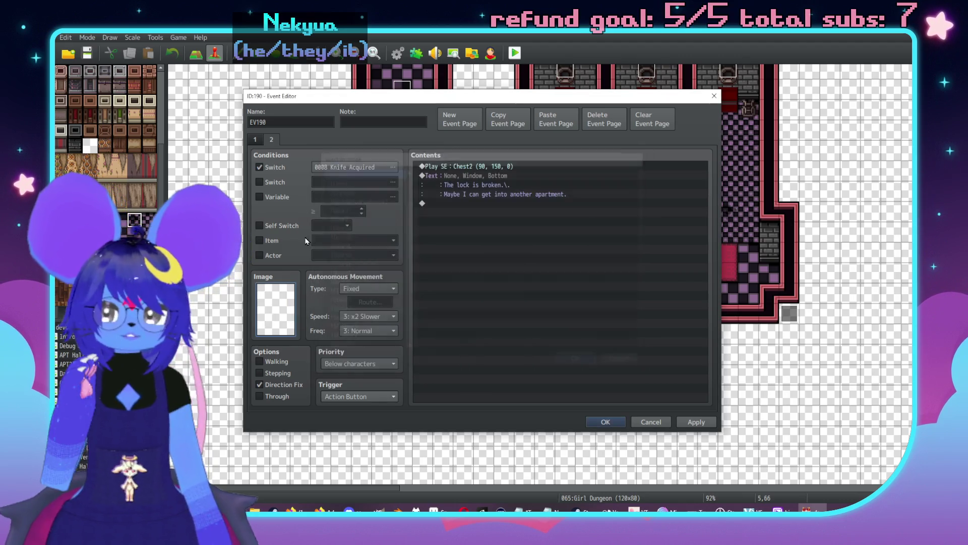
- Delete the extra second page and clear the Knife Acquired switch condition
click(255, 139)
click(604, 119)
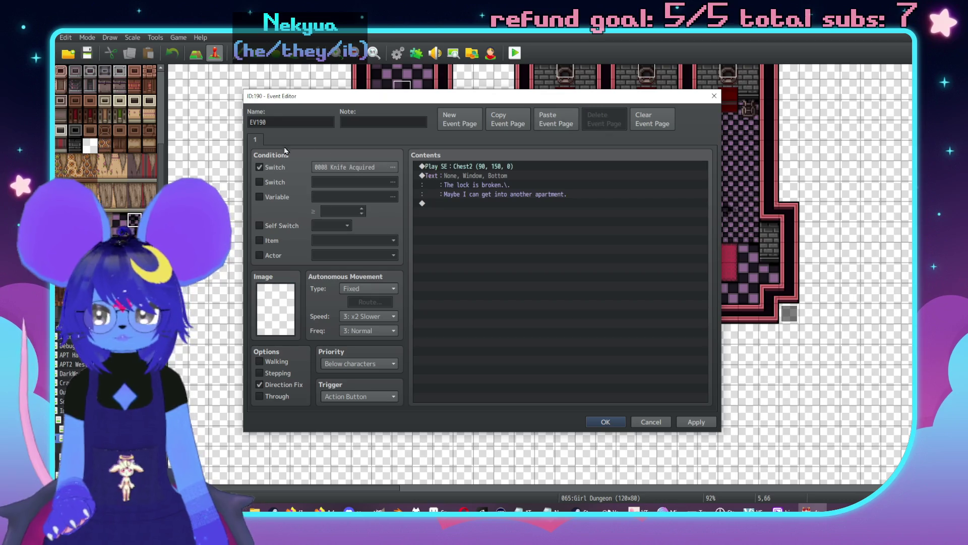
click(271, 171)
- Change the message to "The door says 'Kitchen'. I can't get it open."
double_click(454, 188)
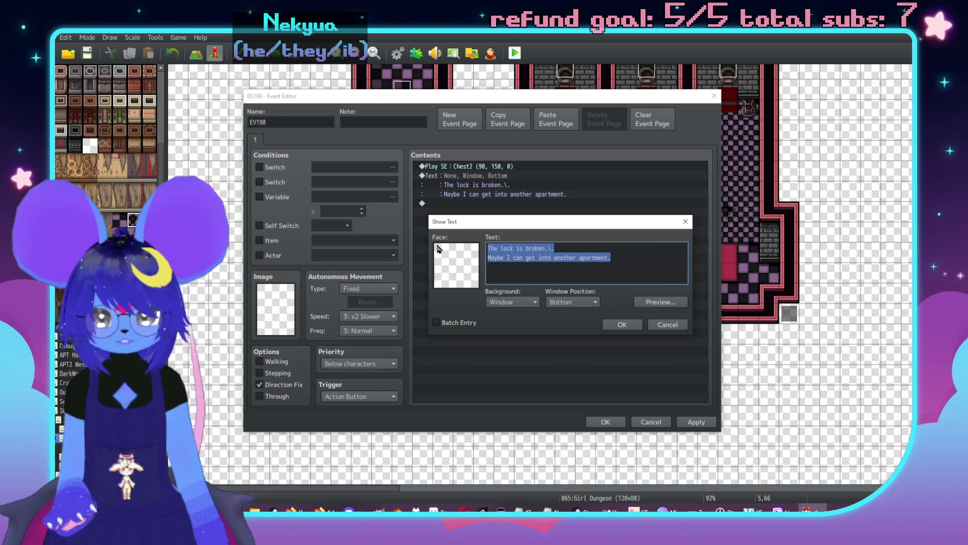
text(The door says 'Kitchen)
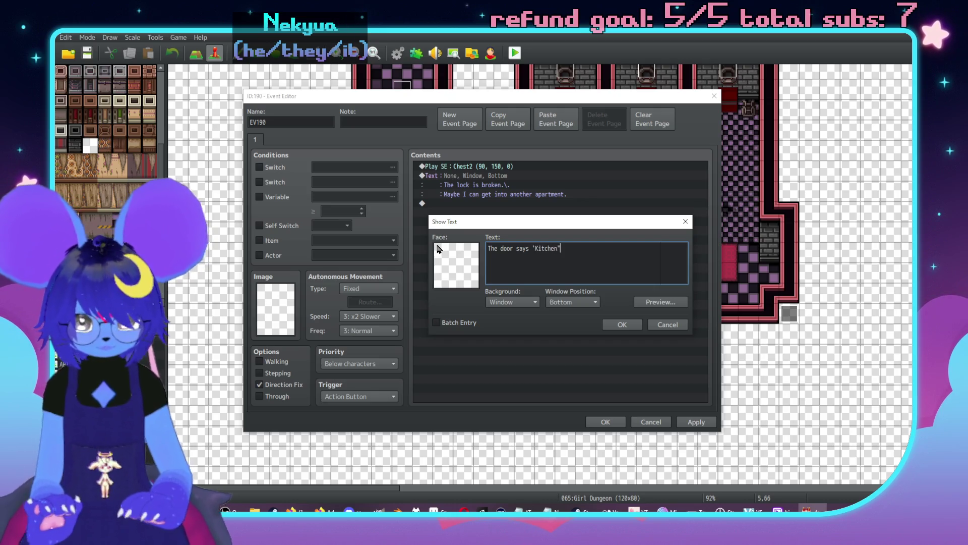
text(")
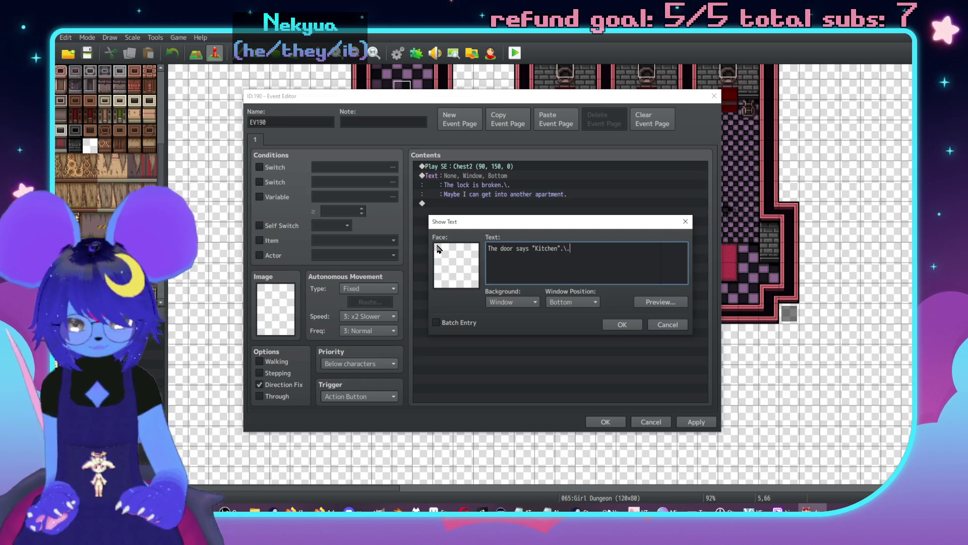
text( can't gt)
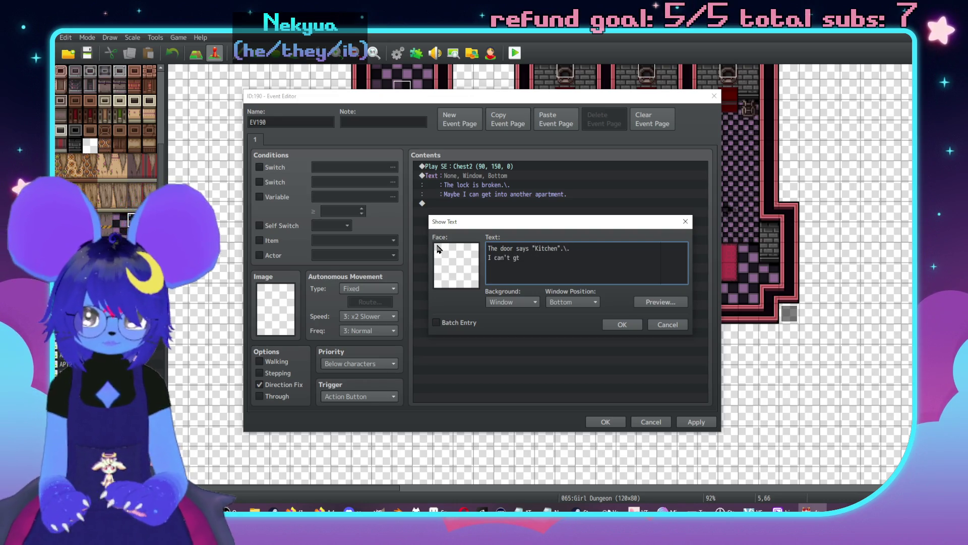
key(BackSpace)
text(et it open.)
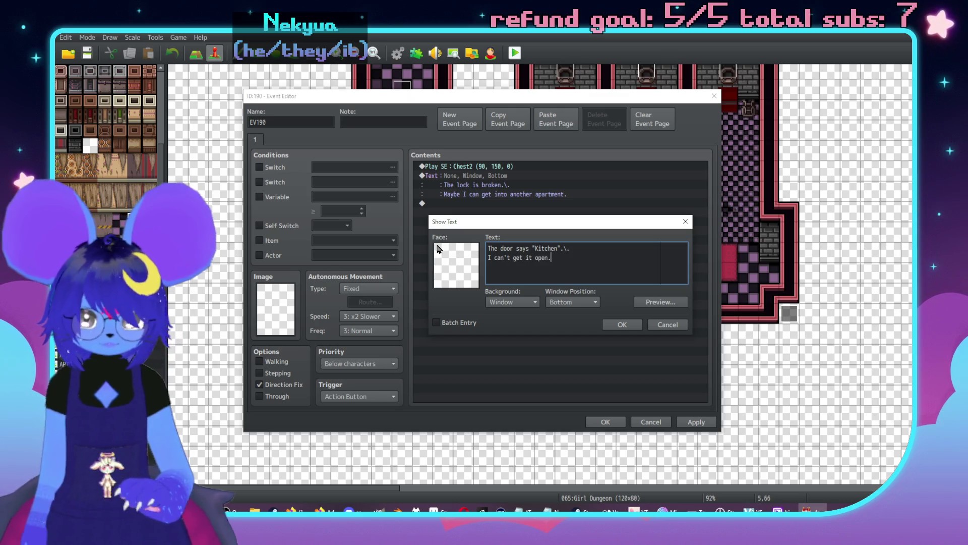
click(618, 326)
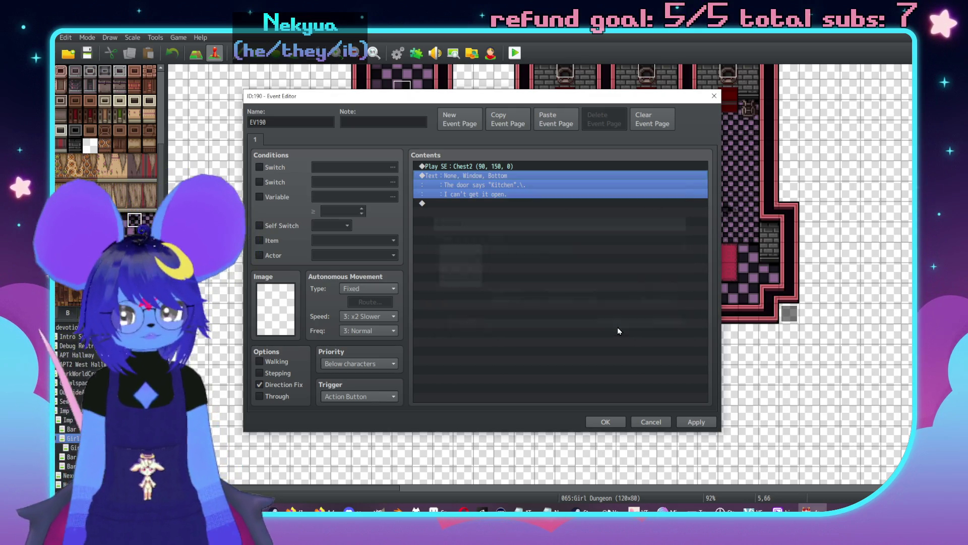
- Set the event priority to Same as characters and save the door event
click(697, 422)
click(348, 363)
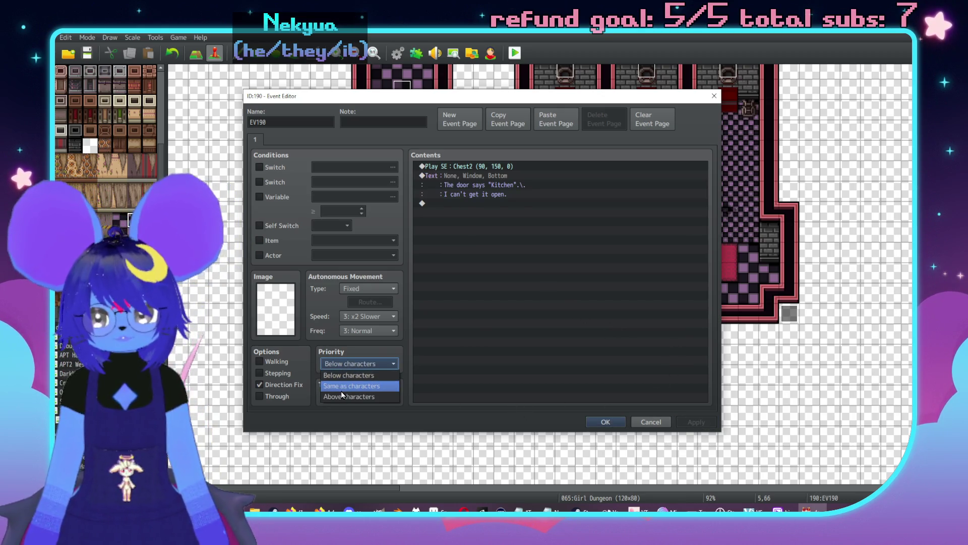
click(341, 392)
click(606, 421)
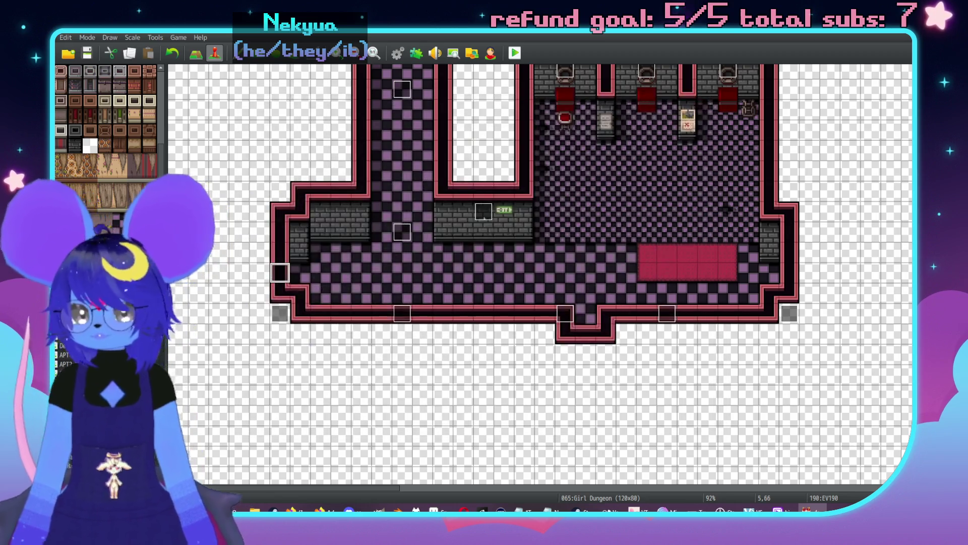
- On APT Hallway, check the second pages of both Jammed Door events for comparison
click(63, 354)
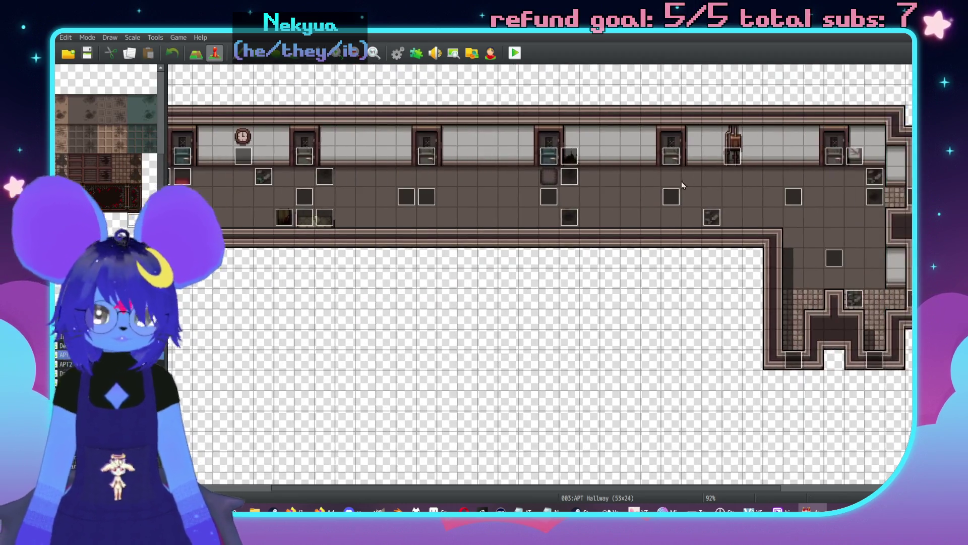
double_click(668, 161)
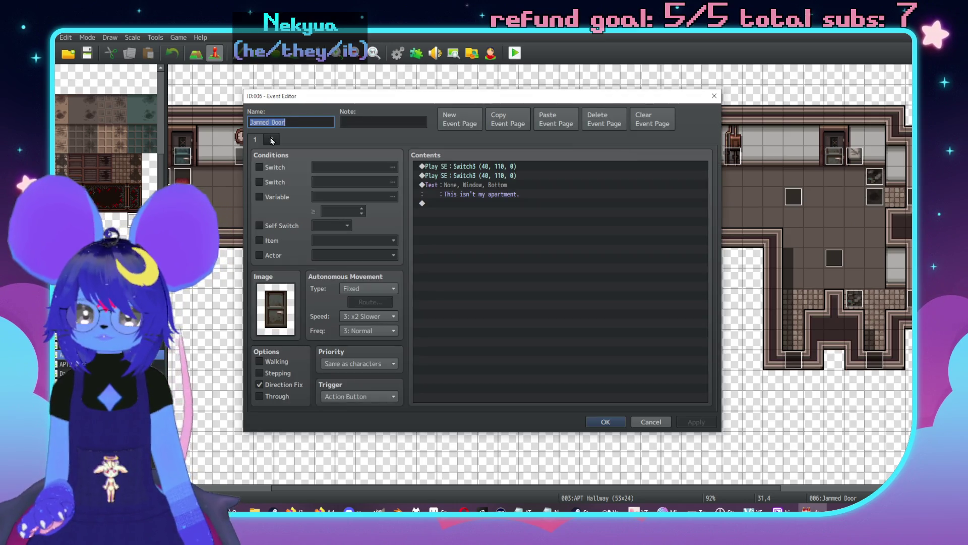
click(271, 139)
key(Escape)
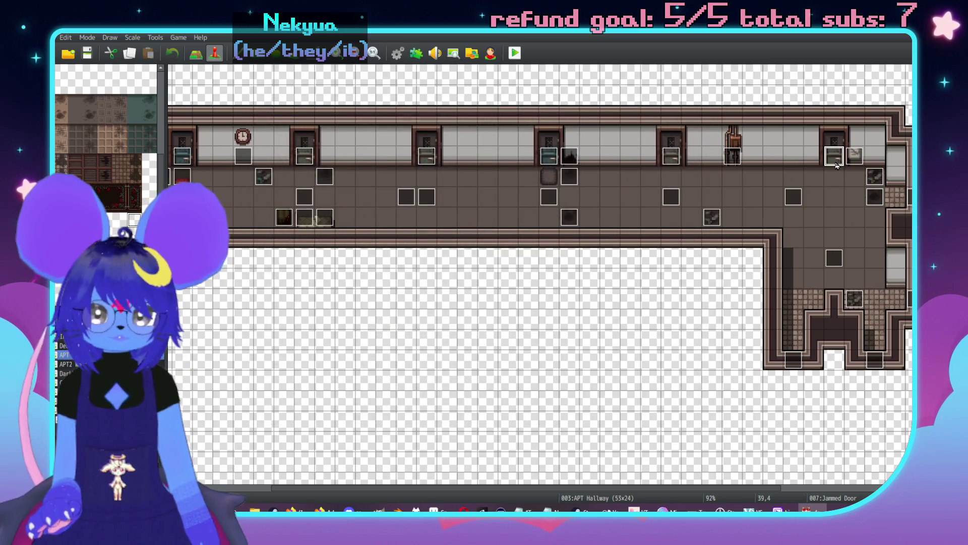
double_click(839, 163)
click(274, 144)
key(Escape)
scroll(621, 275, left, 5)
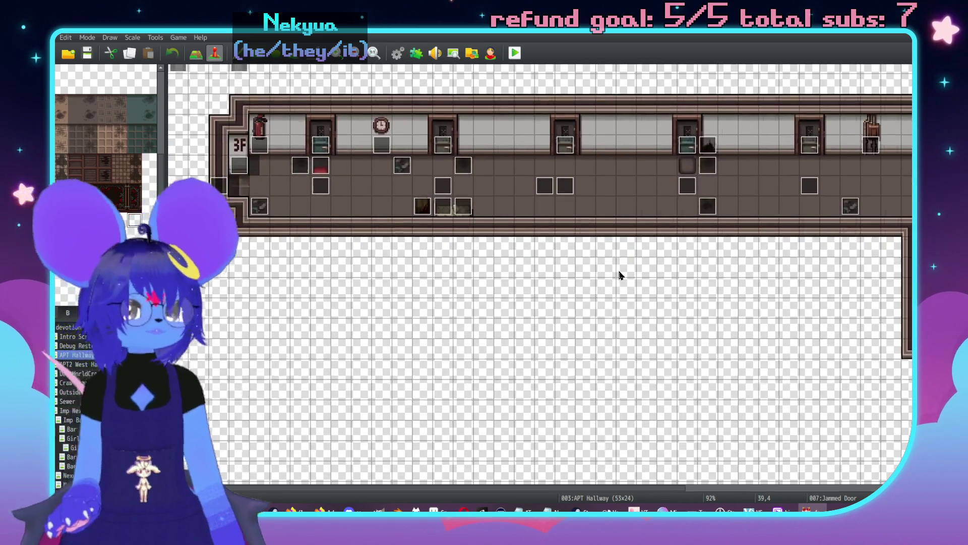
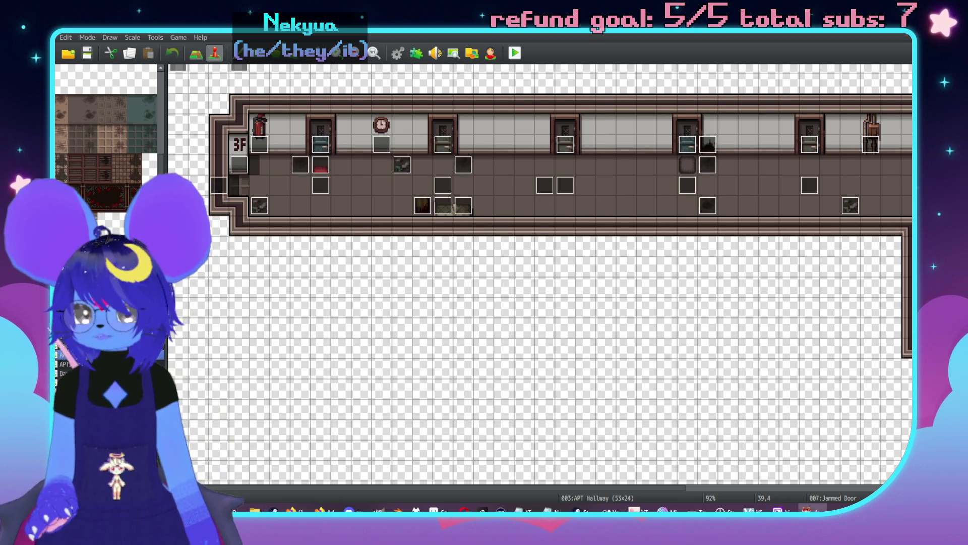
- Open the Girl Dungeon map under Imp Nexus in tile-editing mode
click(71, 382)
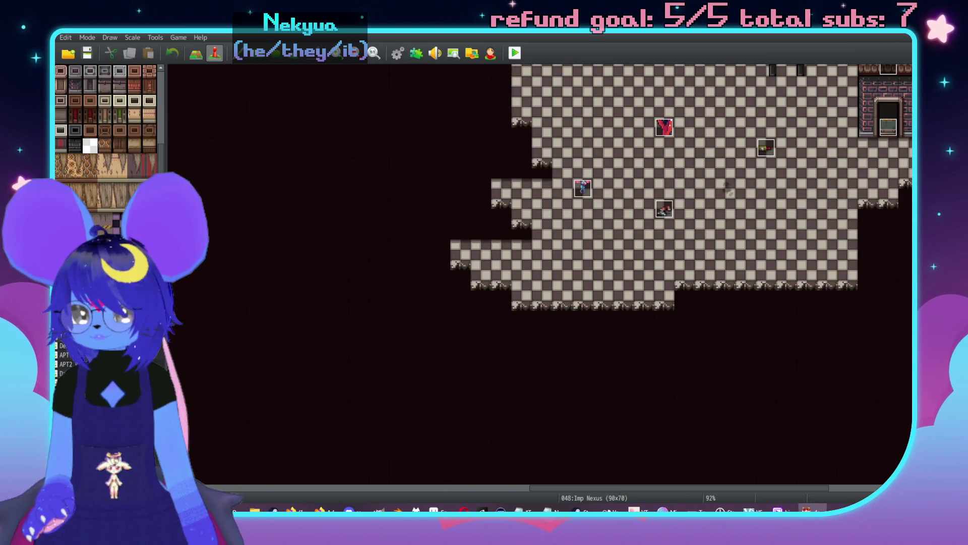
click(70, 437)
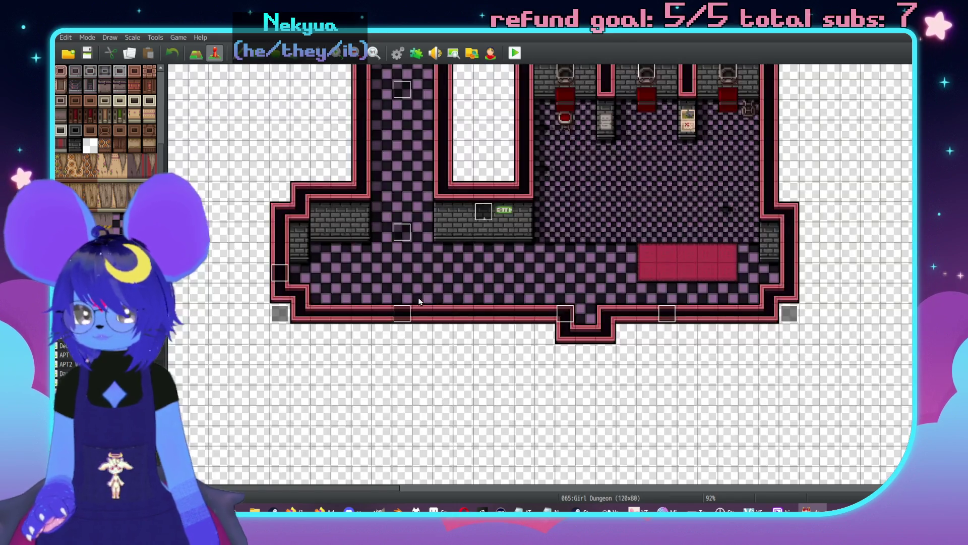
scroll(626, 256, up, 5)
key(F5)
- Zoom and pan around the dungeon to bring the west corridor into view
scroll(625, 256, down, 3)
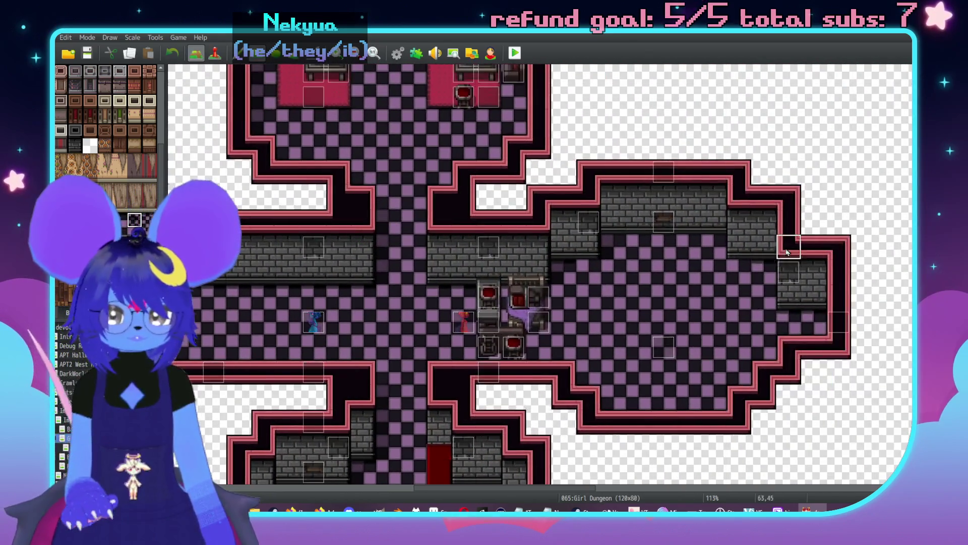
scroll(472, 325, up, 3)
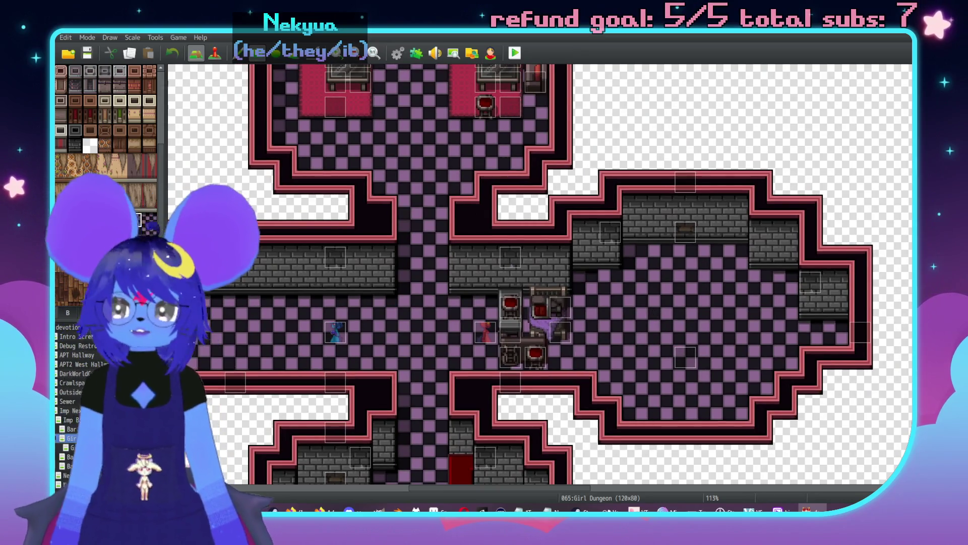
scroll(109, 212, down, 10)
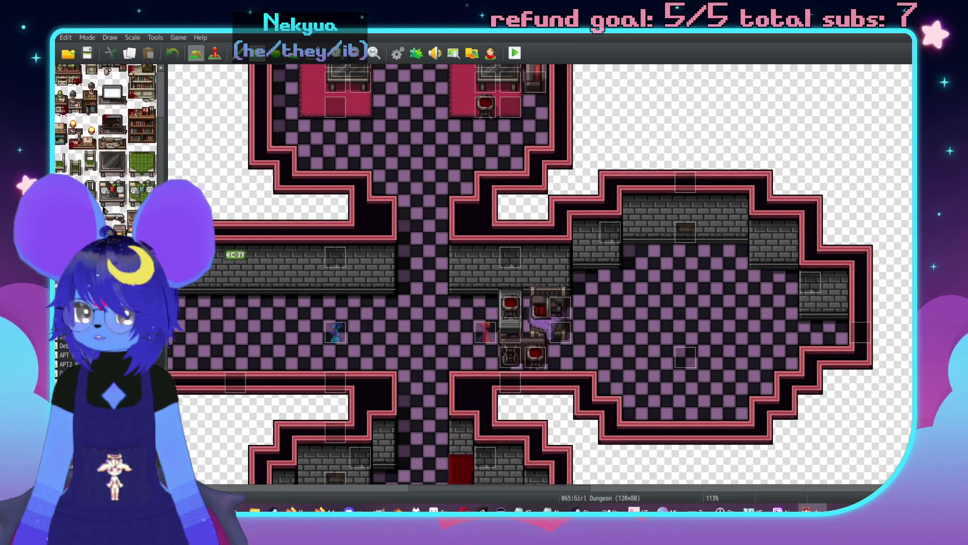
scroll(108, 212, down, 3)
scroll(459, 290, down, 3)
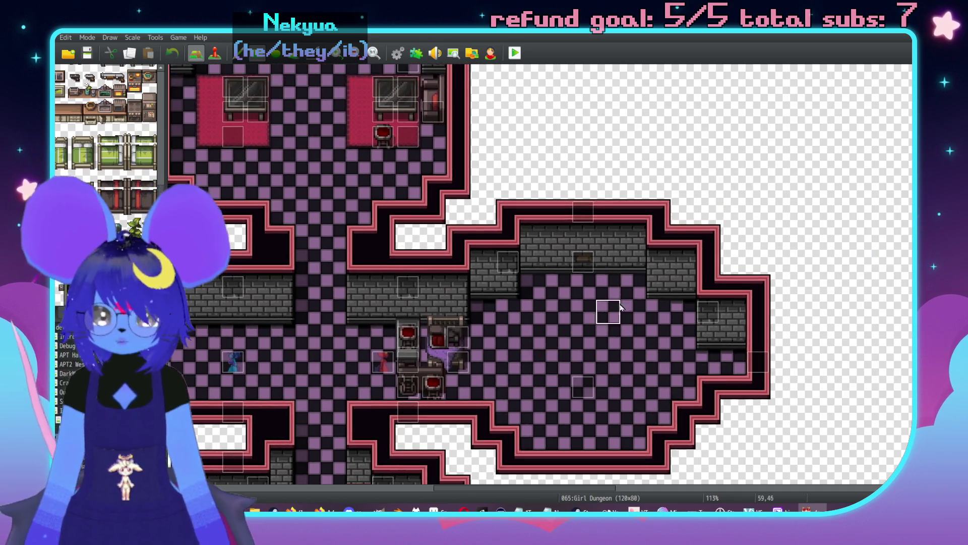
scroll(620, 300, up, 3)
scroll(504, 322, down, 3)
scroll(422, 352, up, 3)
scroll(422, 352, left, 5)
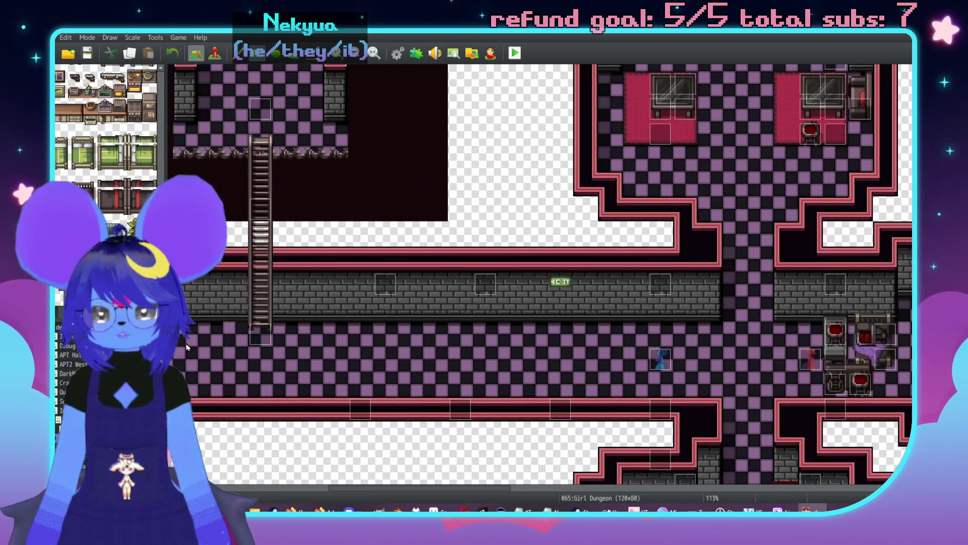
scroll(510, 372, right, 10)
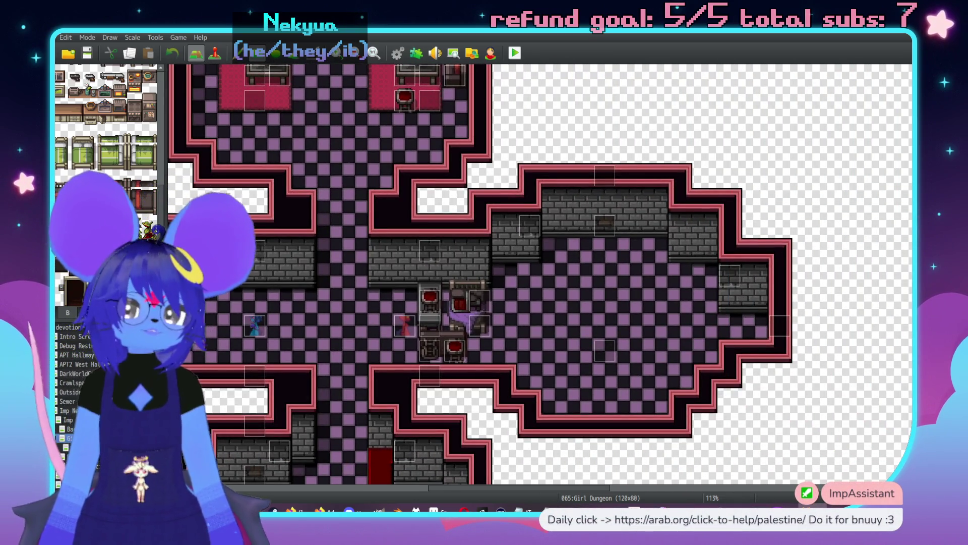
scroll(106, 126, down, 5)
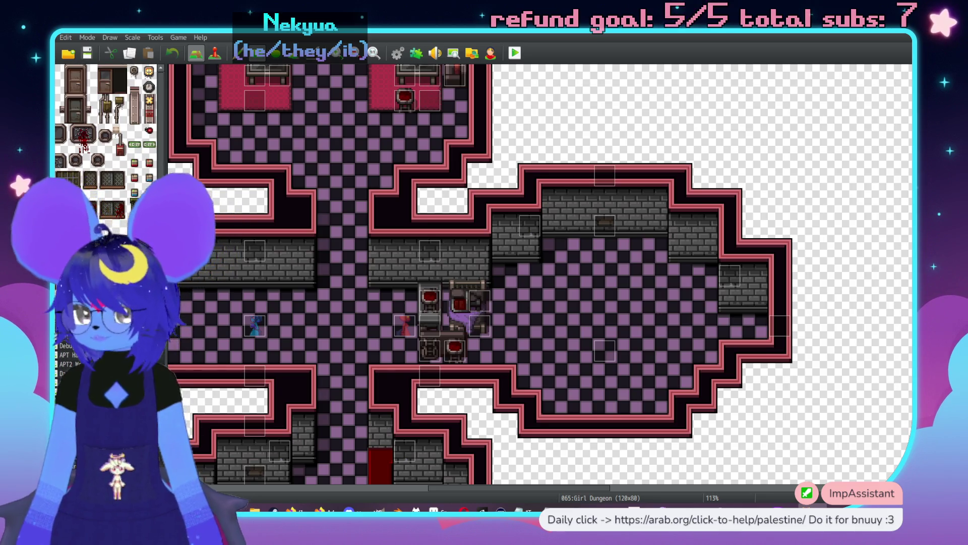
scroll(92, 186, down, 10)
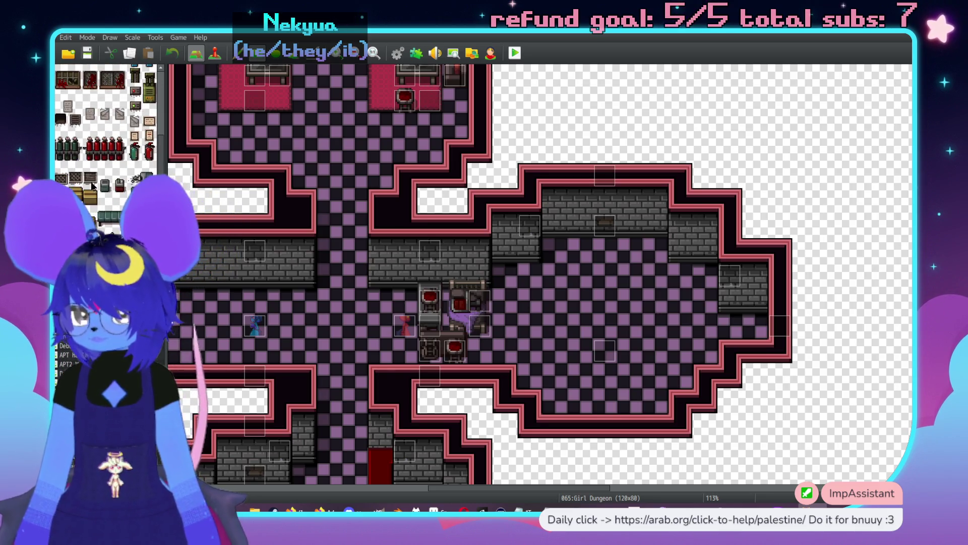
scroll(100, 169, down, 3)
scroll(108, 164, down, 4)
scroll(546, 295, up, 1)
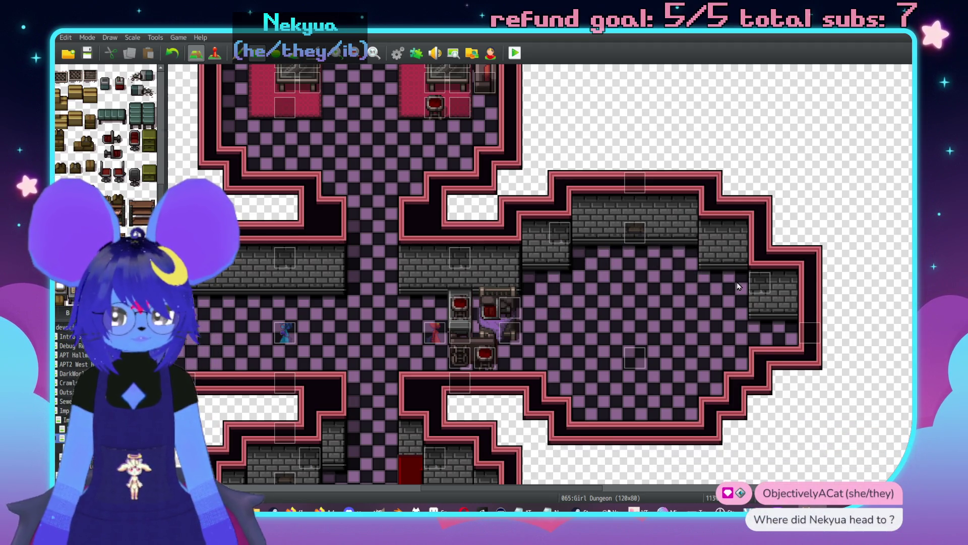
scroll(656, 283, up, 5)
scroll(656, 282, left, 3)
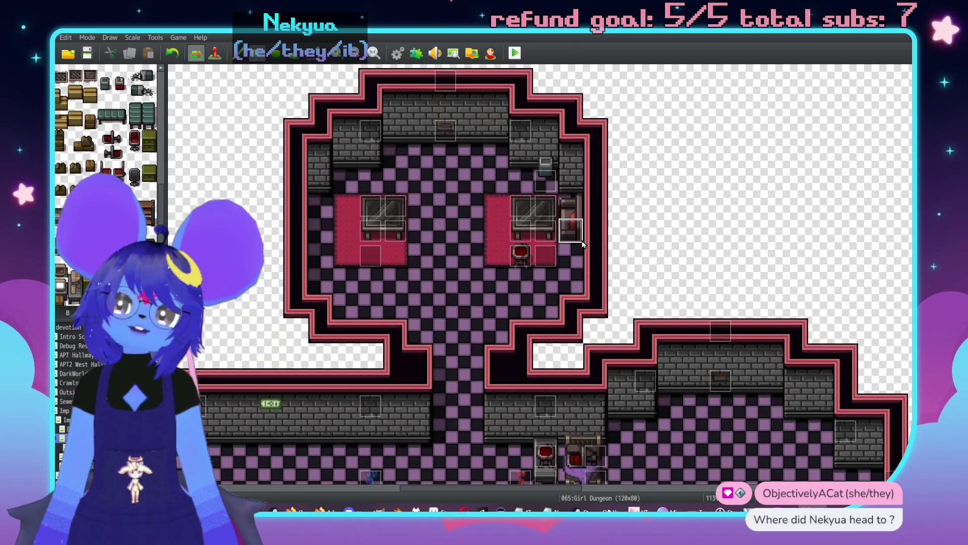
scroll(565, 237, left, 5)
scroll(557, 233, down, 4)
scroll(479, 162, up, 4)
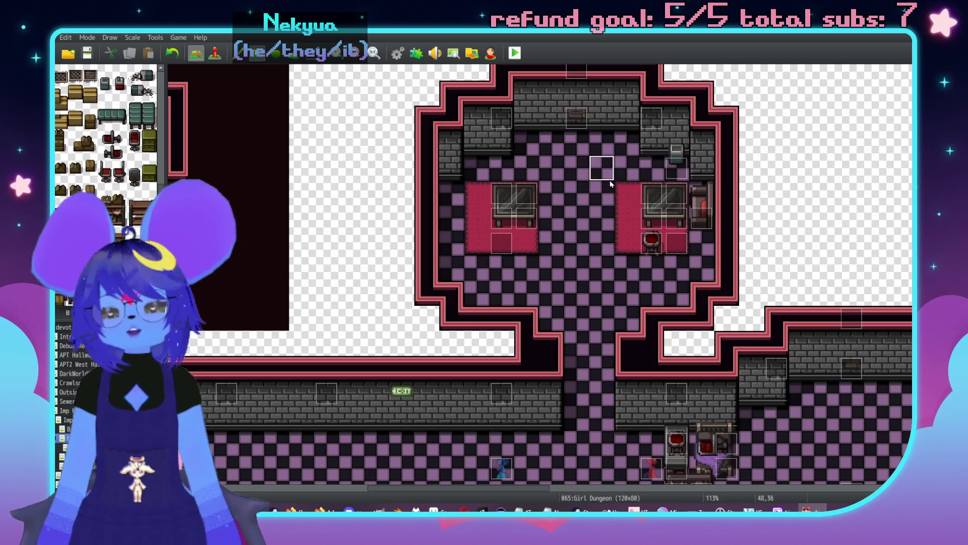
middle_click(597, 207)
middle_click(659, 281)
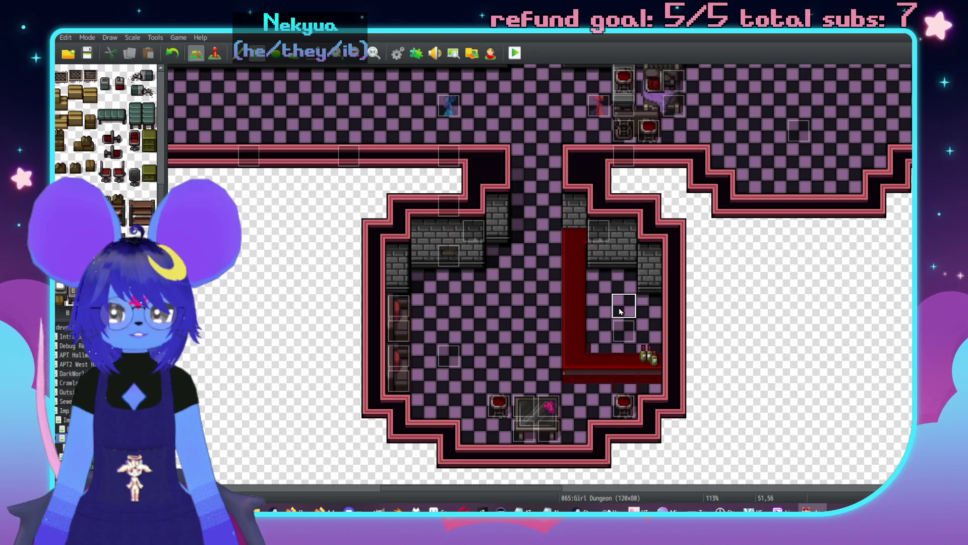
middle_click(627, 262)
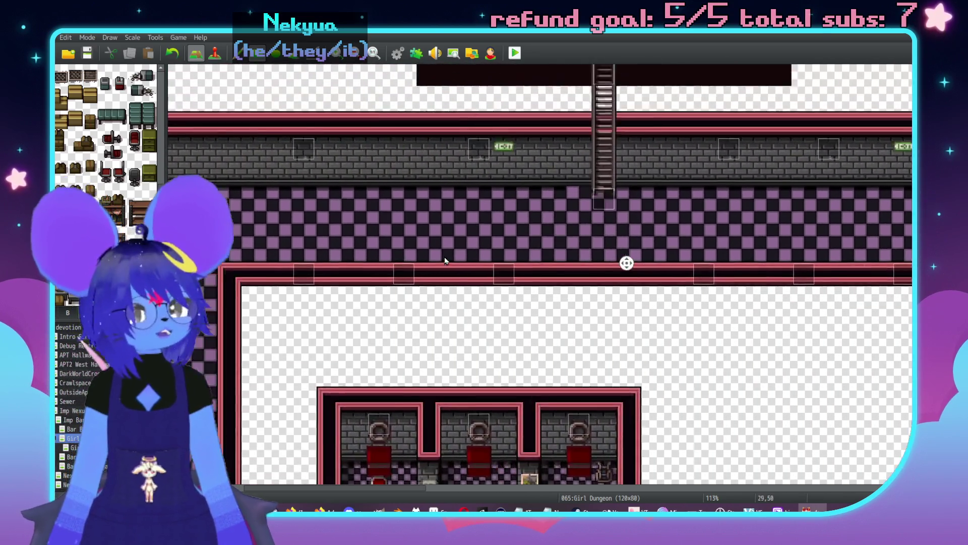
middle_click(313, 241)
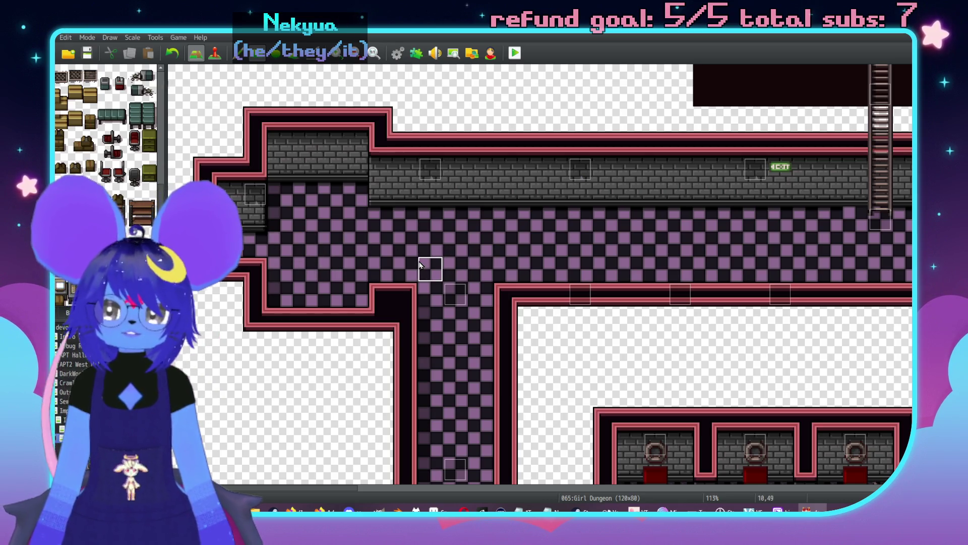
scroll(319, 258, up, 4)
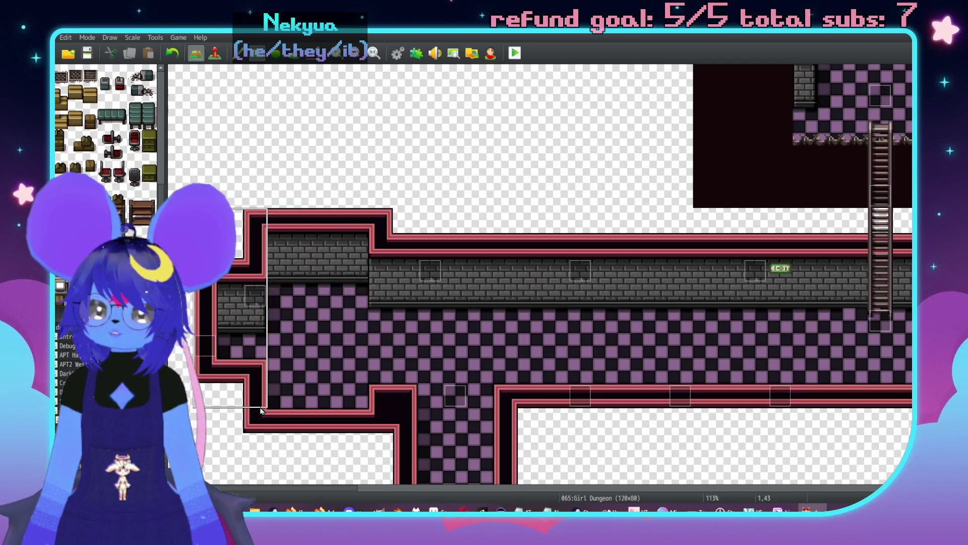
- Paint a brick wall column and checkered floor at the corridor's west end
click(240, 427)
drag(242, 433, 232, 214)
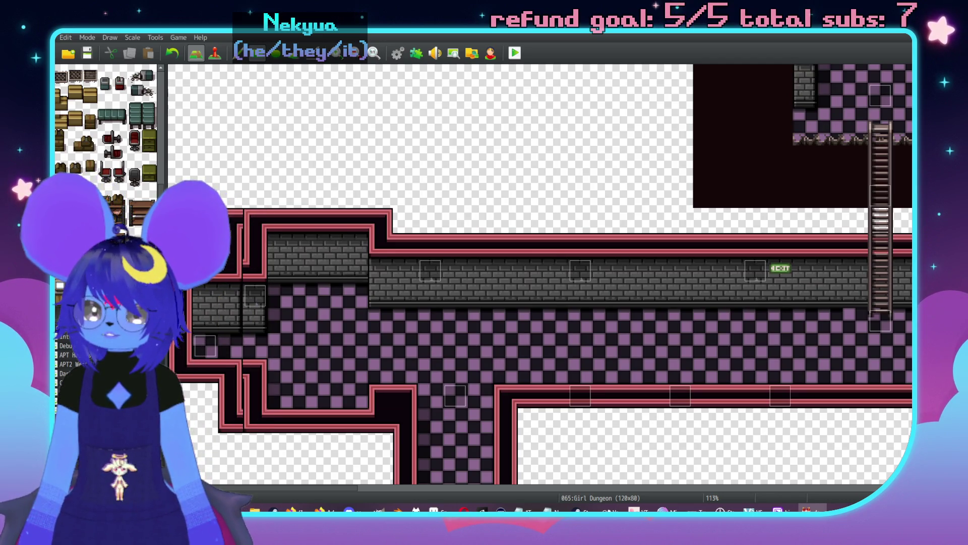
mouse_move(254, 295)
mouse_down()
mouse_move(261, 286)
mouse_move(276, 320)
mouse_move(298, 311)
mouse_up()
click(255, 246)
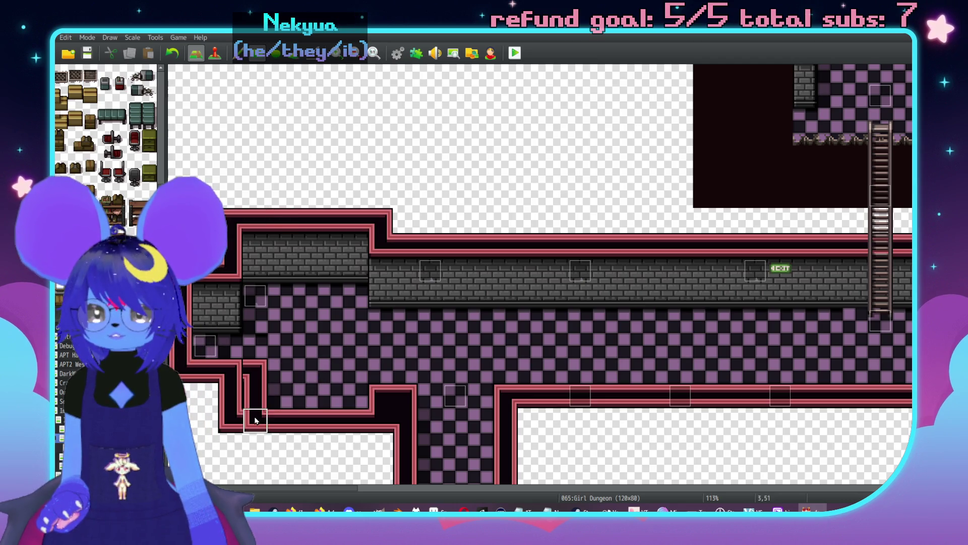
click(258, 378)
click(254, 396)
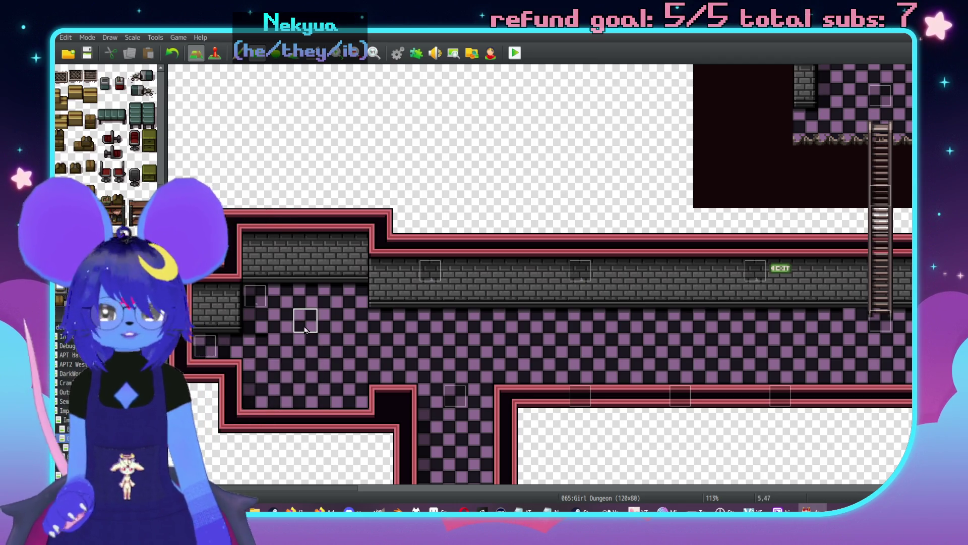
- Check the event layer, then switch to the Girl Dungeon Rooms map
key(F6)
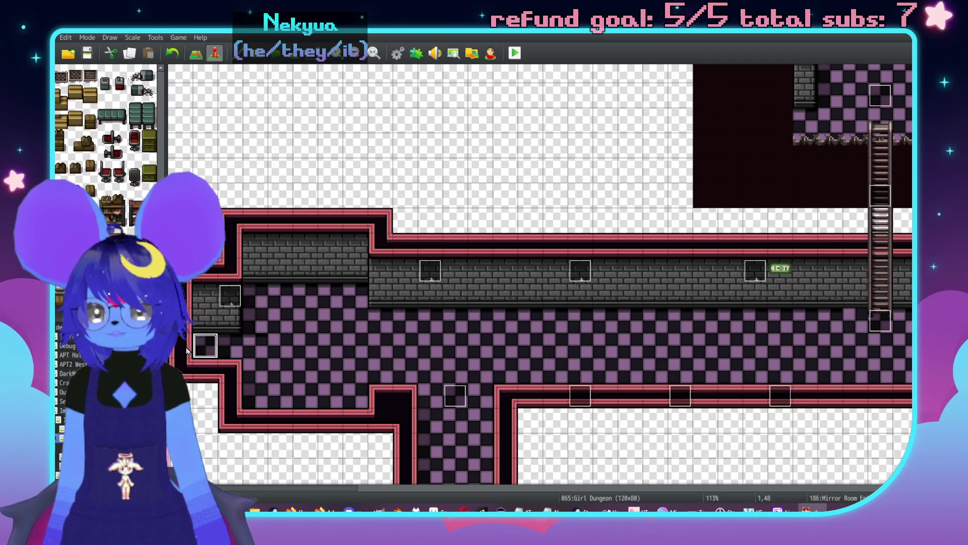
key(F5)
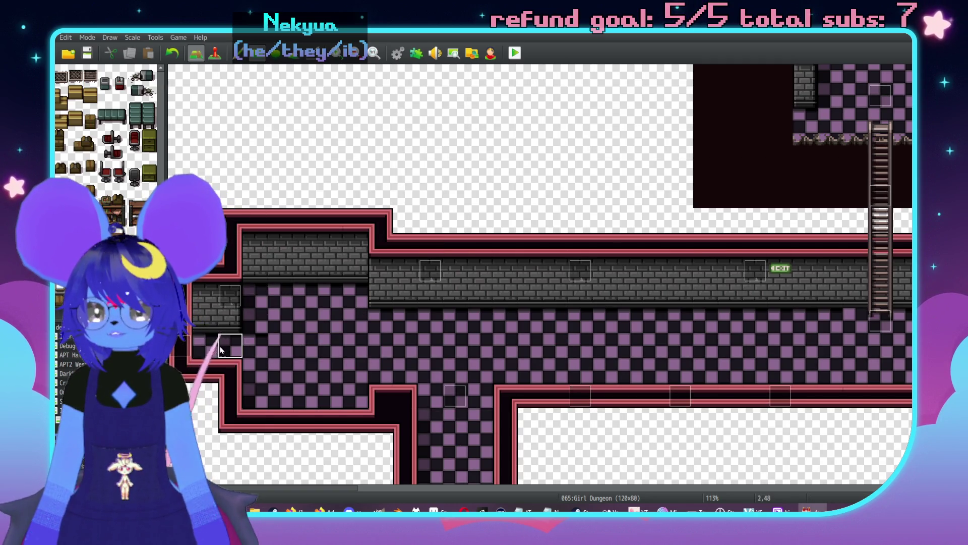
scroll(412, 255, down, 3)
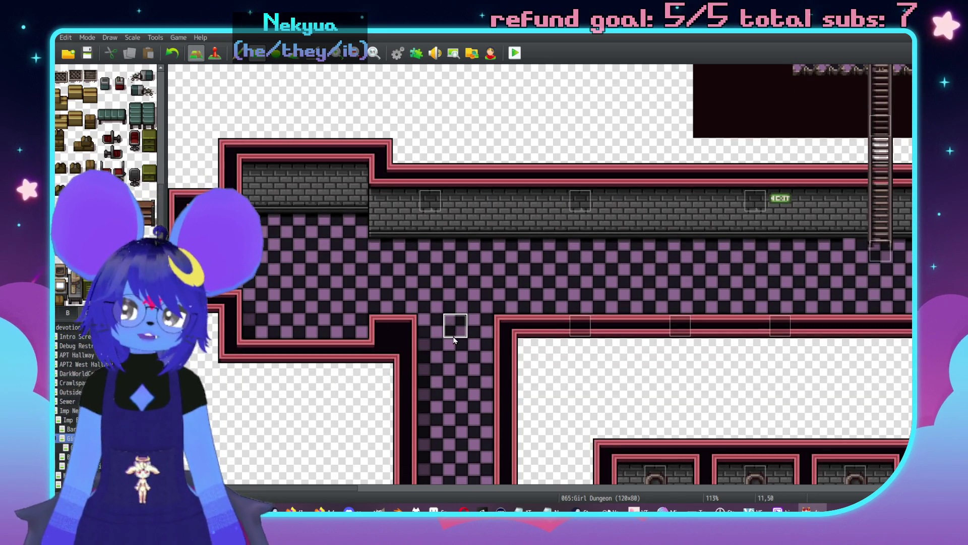
key(Down)
key(Down)
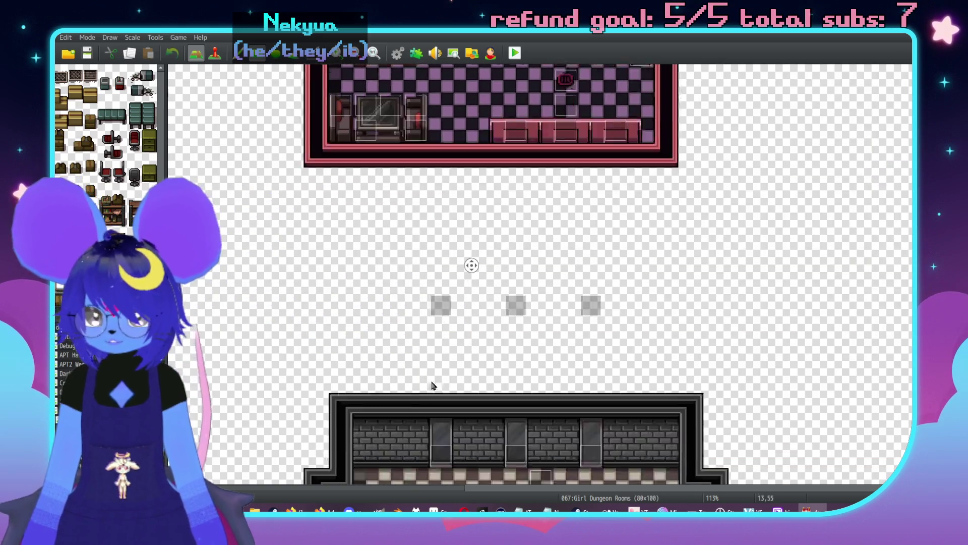
- Retarget Mirror Room Back's Transfer Player to Girl Dungeon (1,48), then go to Imp Nexus
key(F6)
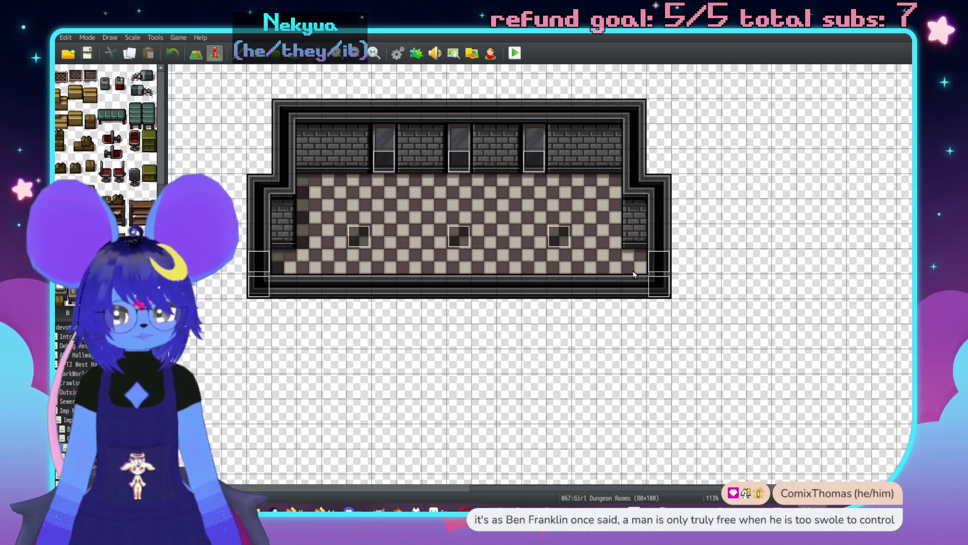
double_click(651, 264)
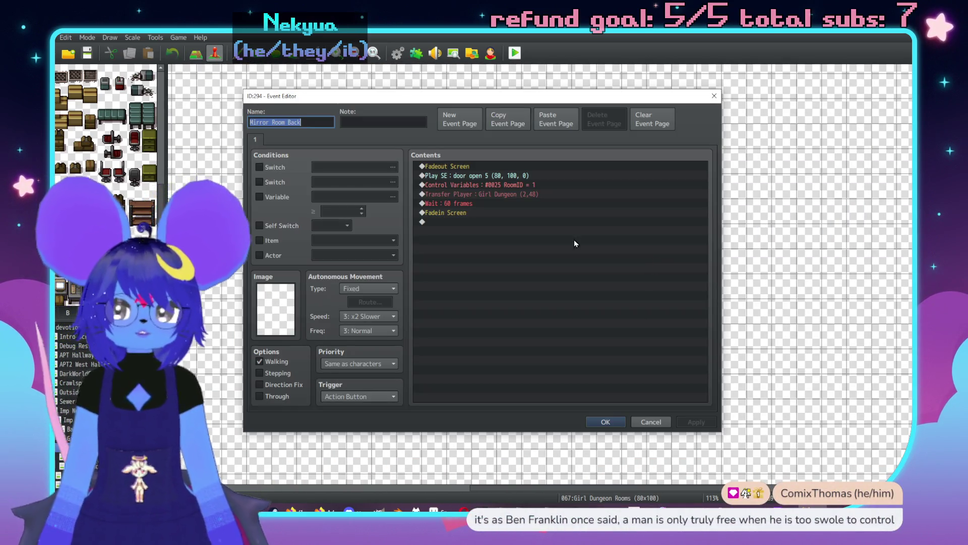
double_click(507, 195)
click(544, 243)
click(456, 268)
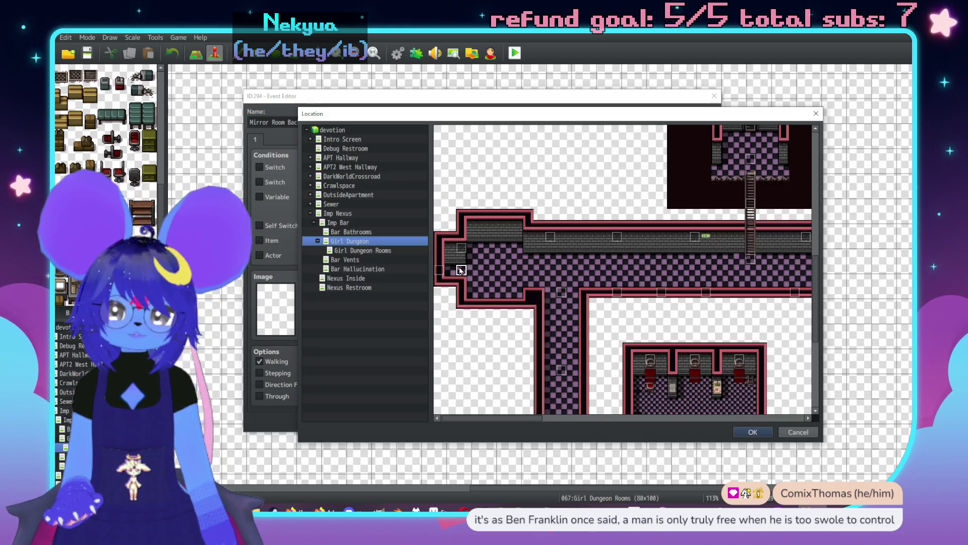
key(Return)
click(564, 344)
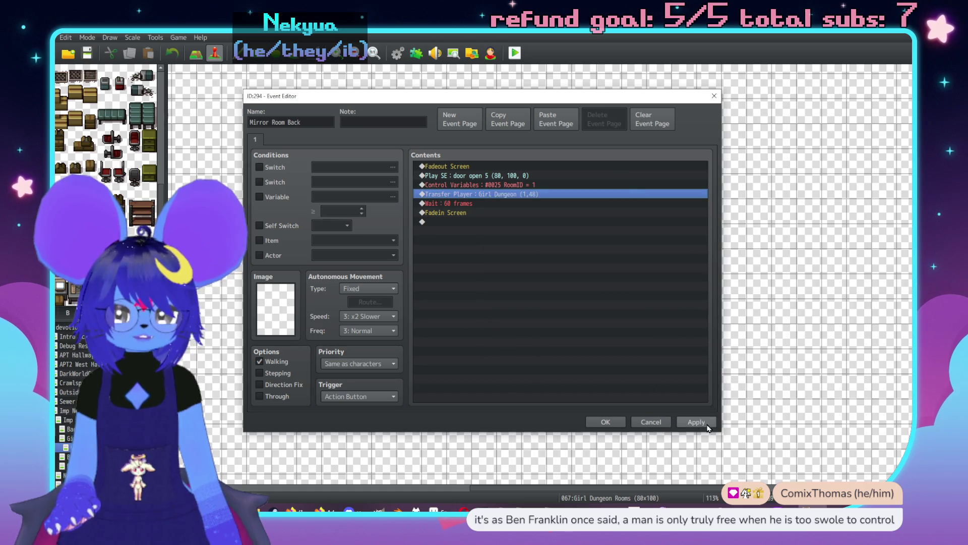
click(610, 421)
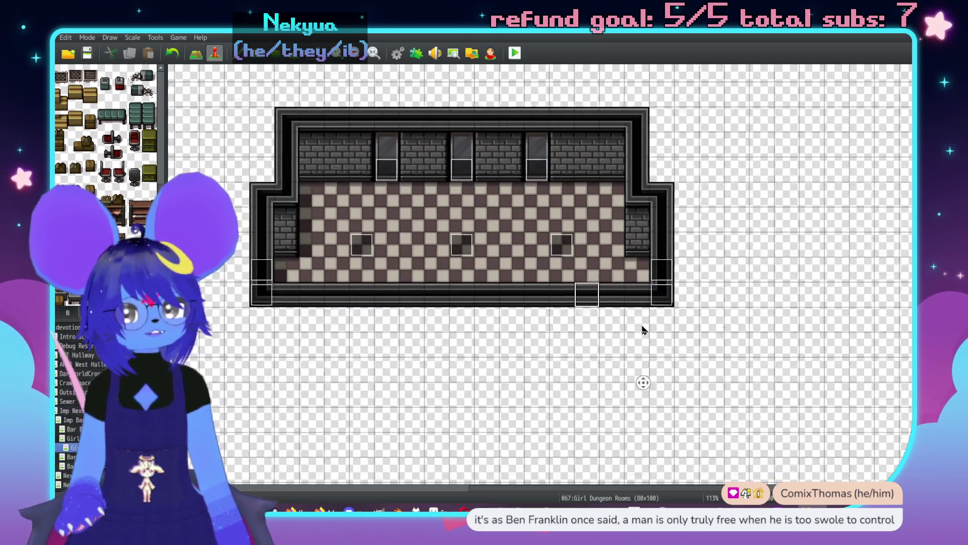
scroll(638, 341, up, 5)
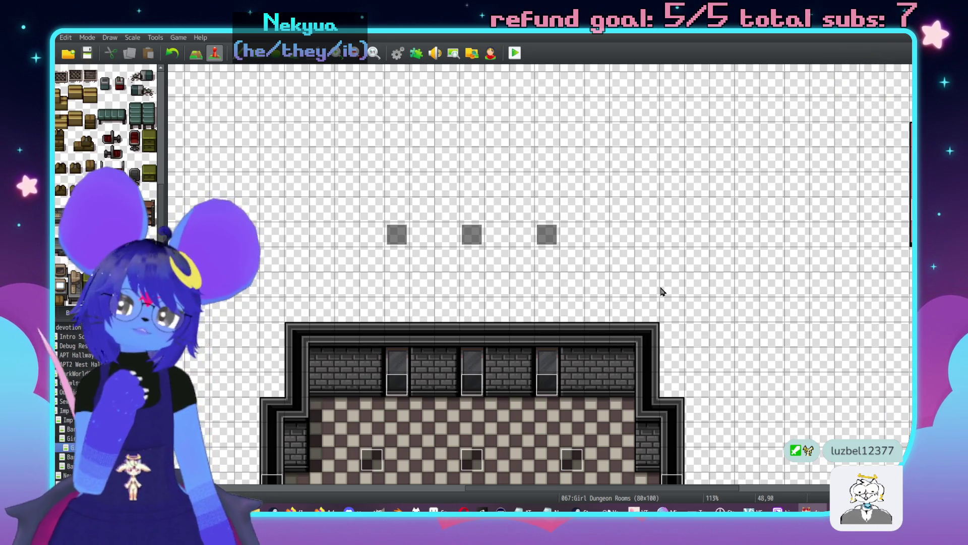
key(Up)
key(Up)
key(Up)
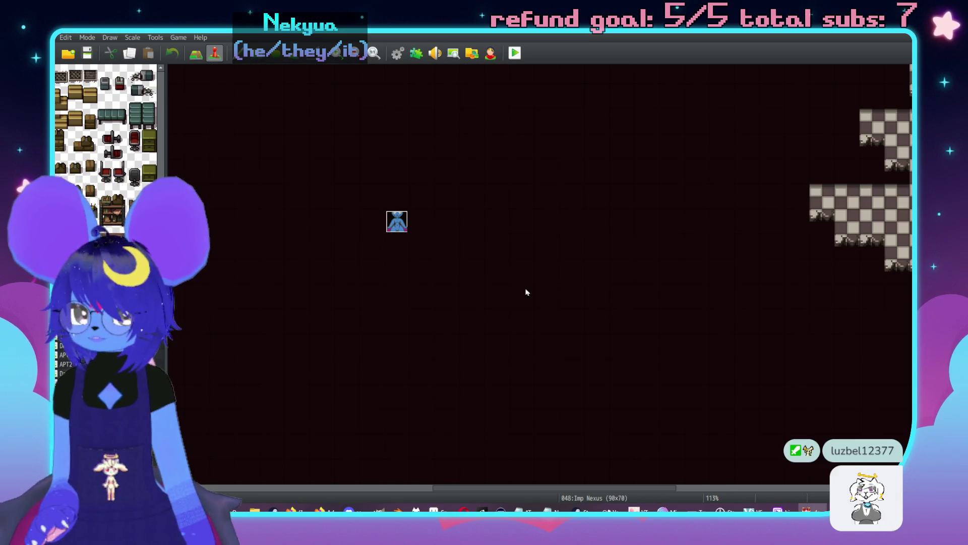
- Review page 3 of the Home Apartment Door event and cancel without changes
scroll(530, 227, right, 10)
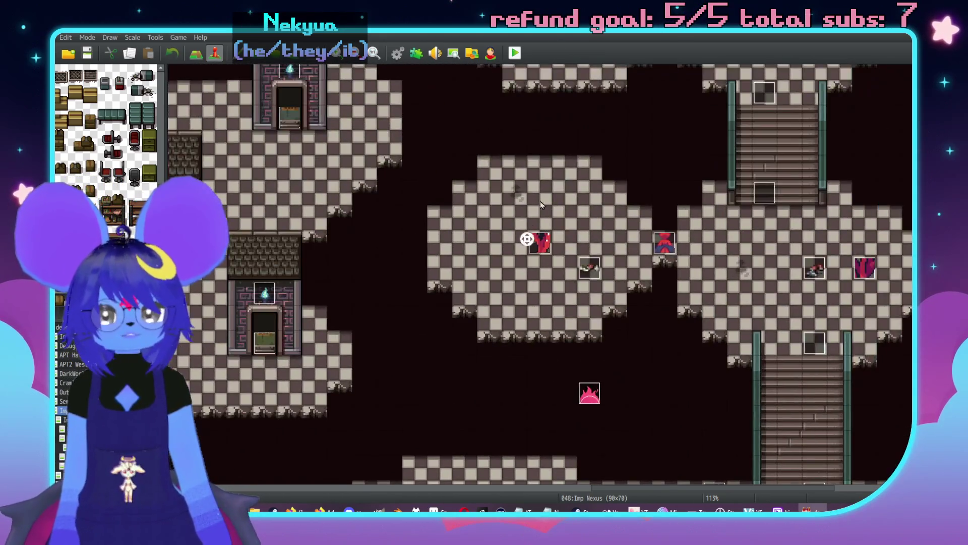
double_click(459, 205)
click(288, 139)
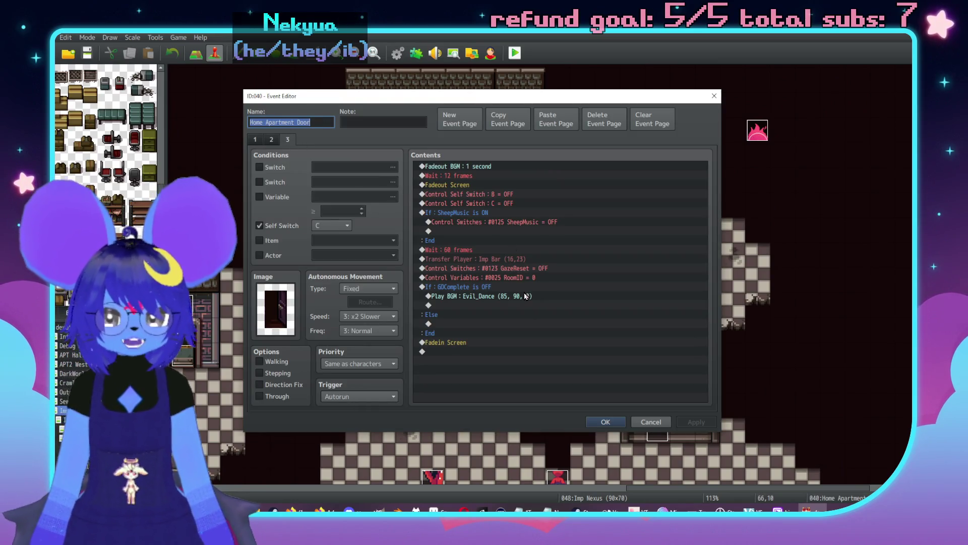
click(517, 285)
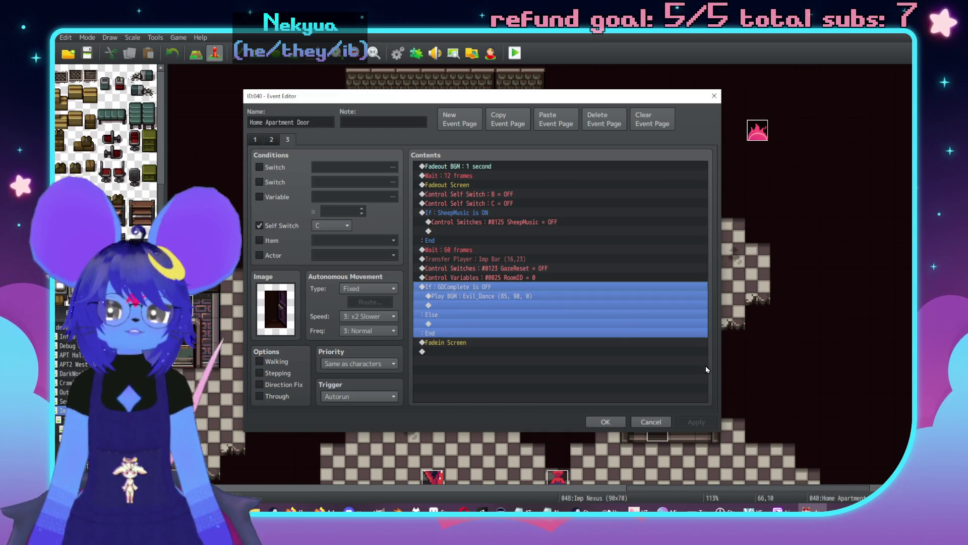
click(653, 423)
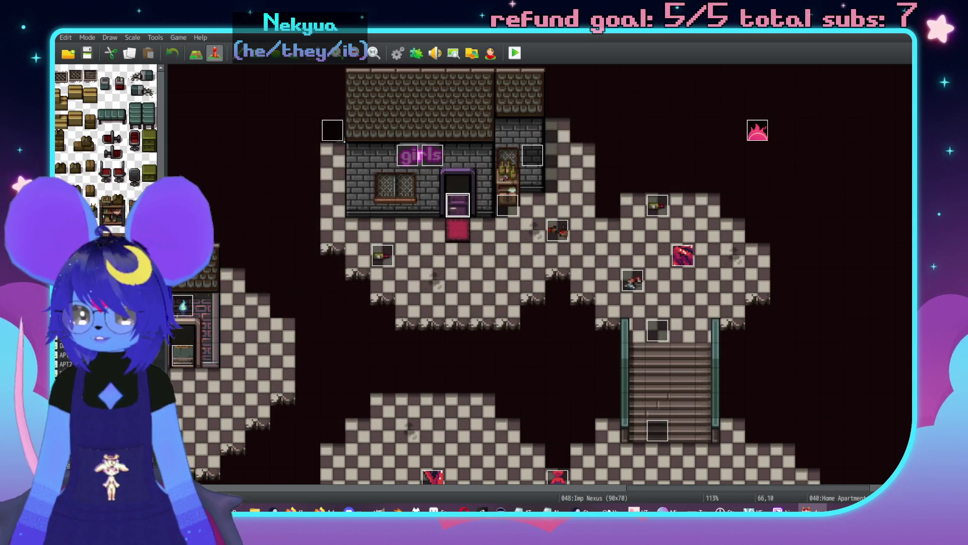
- Open Girl Dungeon and inspect the Lightsource event at the room's corner
click(66, 438)
middle_click(480, 221)
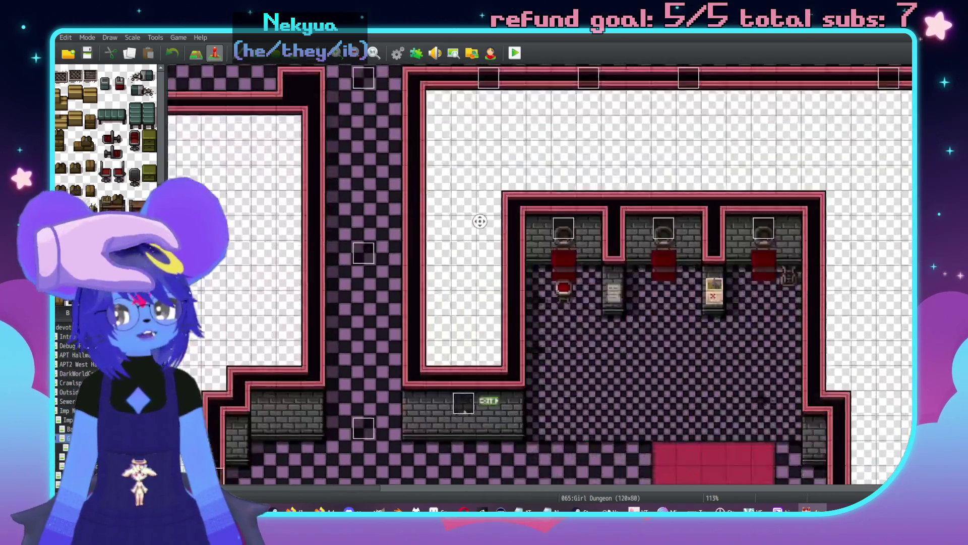
middle_click(578, 314)
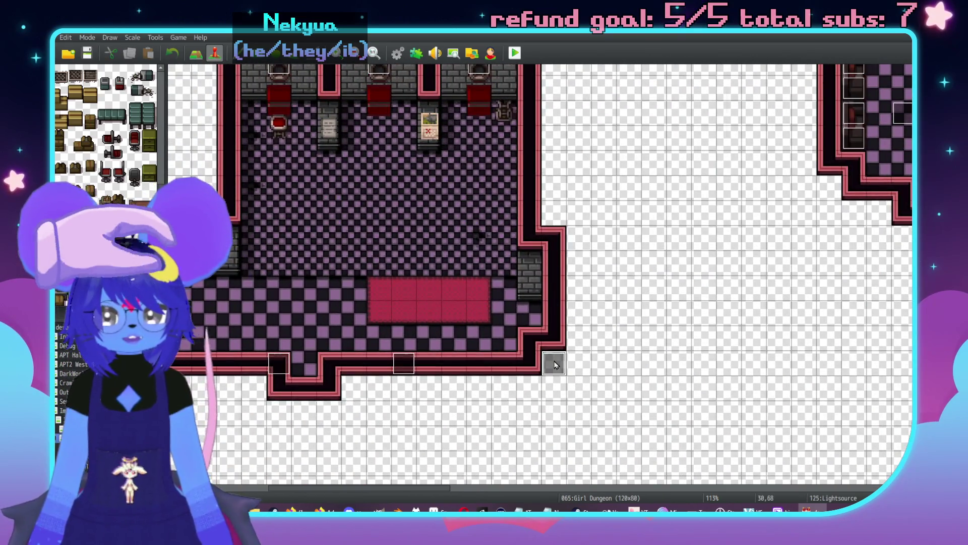
double_click(555, 365)
key(Escape)
- Return to tile editing and zoom out across the Girl Dungeon layout
middle_click(746, 313)
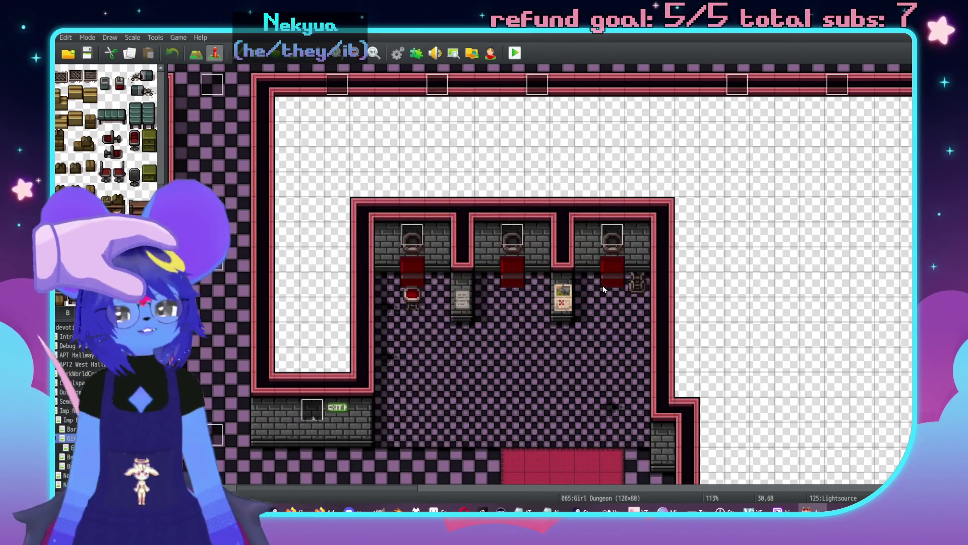
scroll(636, 434, up, 3)
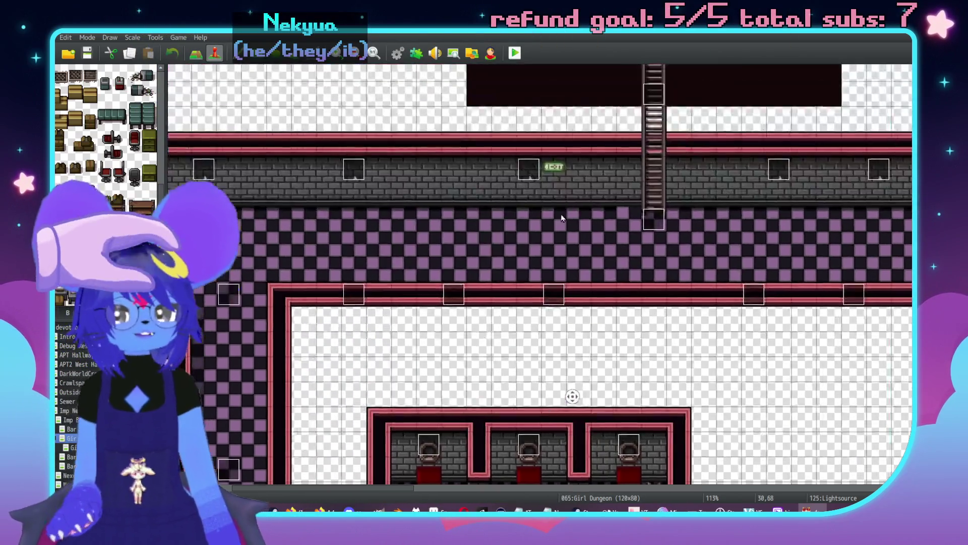
scroll(646, 419, down, 5)
key(F5)
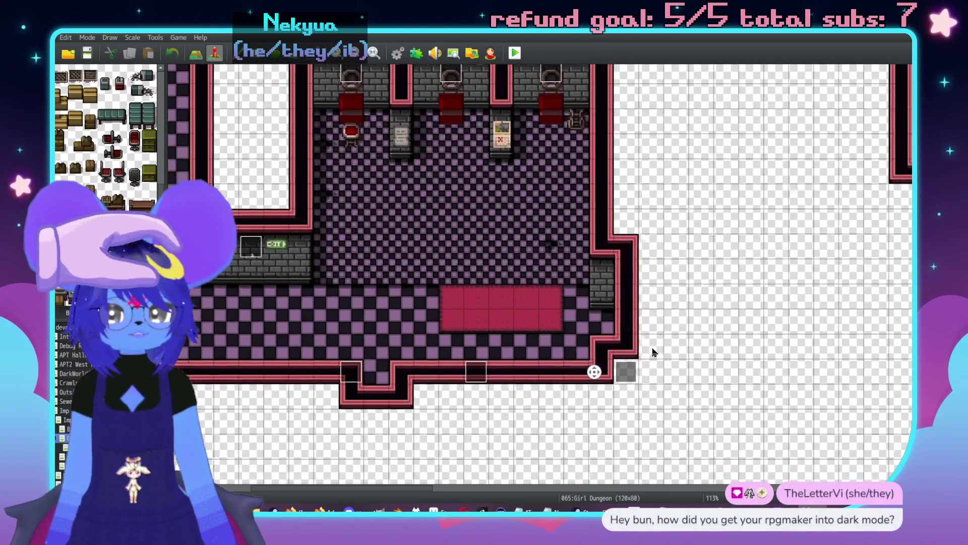
scroll(646, 383, up, 3)
scroll(658, 344, down, 3)
scroll(656, 378, down, 2)
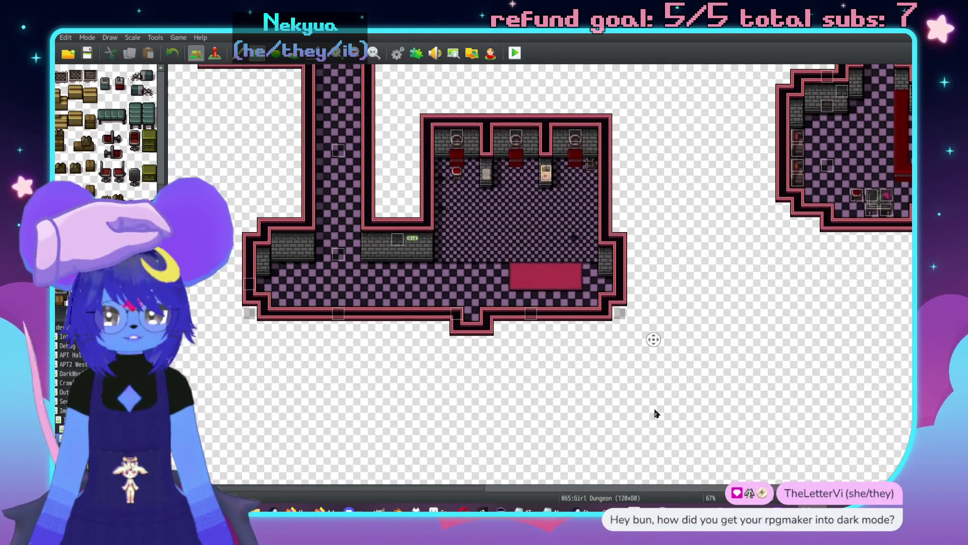
scroll(660, 328, right, 3)
scroll(590, 288, down, 2)
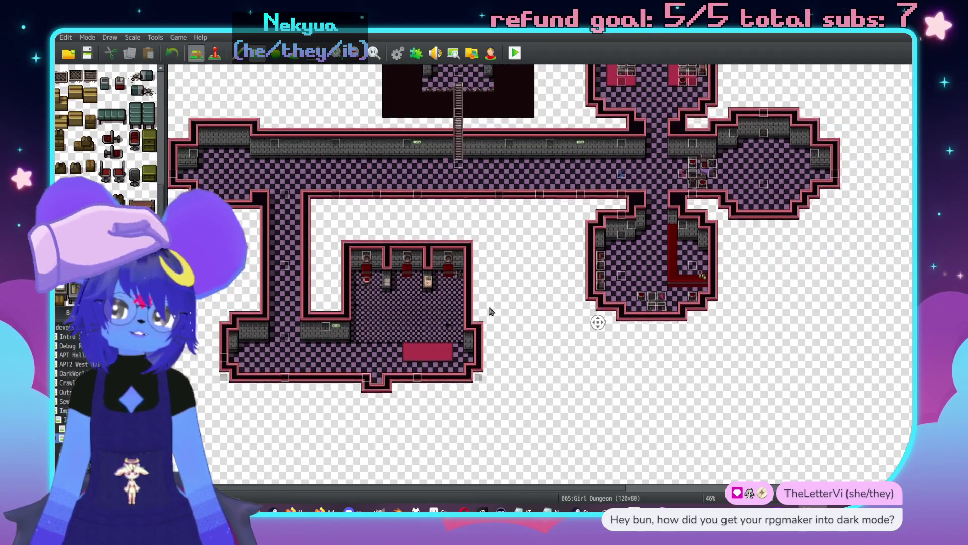
middle_click(461, 107)
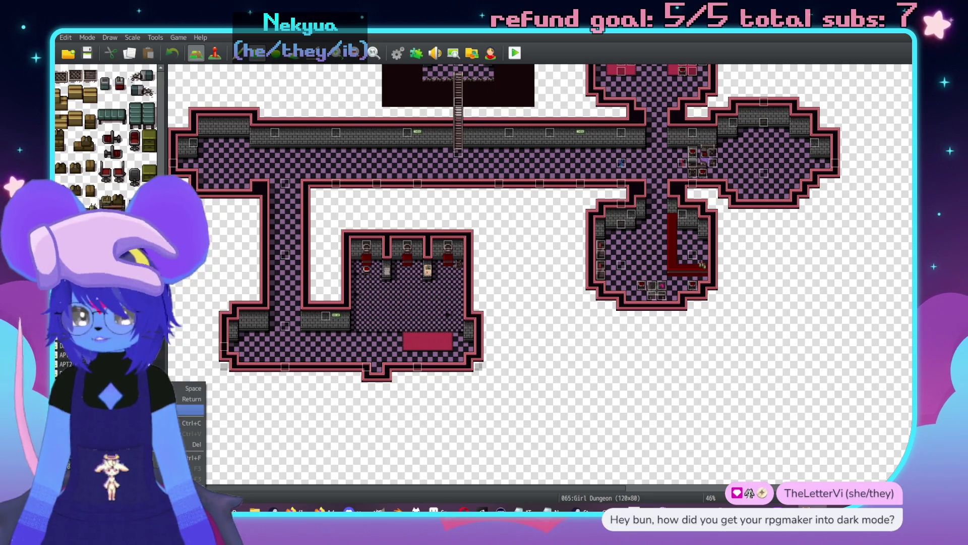
- Set Girl Dungeon's height to 100 so the map measures 120x100
click(189, 387)
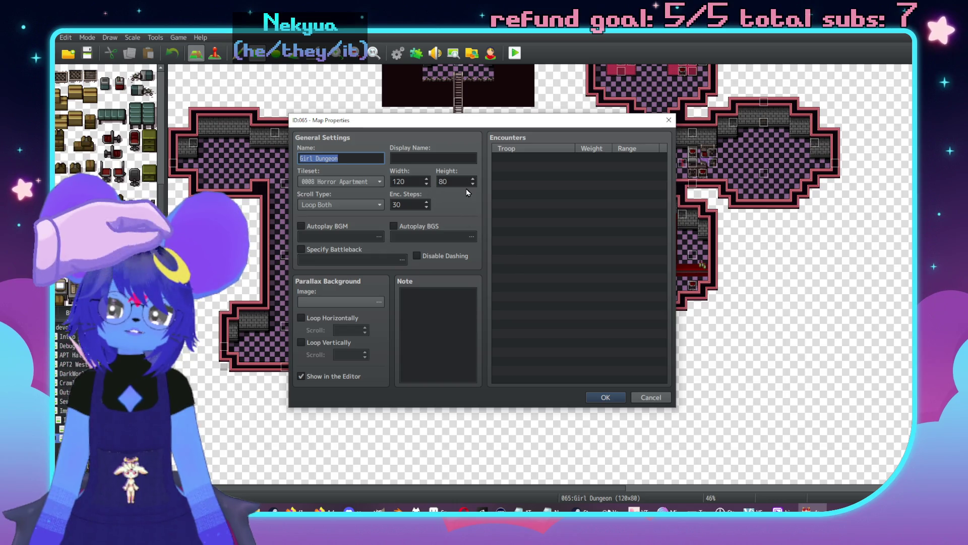
double_click(458, 186)
text(100)
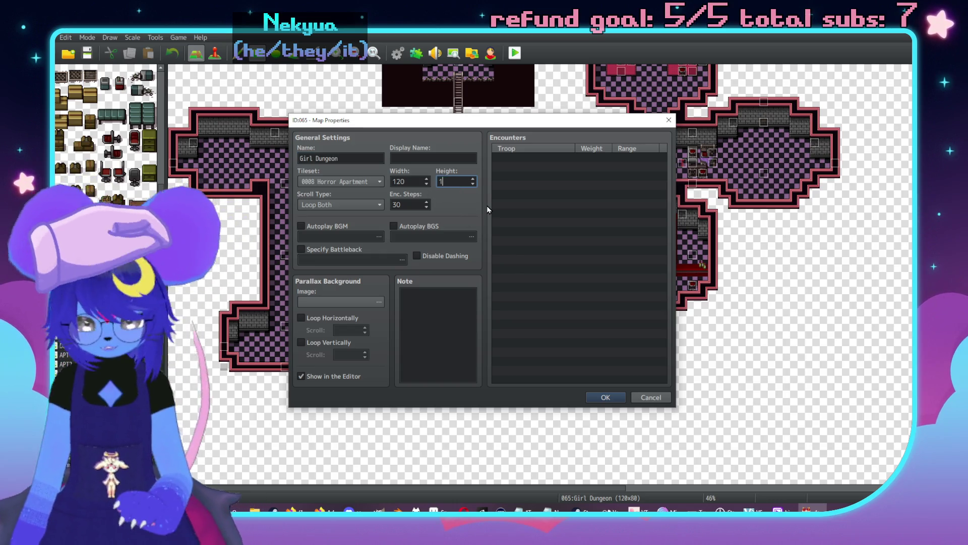
key(Return)
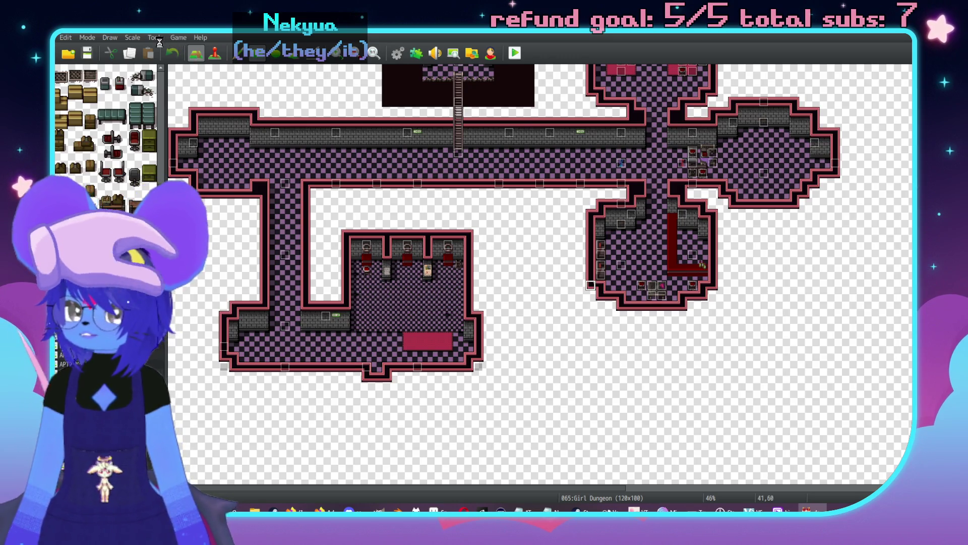
click(65, 38)
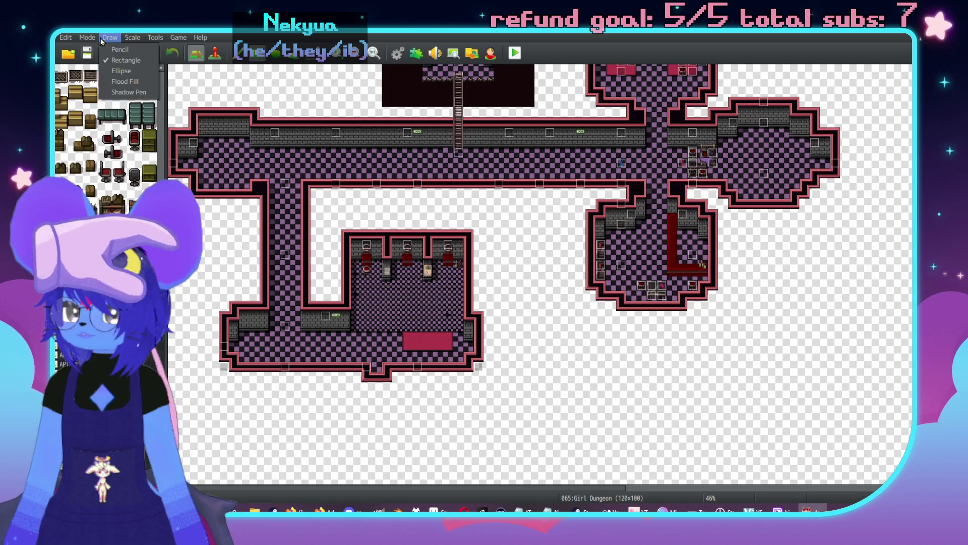
mouse_move(53, 38)
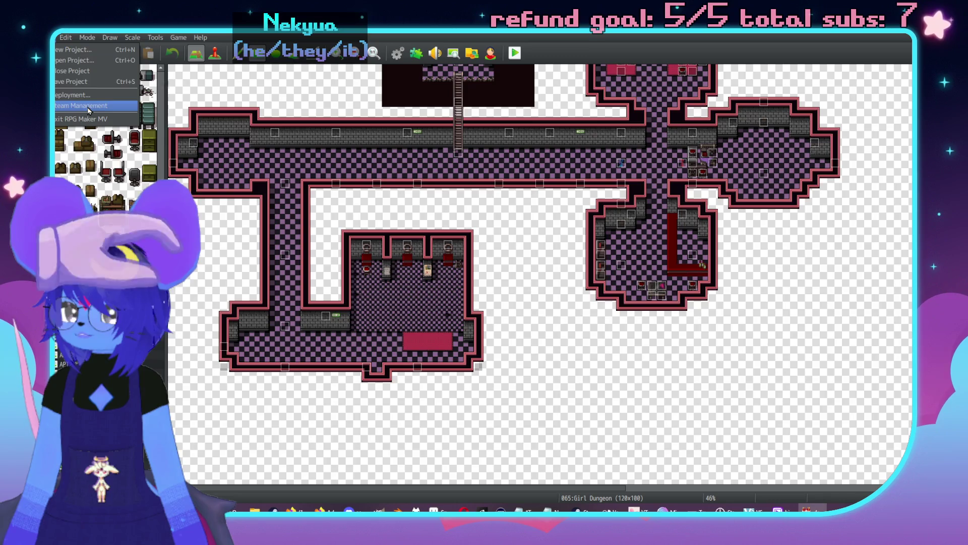
mouse_move(87, 37)
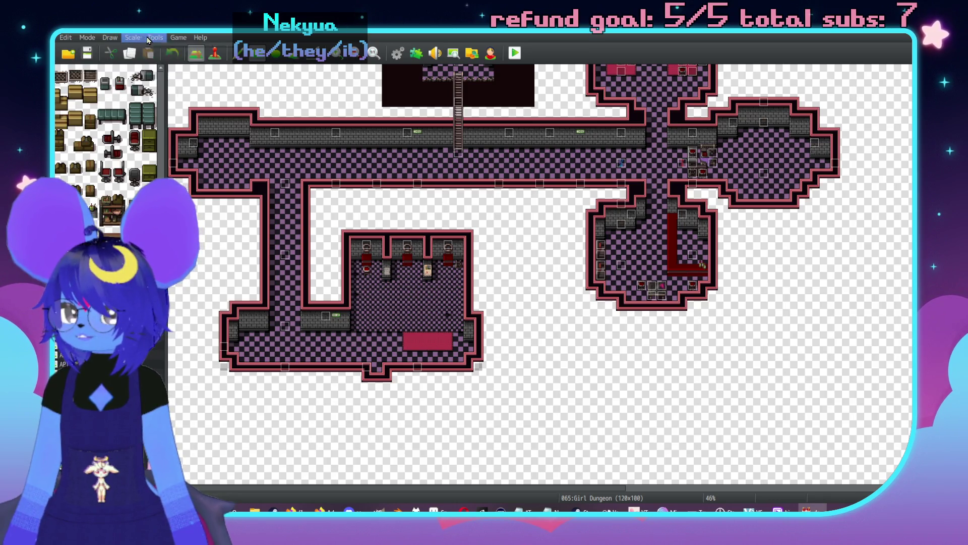
click(154, 38)
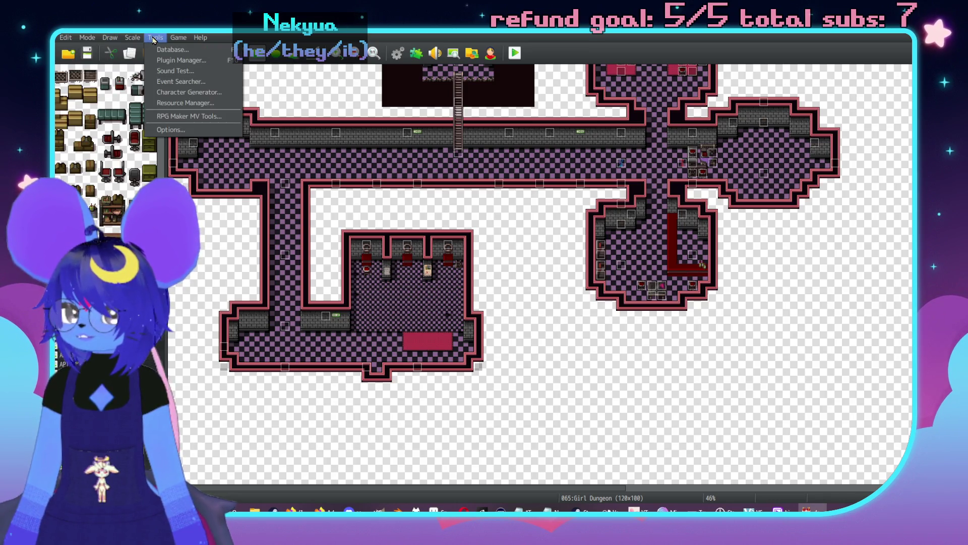
click(218, 131)
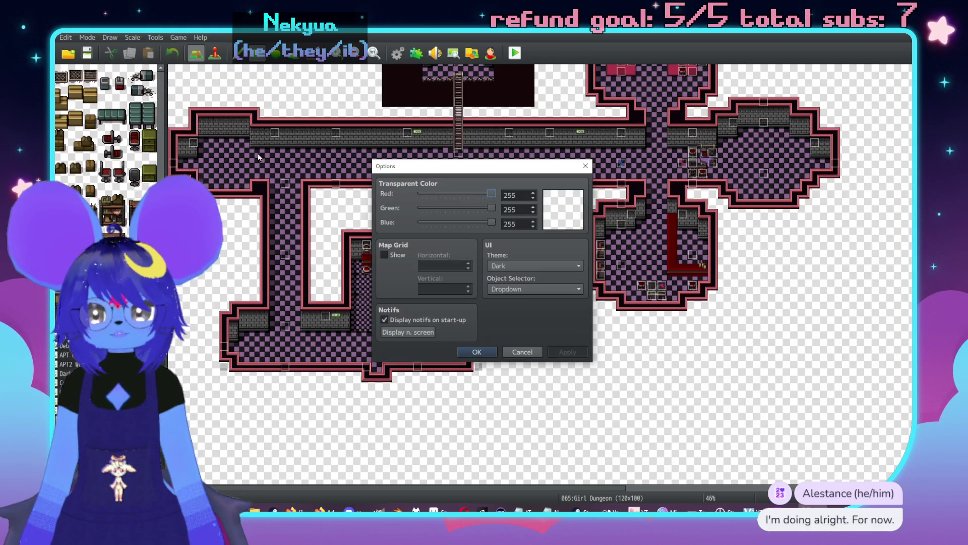
click(519, 265)
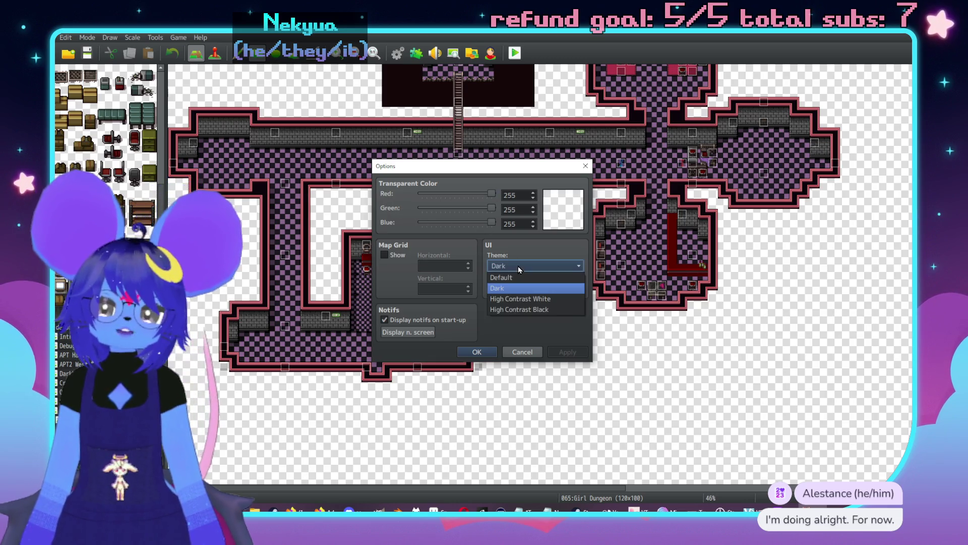
click(535, 298)
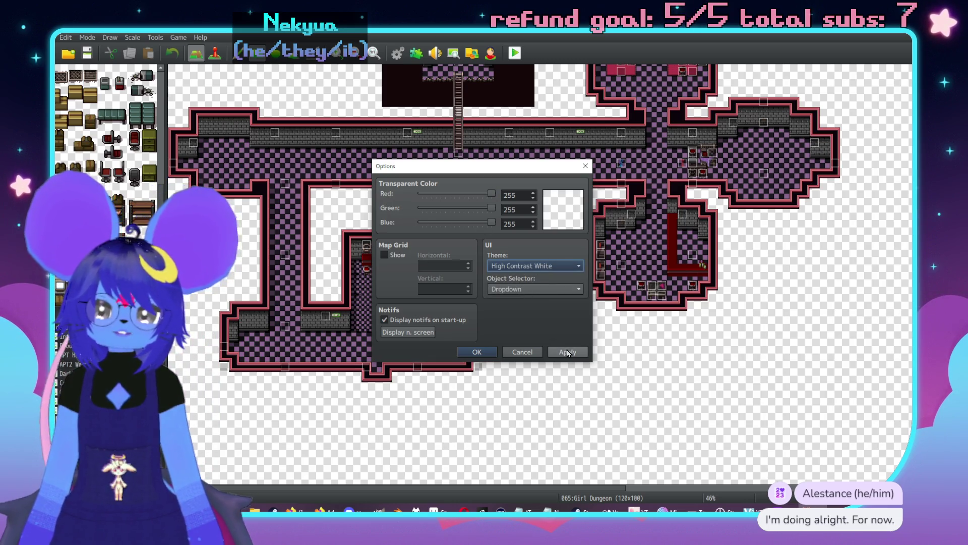
click(554, 351)
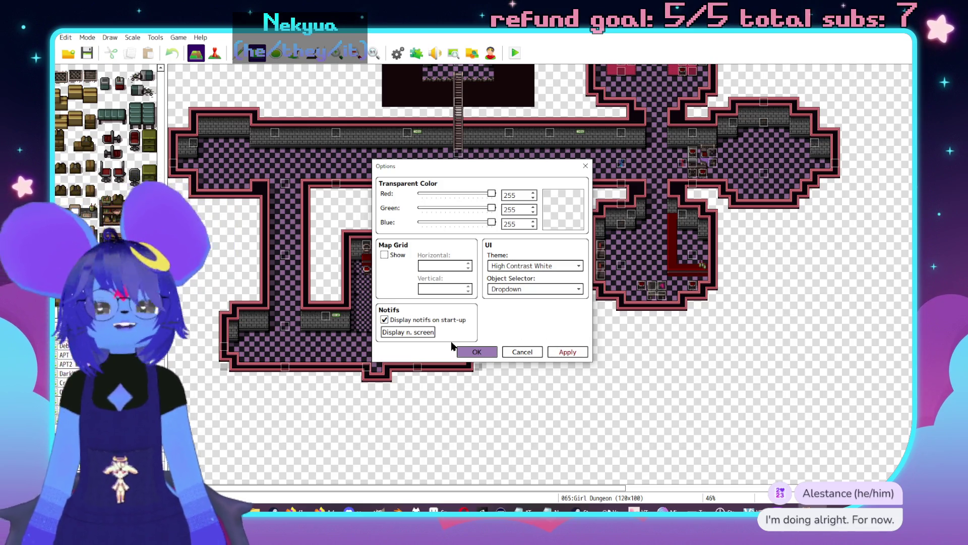
click(535, 265)
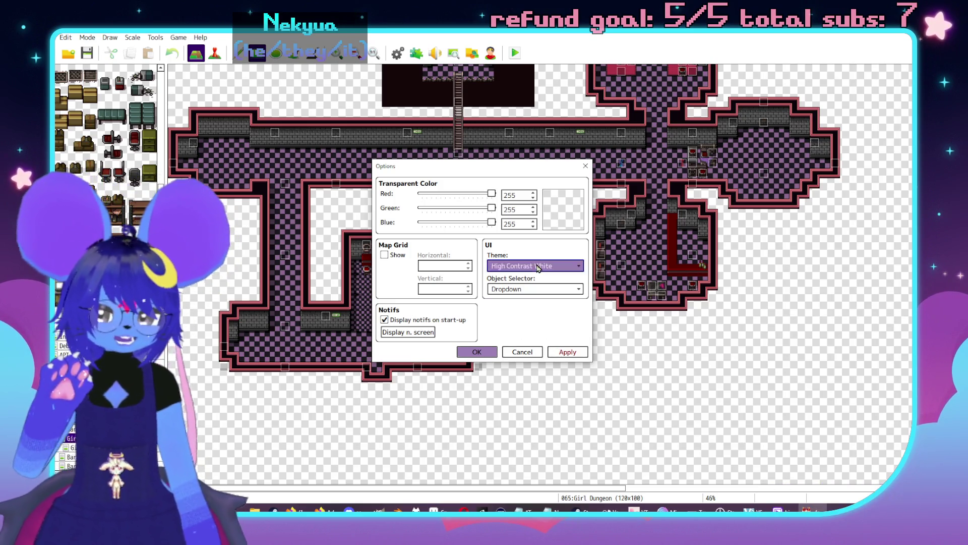
click(542, 310)
click(580, 355)
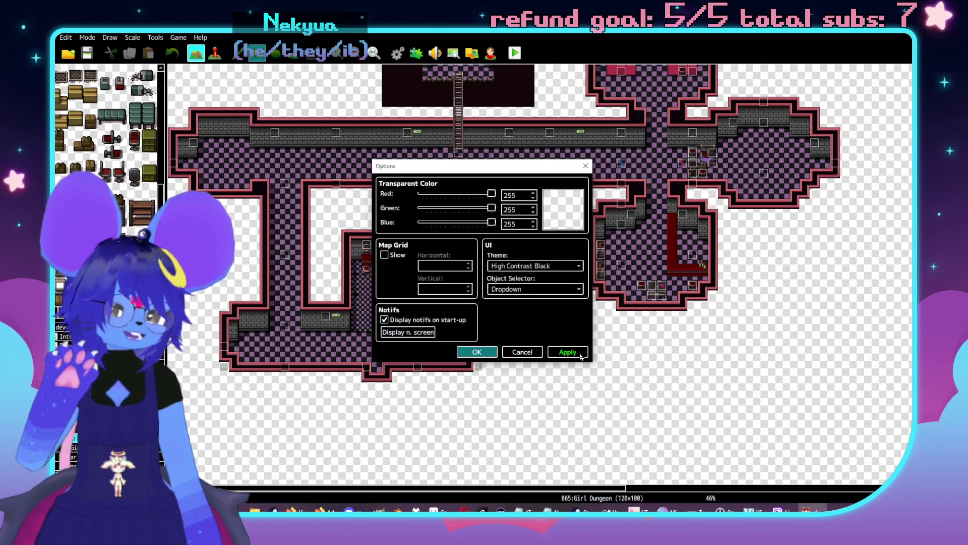
click(534, 265)
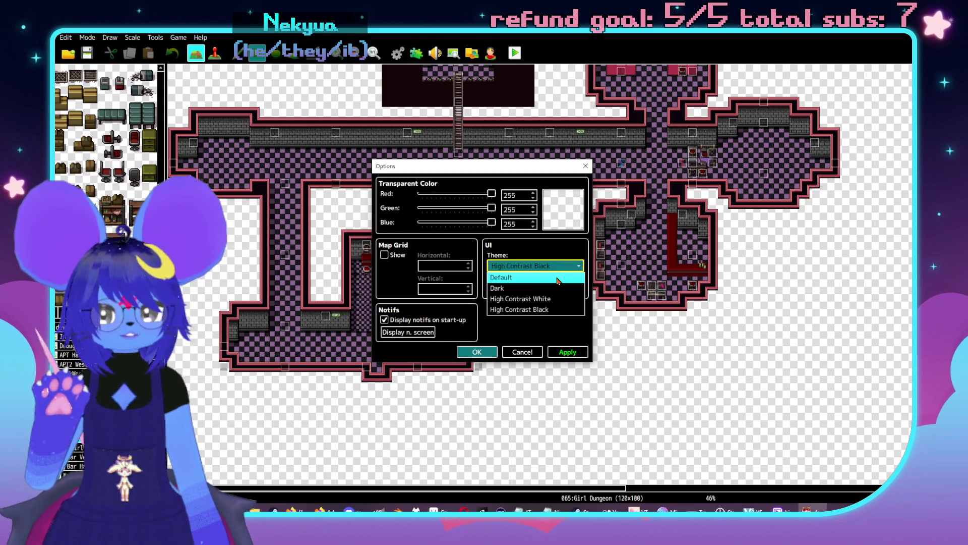
click(543, 291)
click(566, 355)
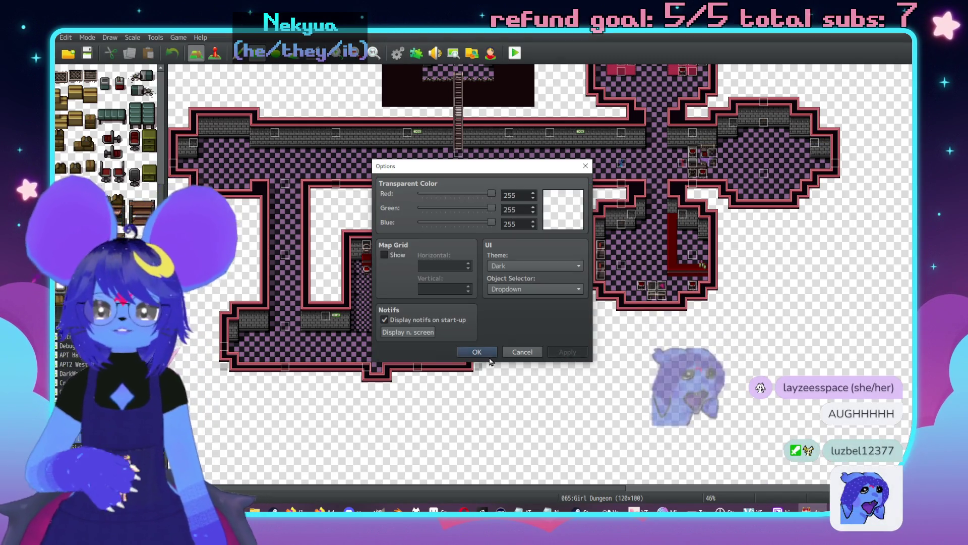
click(491, 356)
click(166, 39)
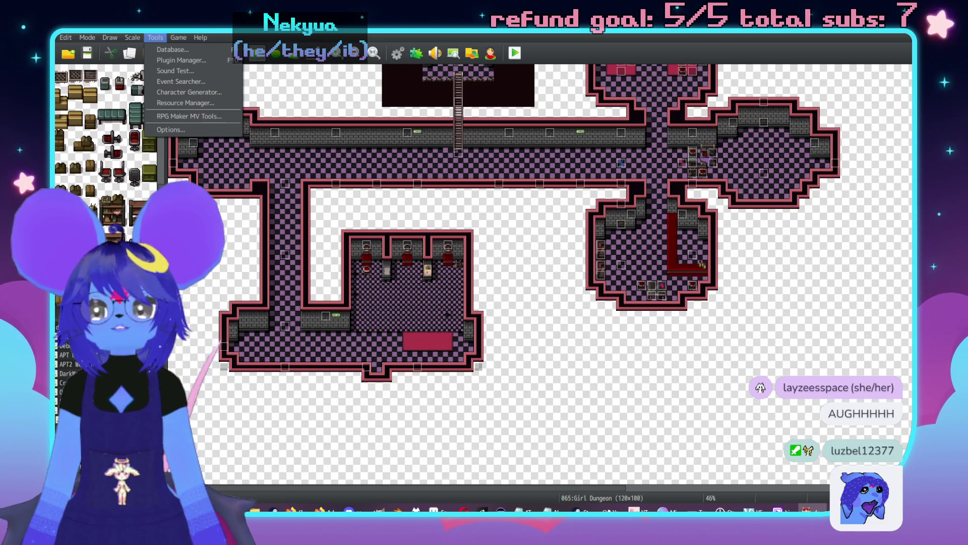
- Launch the Character Generator from the Tools menu
key(Escape)
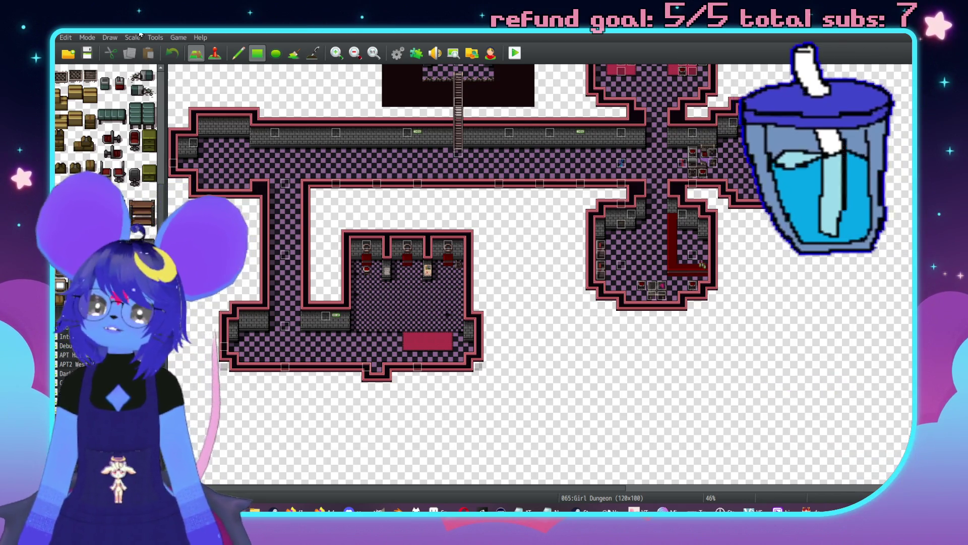
click(154, 38)
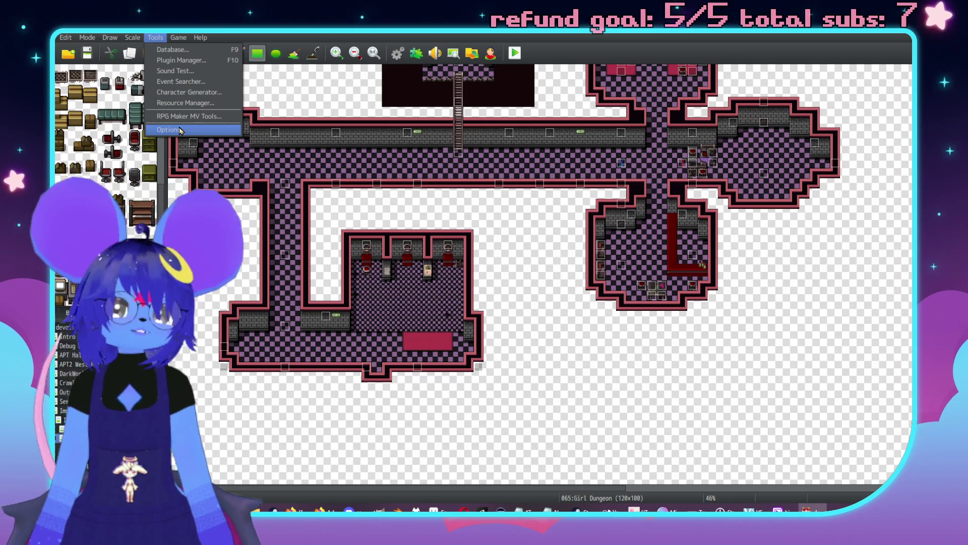
click(200, 95)
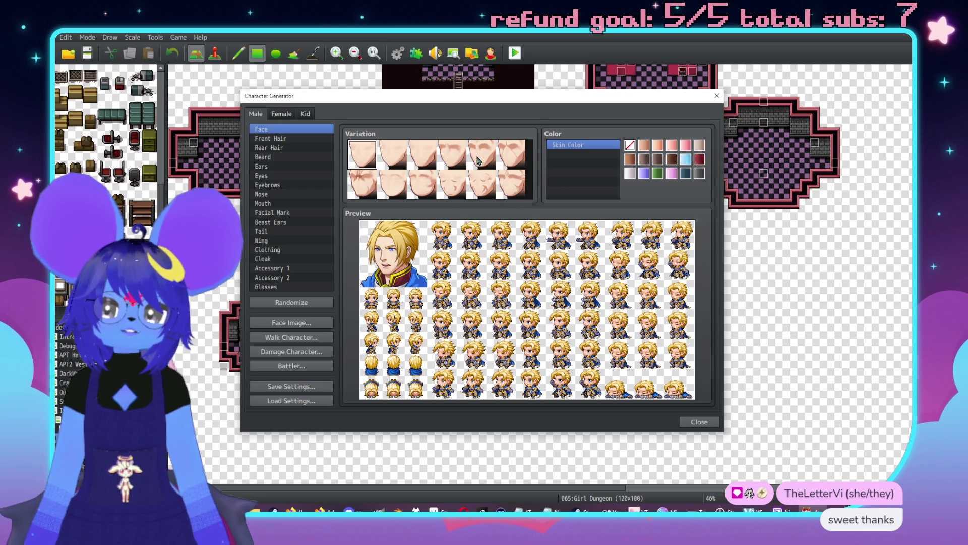
click(502, 187)
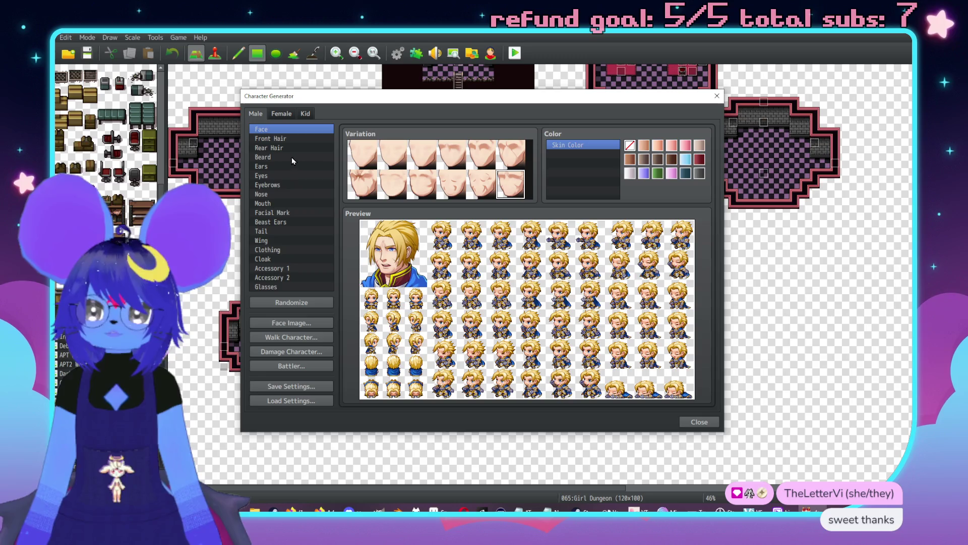
- Compare the Female and Kid templates, then return to Male with a new face
click(286, 114)
click(304, 114)
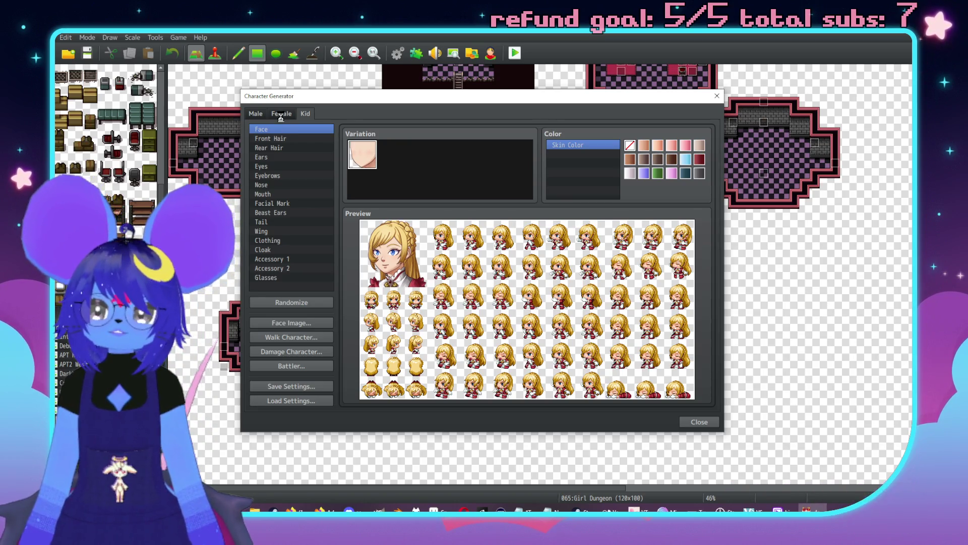
click(256, 114)
click(512, 184)
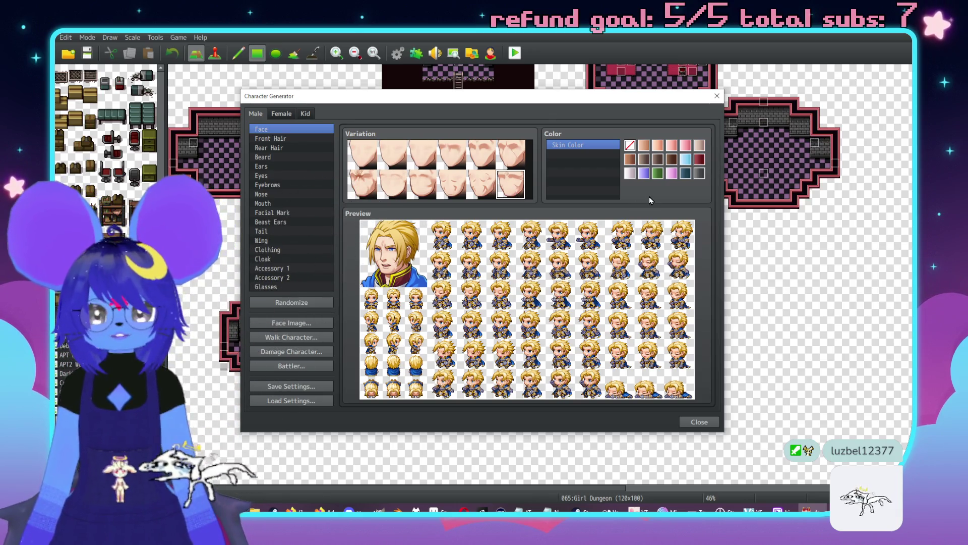
- Try several skin colours and settle on green skin
click(644, 173)
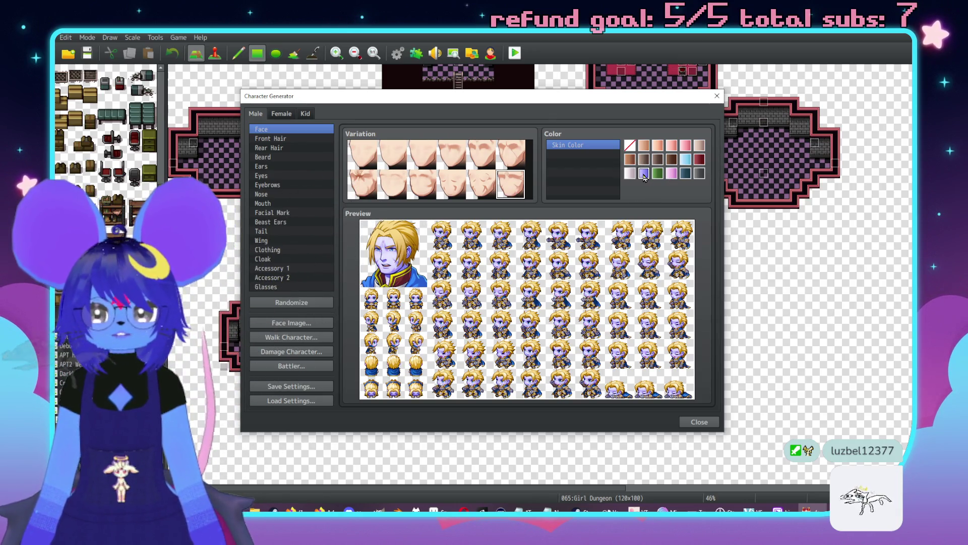
click(658, 174)
click(672, 174)
click(685, 174)
click(699, 174)
click(672, 160)
click(686, 159)
click(658, 174)
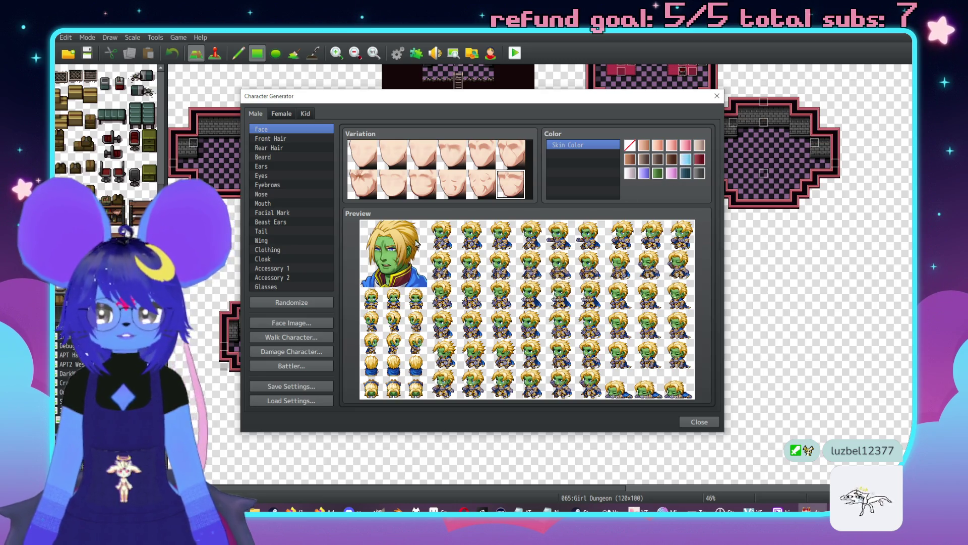
- Try out several Front Hair variations
click(270, 138)
click(452, 187)
click(450, 155)
click(479, 156)
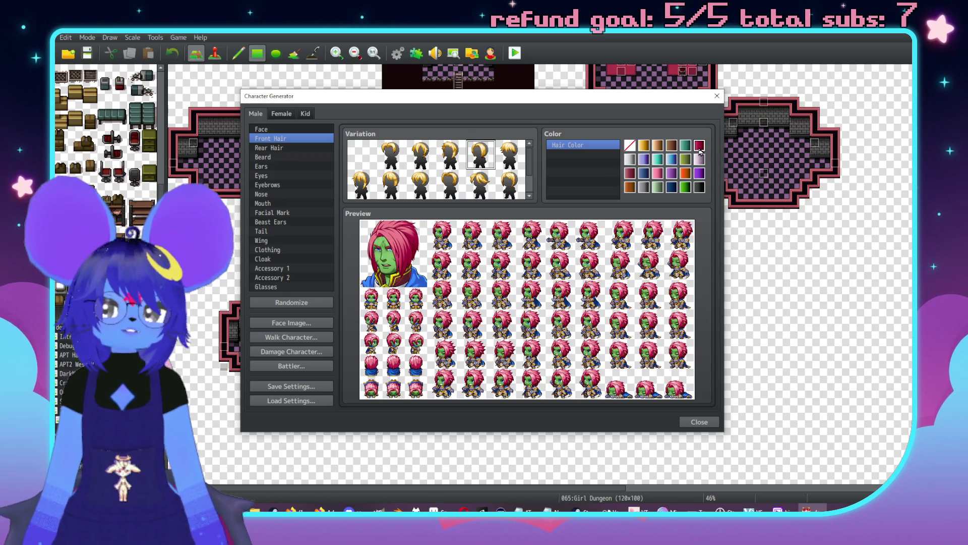
- Choose a second-row front hairstyle and a spiky rear hair style
click(421, 187)
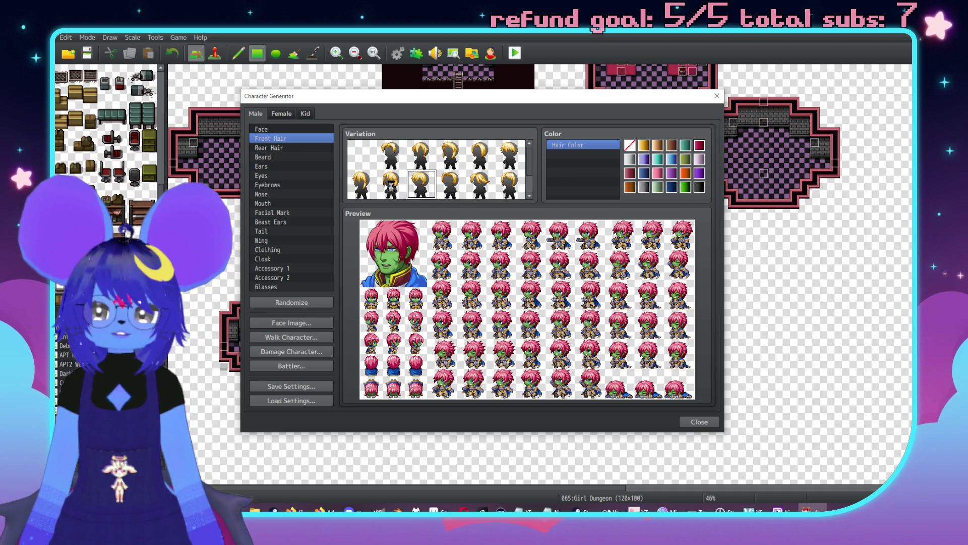
click(391, 186)
click(278, 149)
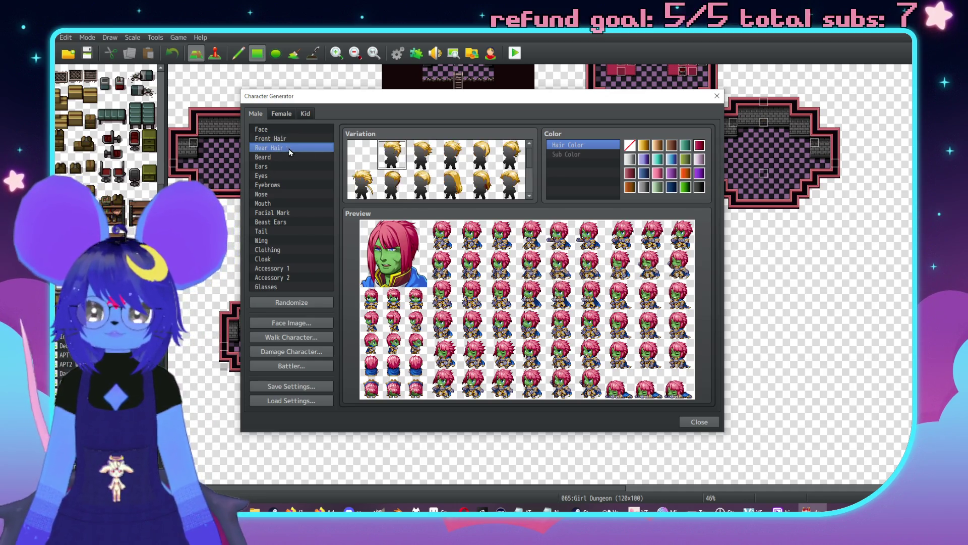
click(444, 182)
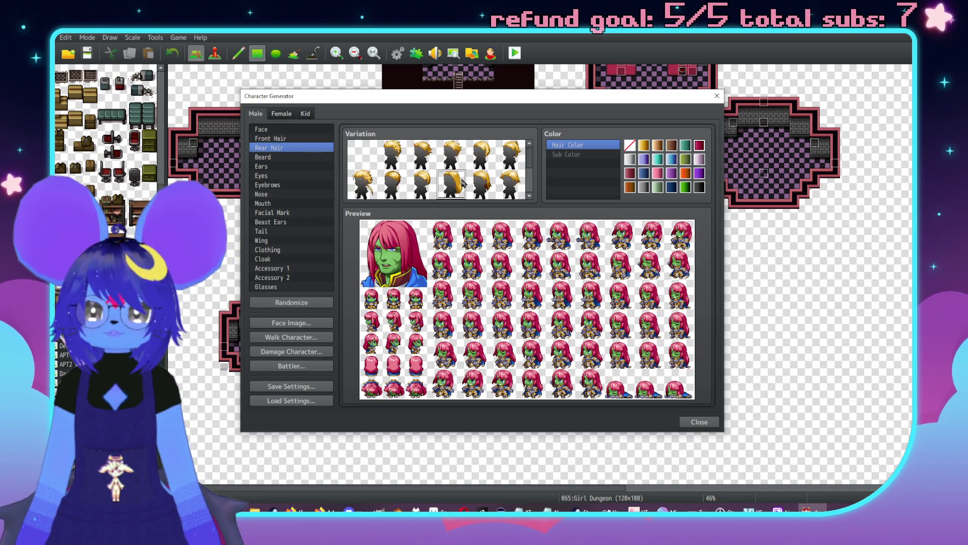
click(360, 183)
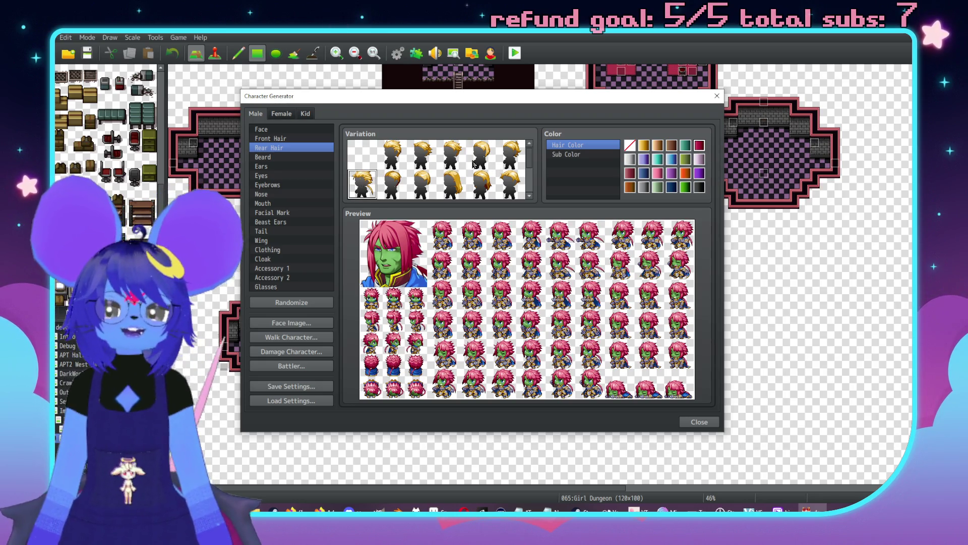
- Look over the beard options and give the character pointed elf ears
click(267, 158)
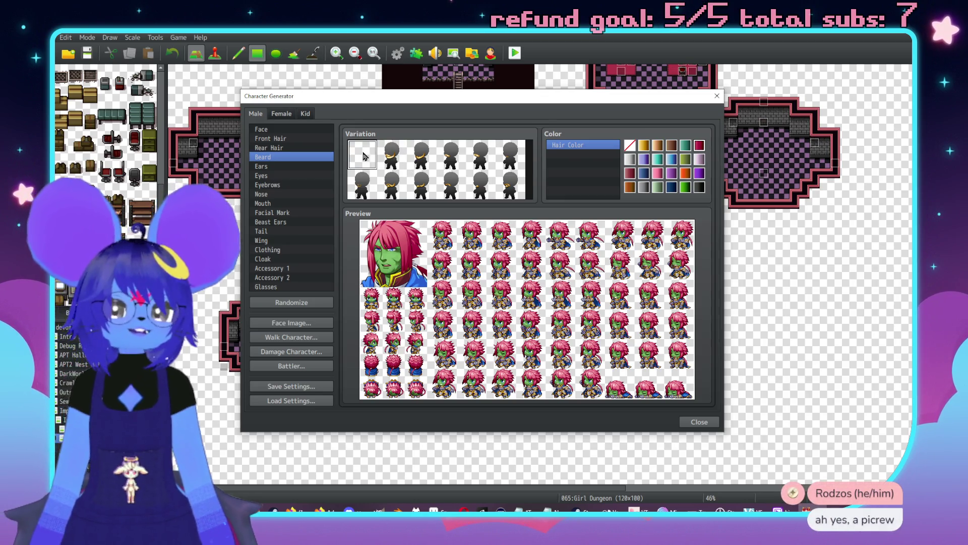
click(267, 166)
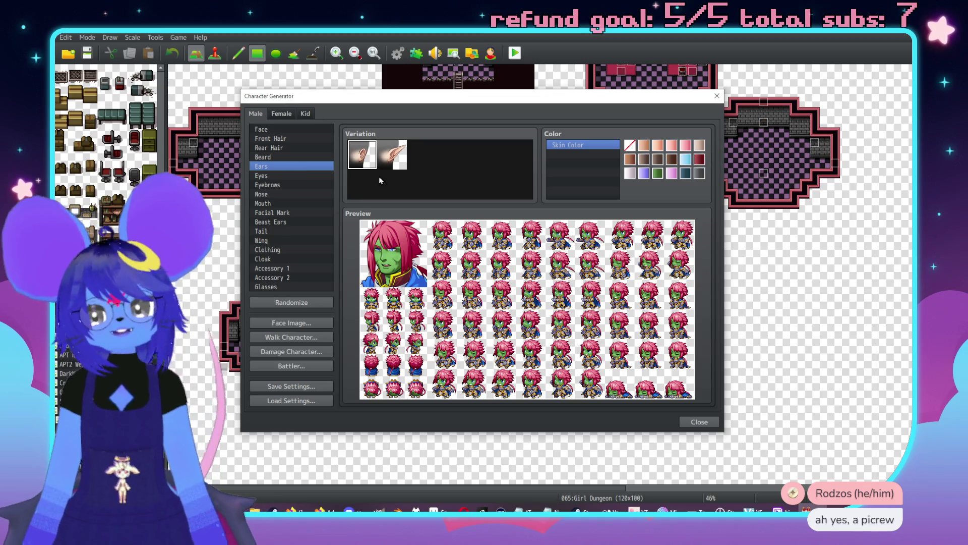
click(393, 155)
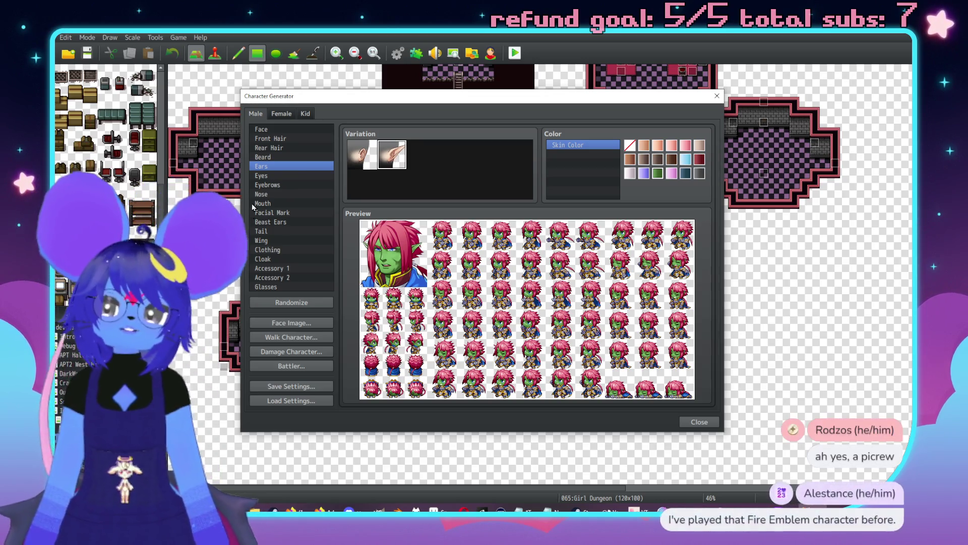
click(273, 175)
- Give the character closed eyes and a different eyebrow style
click(515, 181)
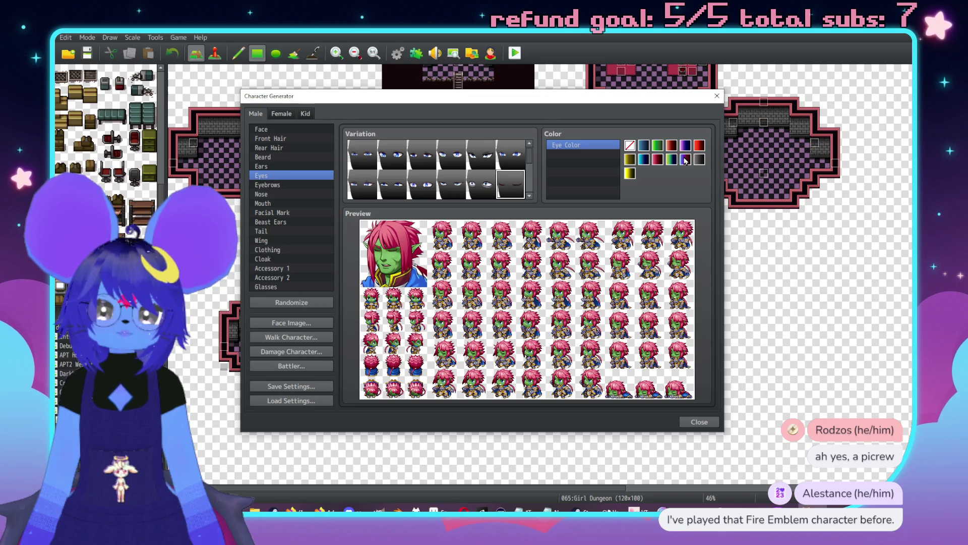
click(268, 185)
click(517, 191)
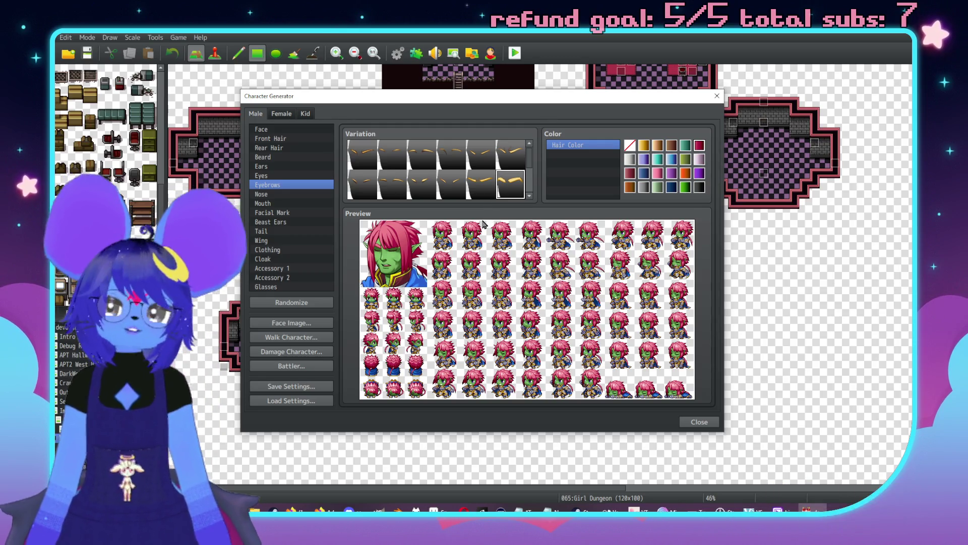
- Compare several nose shapes and settle on a second-row one
click(313, 195)
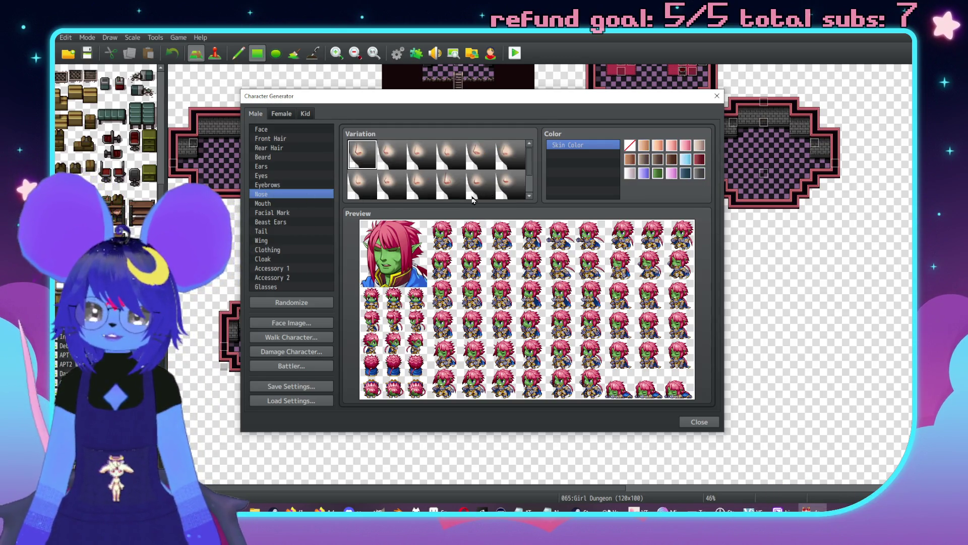
click(510, 184)
scroll(505, 182, down, 2)
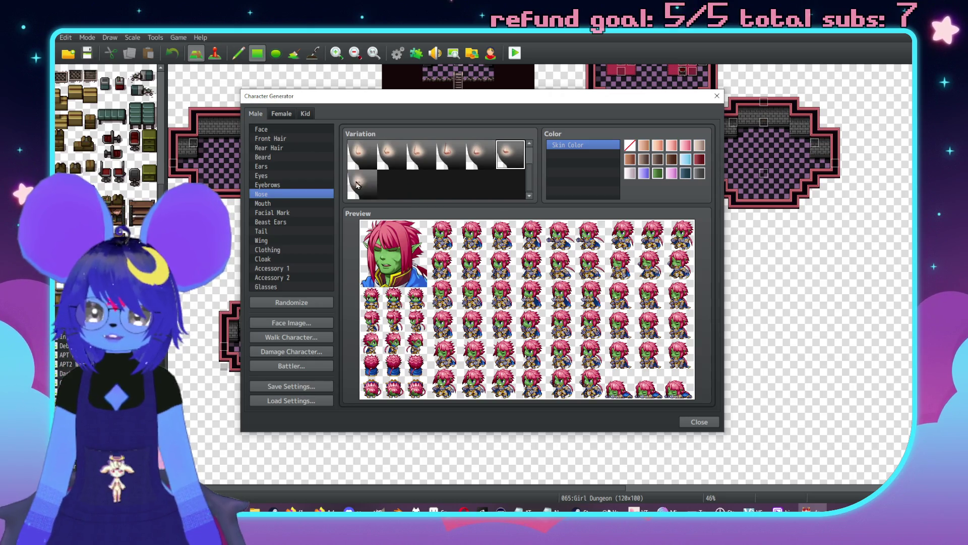
scroll(356, 184, up, 2)
click(452, 153)
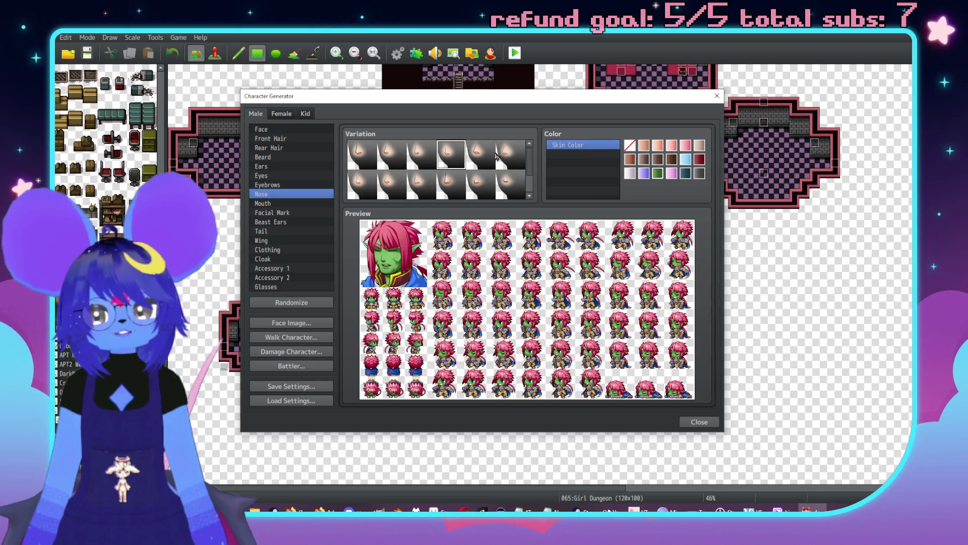
click(451, 184)
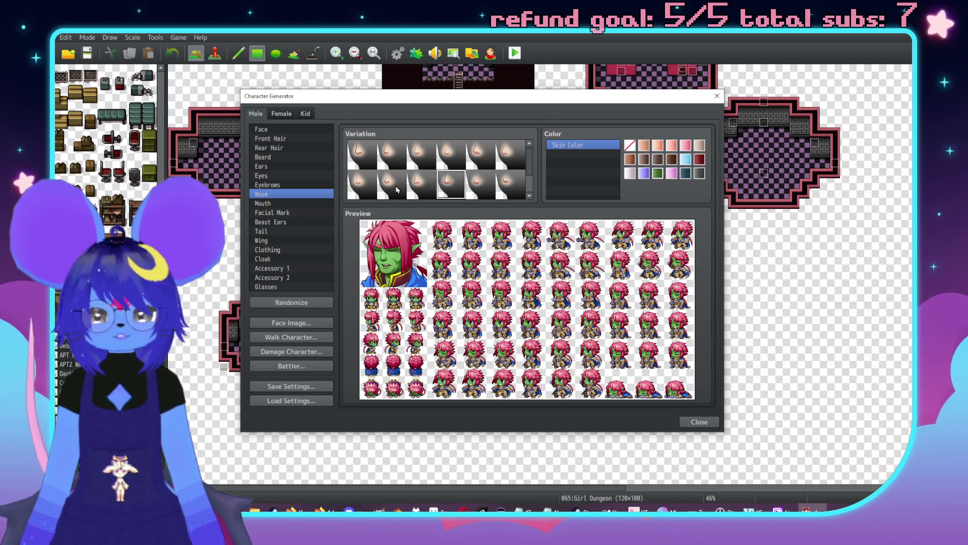
click(473, 179)
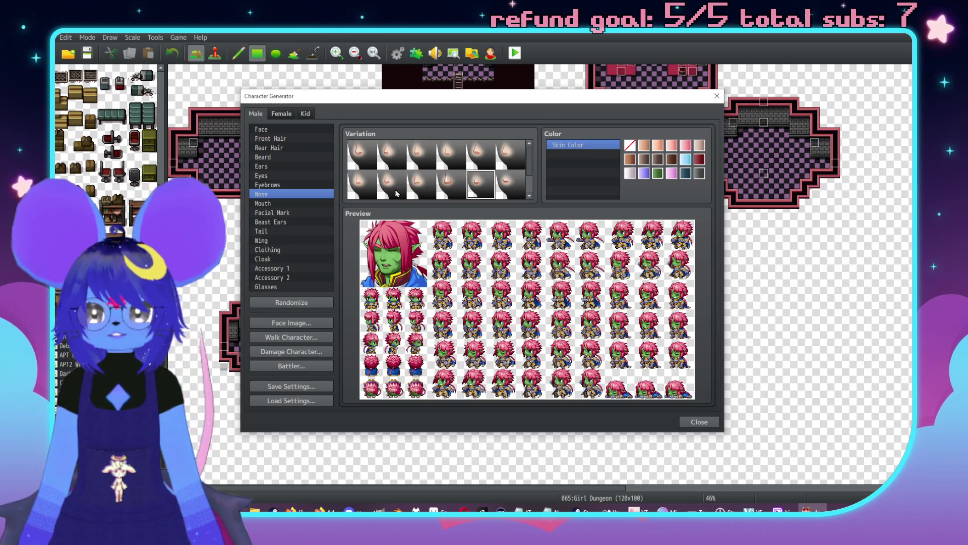
- Try a gritted-teeth mouth, then switch to a pouting mouth
click(298, 202)
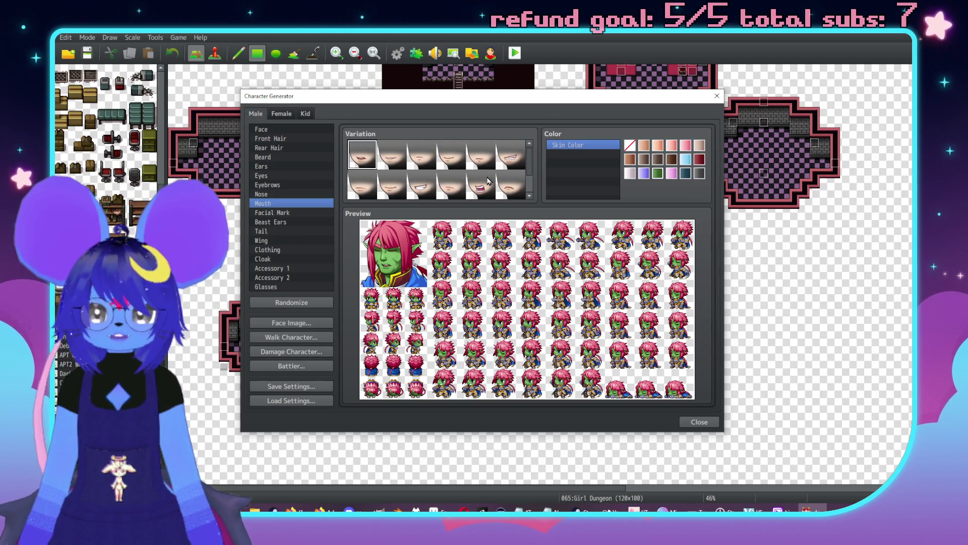
scroll(489, 180, down, 1)
click(422, 185)
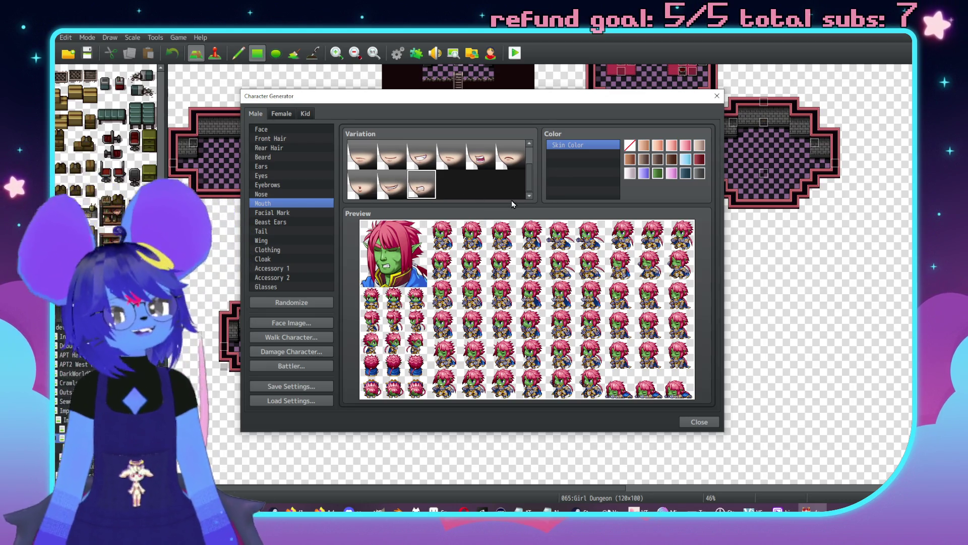
click(363, 194)
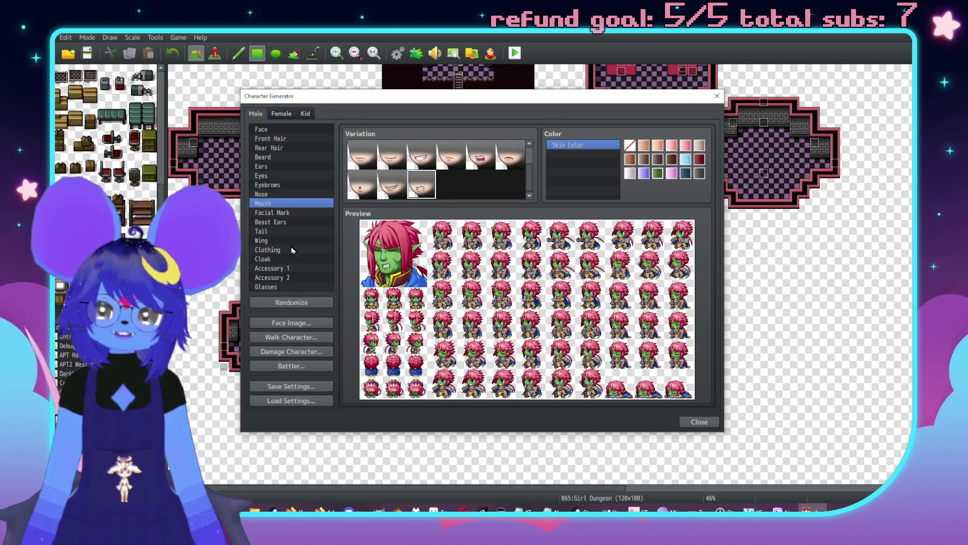
- Add a facial mark to the character after trying several, and recolour it teal
click(296, 216)
click(393, 181)
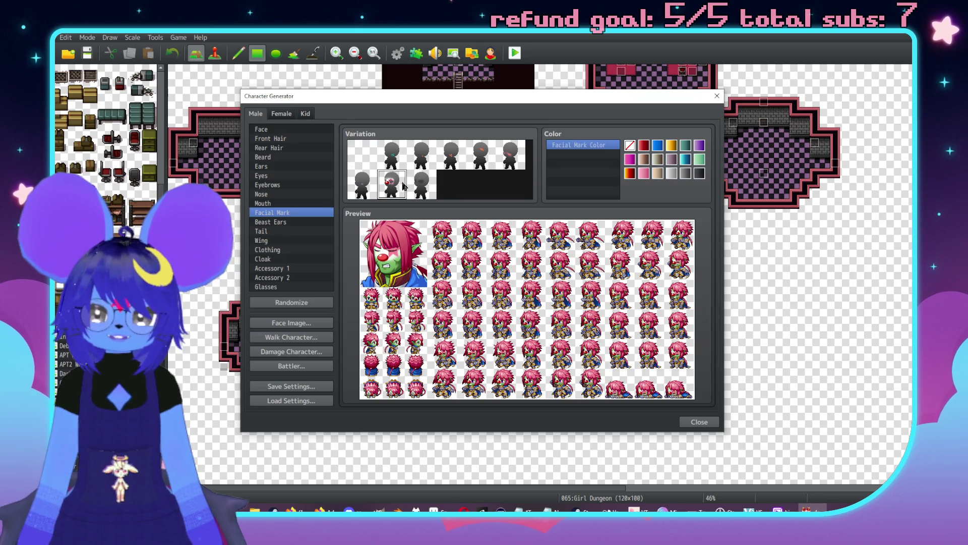
click(429, 184)
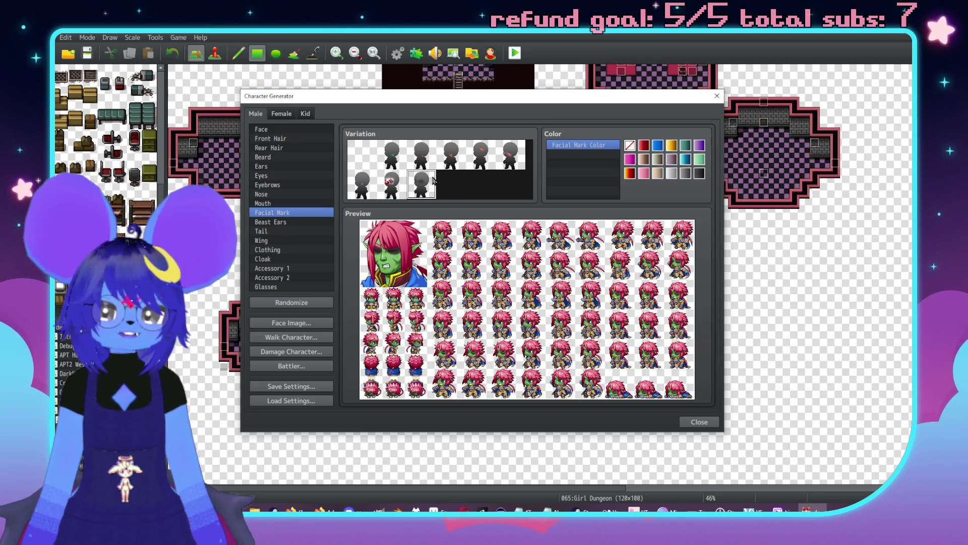
click(451, 155)
click(494, 160)
click(510, 155)
click(372, 184)
click(510, 156)
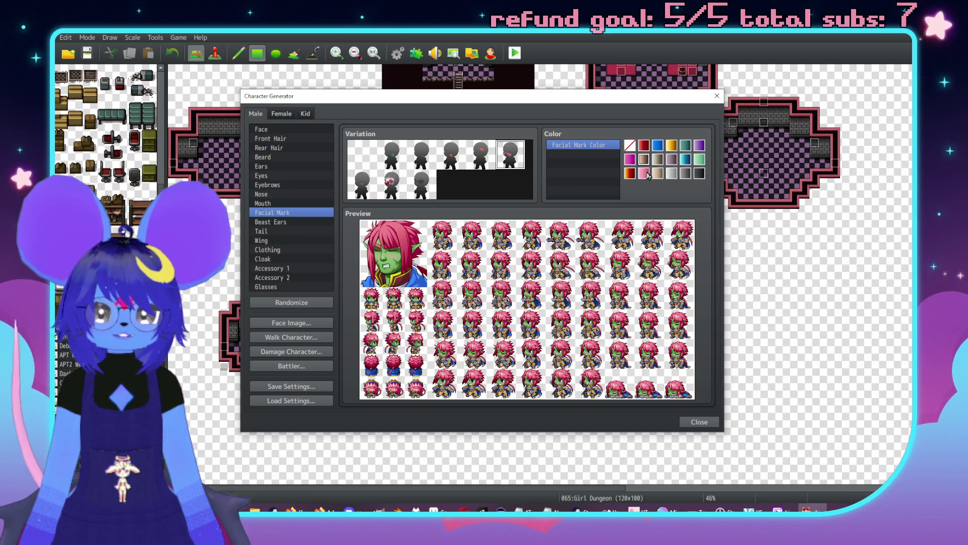
click(683, 149)
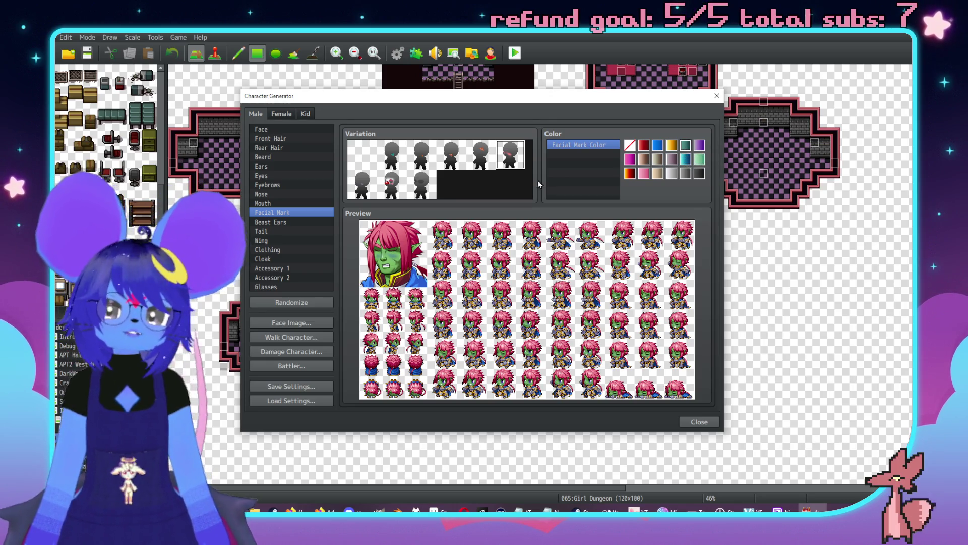
- Try several beast ear styles and colours, then set the beast ears to blank
click(310, 222)
click(399, 152)
click(421, 153)
click(450, 154)
click(494, 158)
click(508, 157)
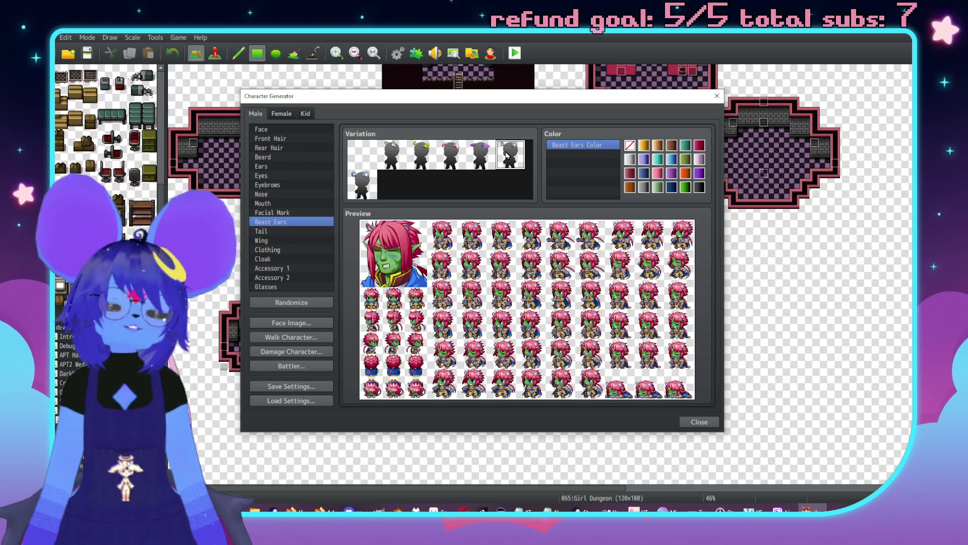
click(364, 185)
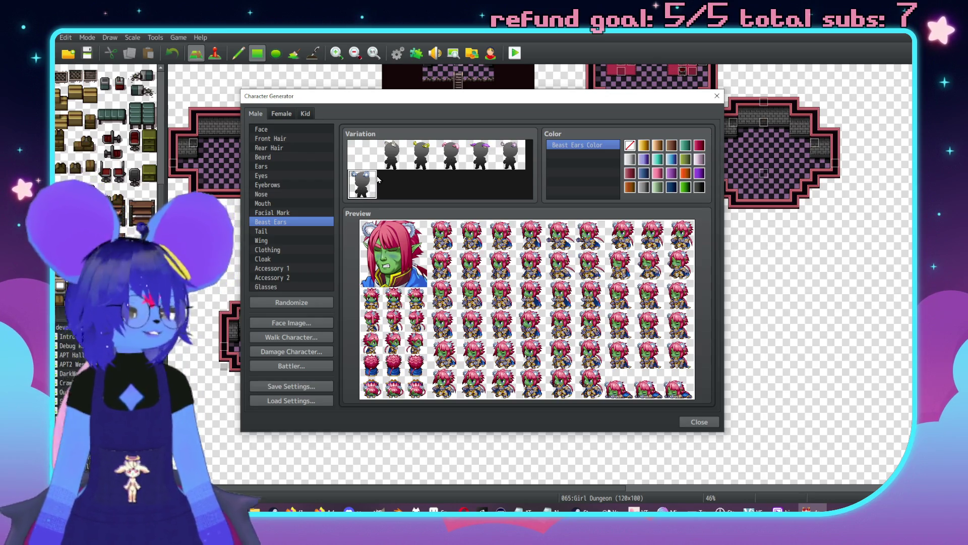
click(421, 154)
click(375, 148)
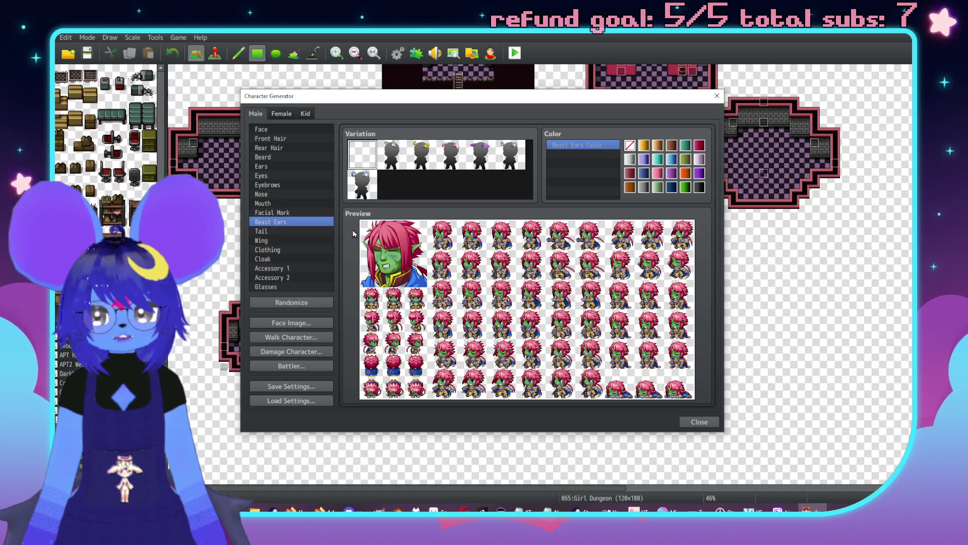
- Give the character a tail and the second, dark wing style
click(277, 232)
click(451, 161)
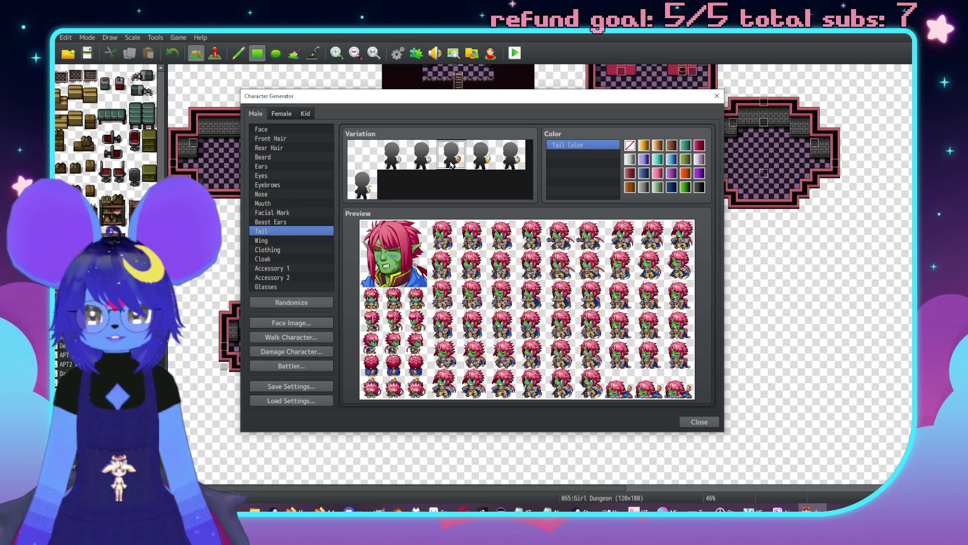
key(Right)
click(295, 239)
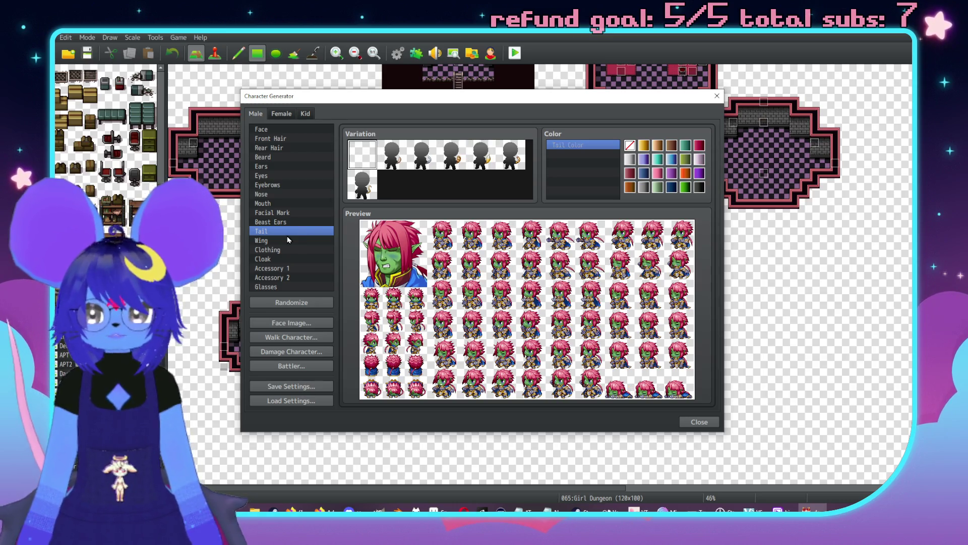
click(454, 159)
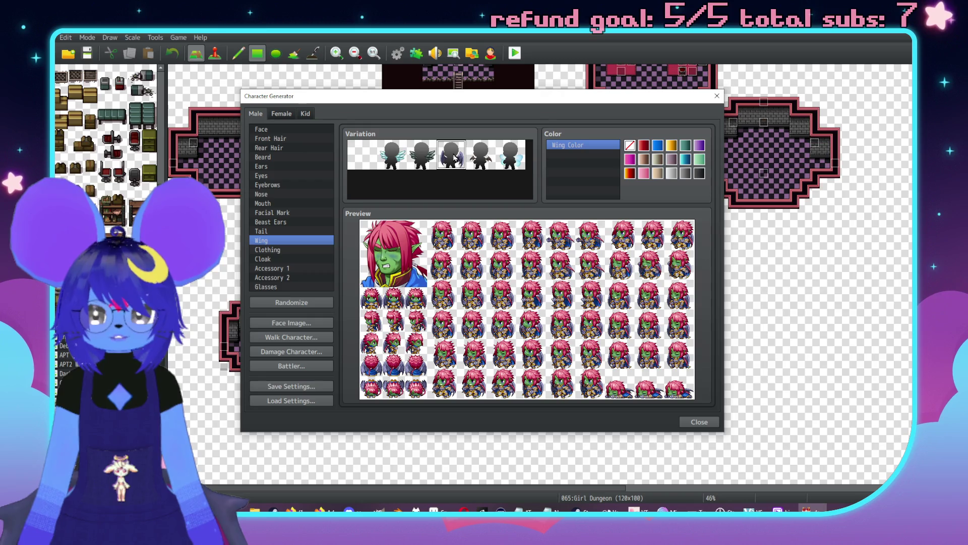
click(417, 151)
click(289, 249)
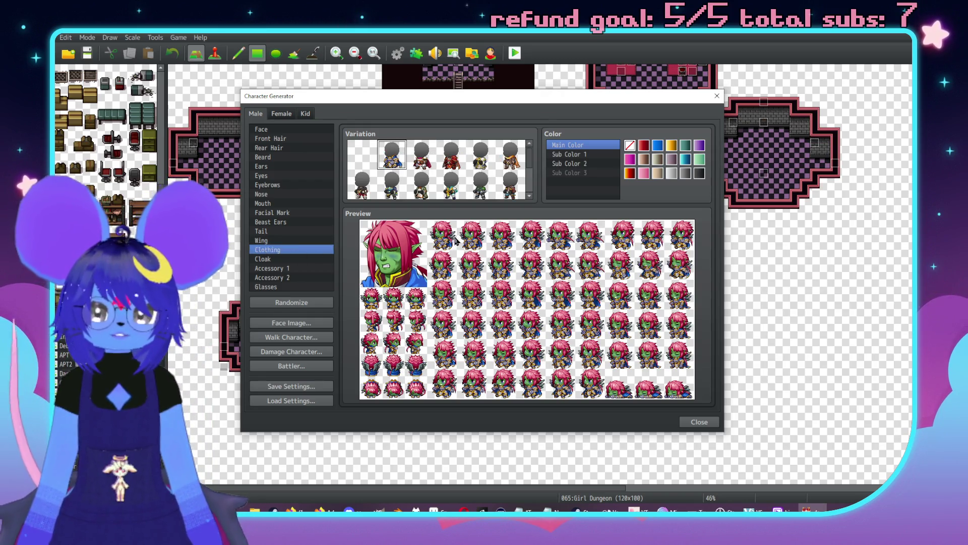
- Try outfits including the white robe, dark gold-trimmed, dark blue and green-brown ones
click(483, 162)
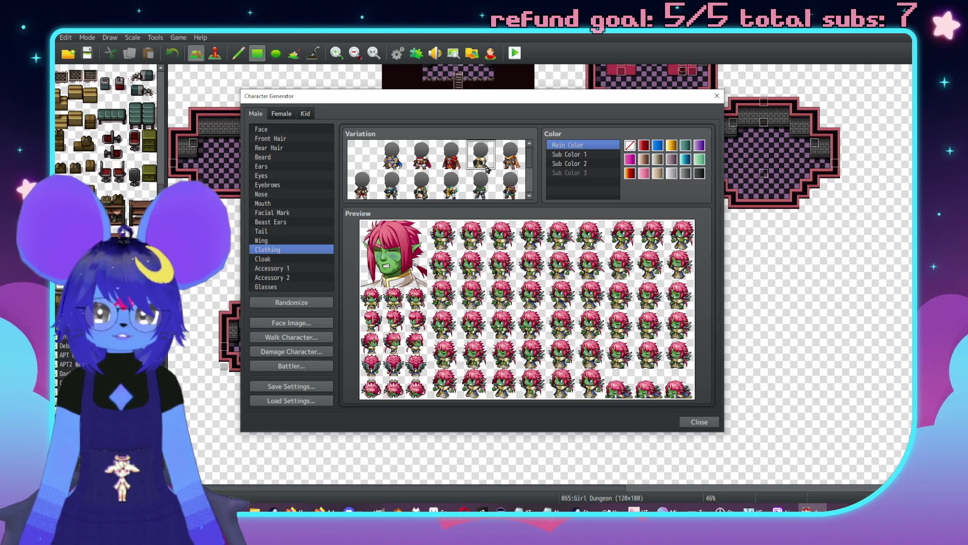
scroll(422, 190, down, 1)
click(419, 162)
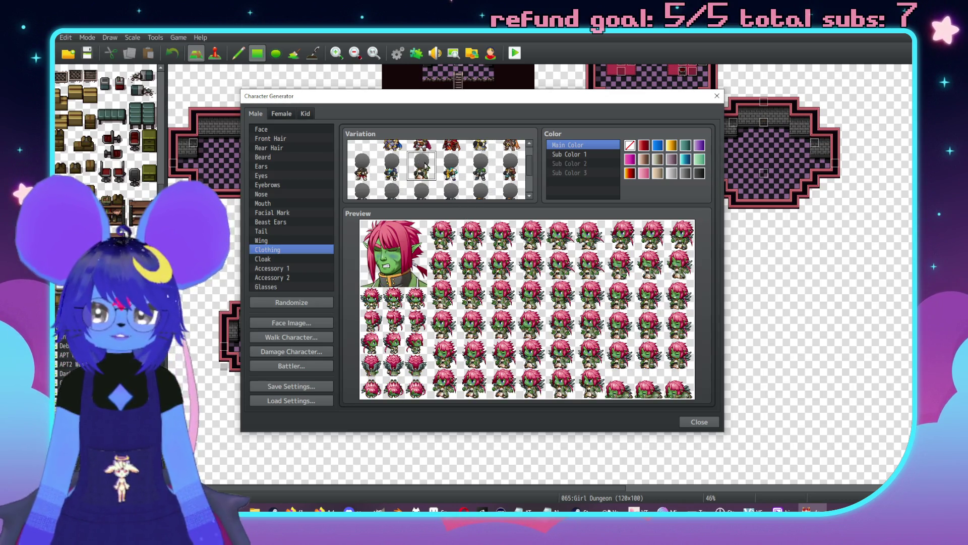
scroll(420, 161, down, 2)
scroll(449, 159, up, 2)
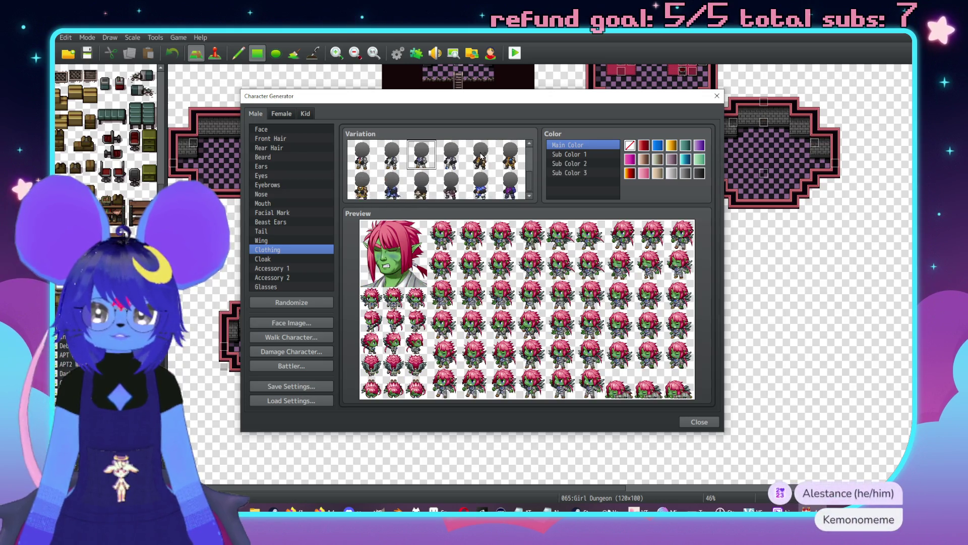
click(402, 195)
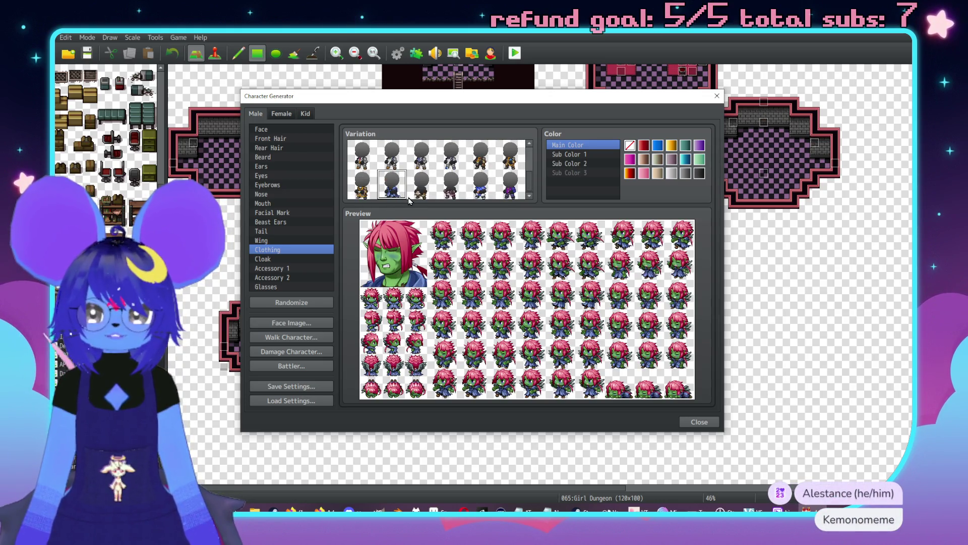
click(430, 195)
click(453, 194)
scroll(500, 174, up, 2)
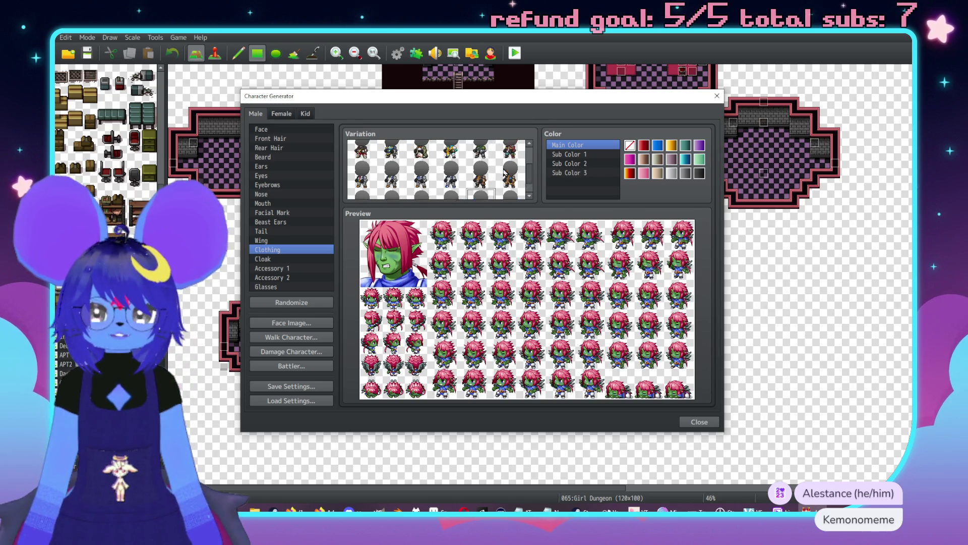
click(481, 181)
click(511, 177)
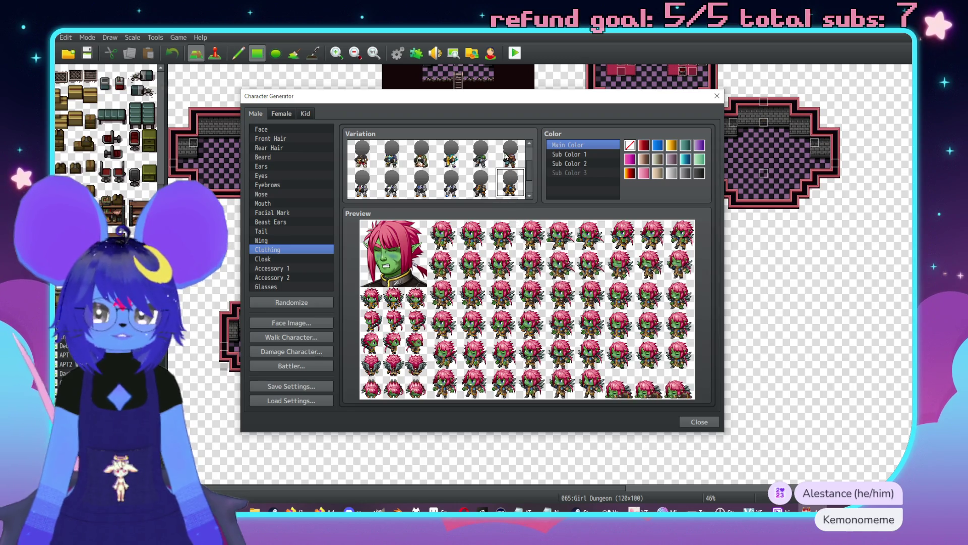
scroll(454, 172, down, 2)
scroll(441, 166, up, 1)
- Dress the character in the purple and red coat, then try a pink cloak
click(456, 161)
click(485, 163)
click(510, 159)
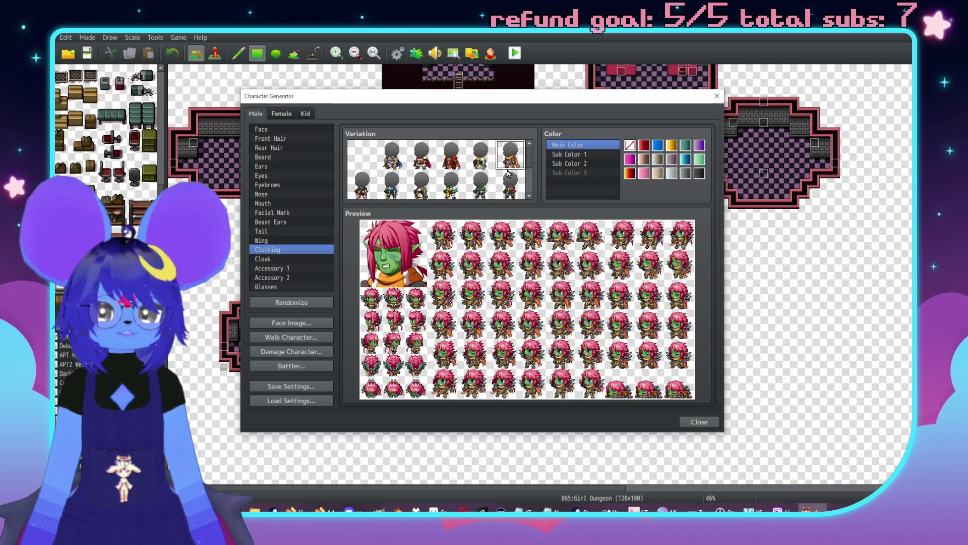
scroll(489, 177, down, 2)
scroll(488, 176, down, 1)
click(387, 167)
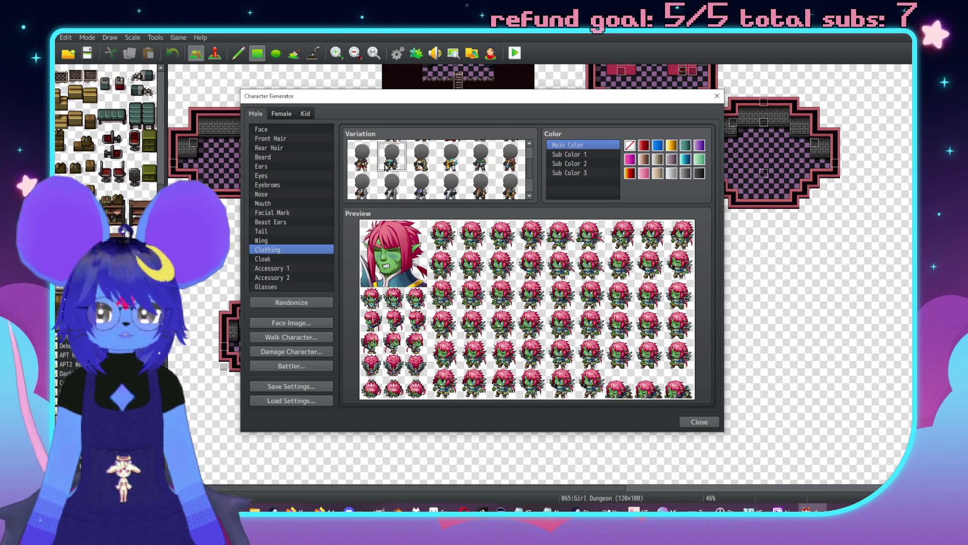
click(374, 161)
scroll(401, 169, down, 1)
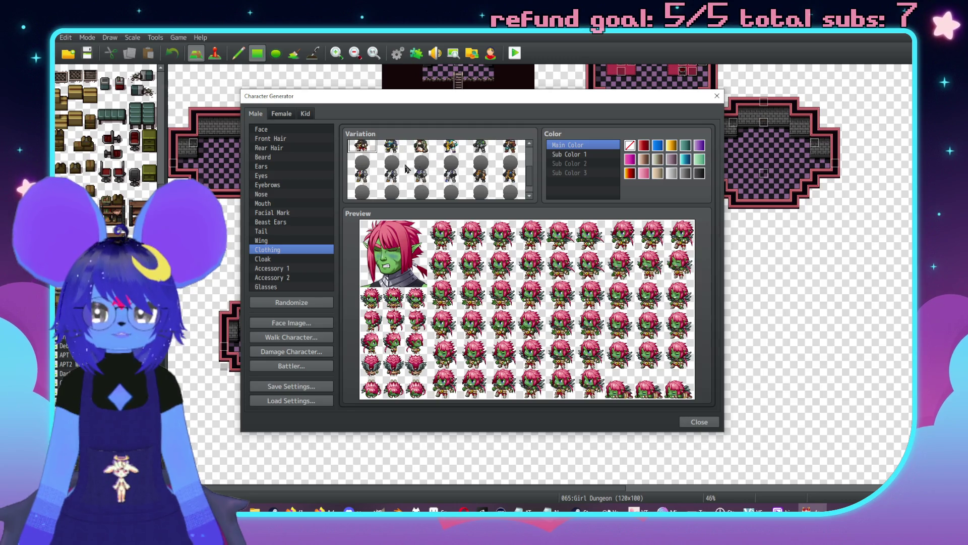
click(366, 169)
scroll(404, 187, down, 1)
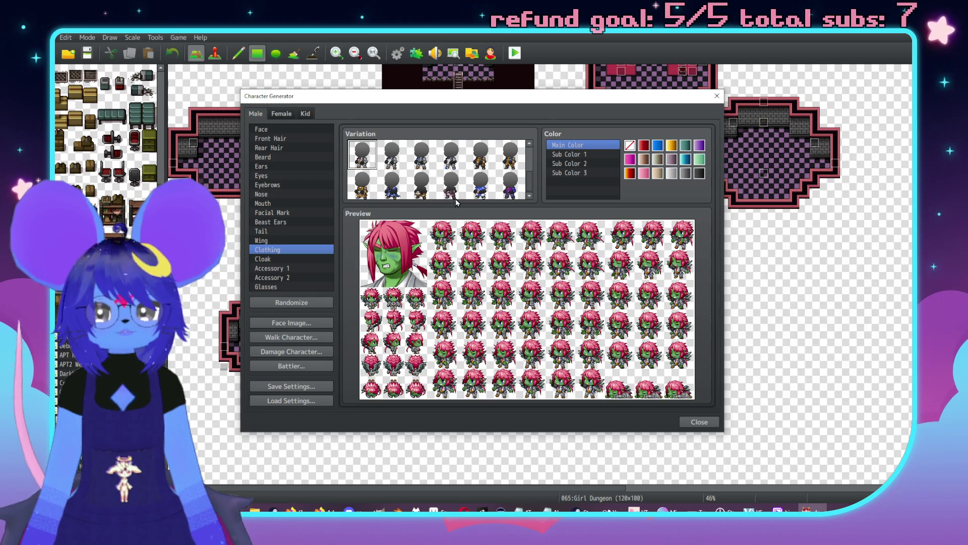
click(511, 189)
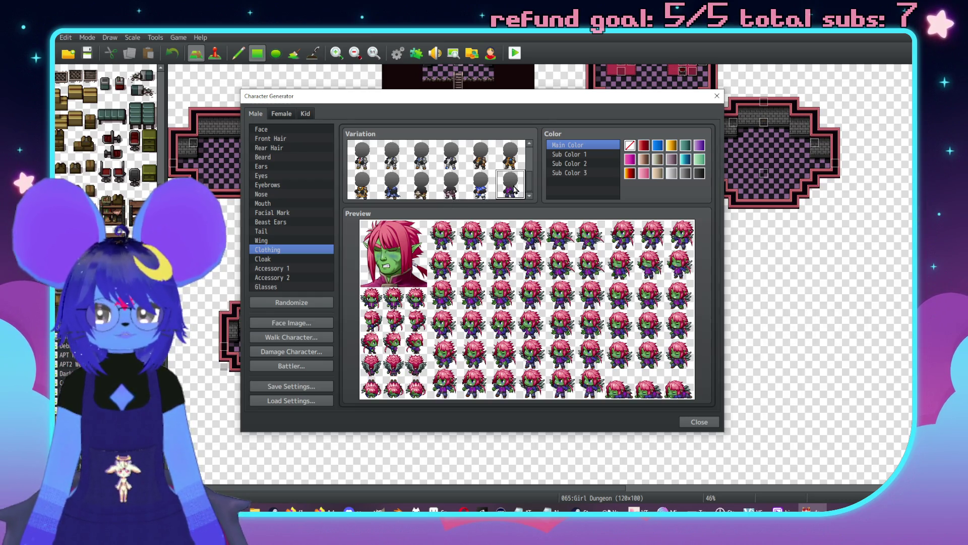
click(280, 260)
click(482, 162)
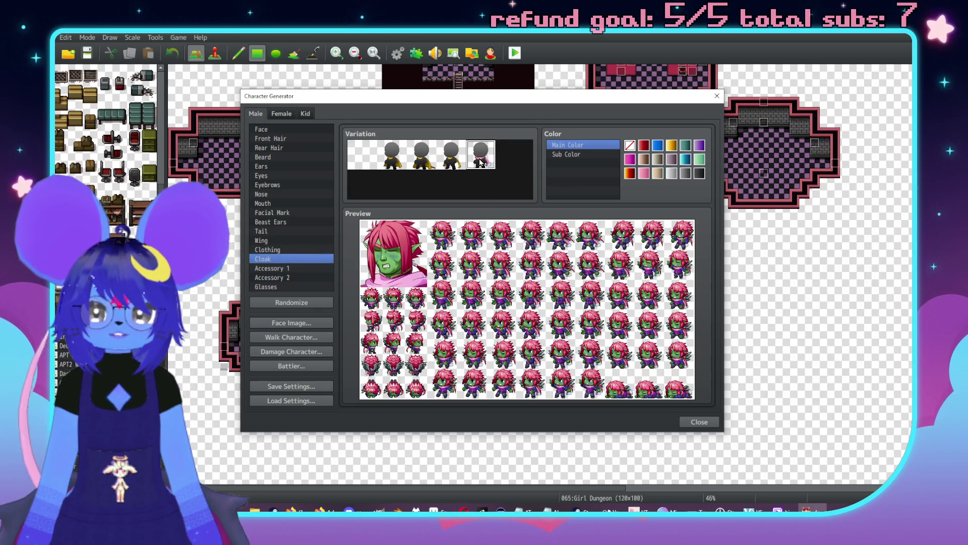
- Try the yellow and other cloak styles, then remove the cloak
click(454, 161)
click(422, 154)
click(392, 157)
click(373, 162)
- Try an eyepatch and a grey mask as Accessory 1, then clear it
click(280, 268)
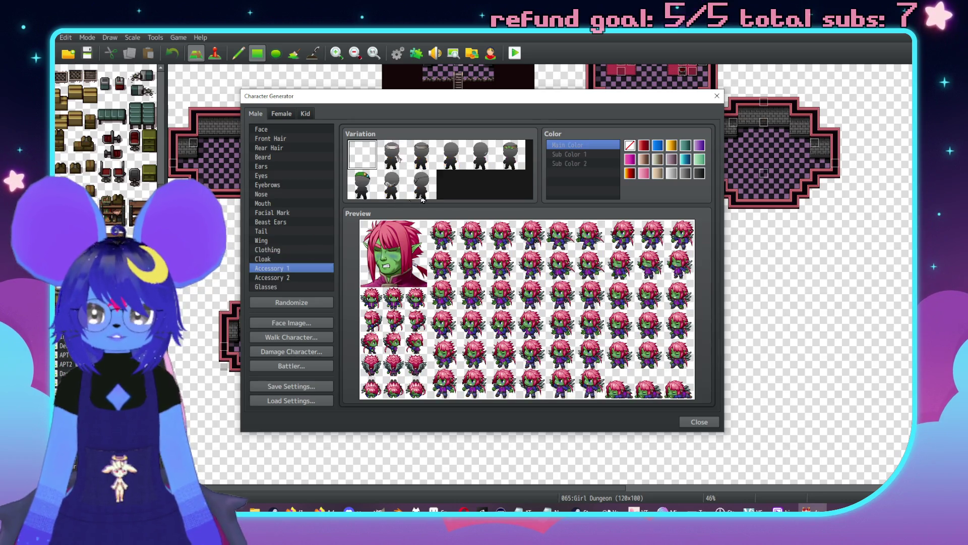
click(417, 189)
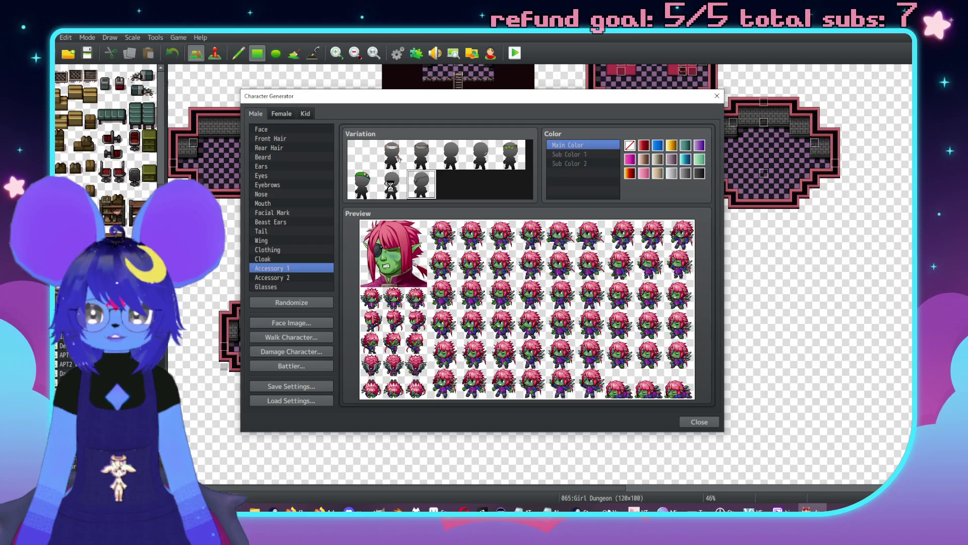
click(392, 188)
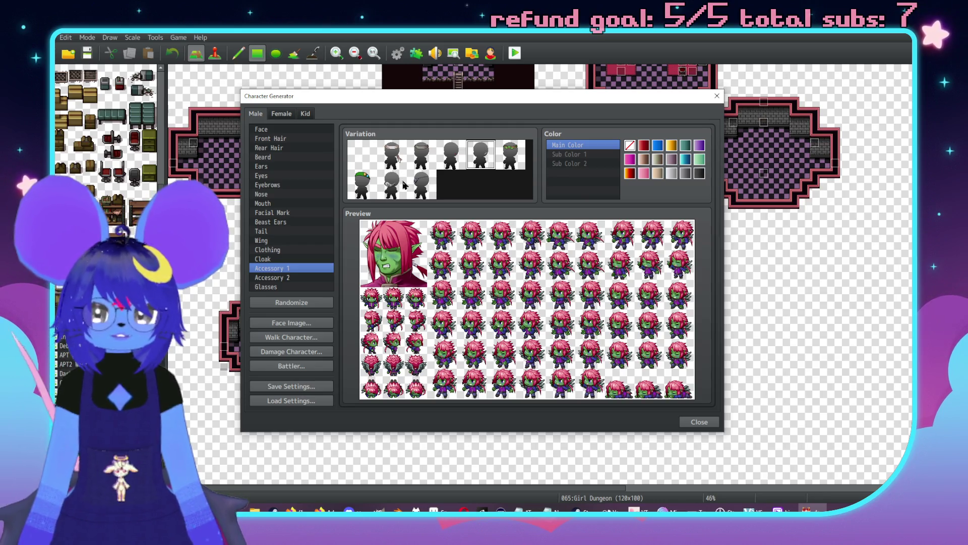
click(399, 184)
click(372, 185)
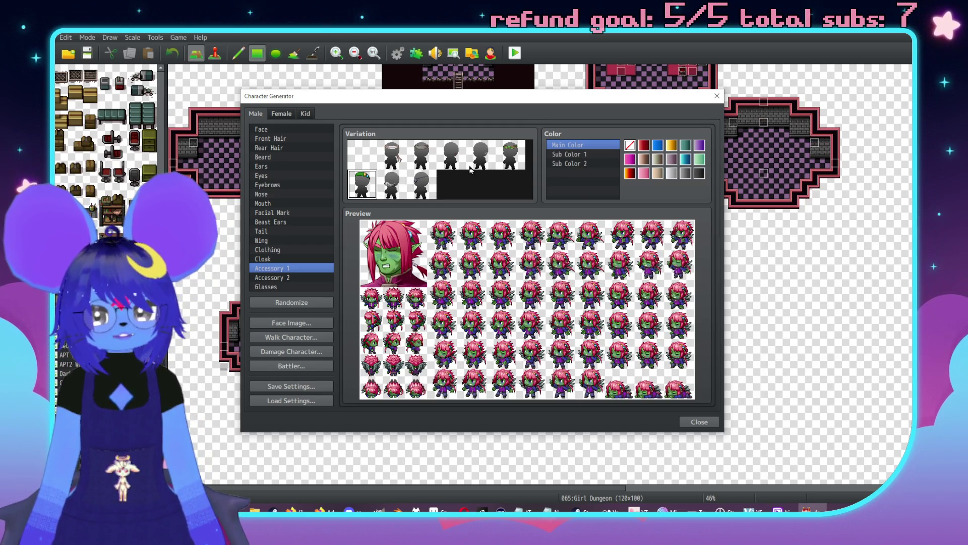
click(481, 155)
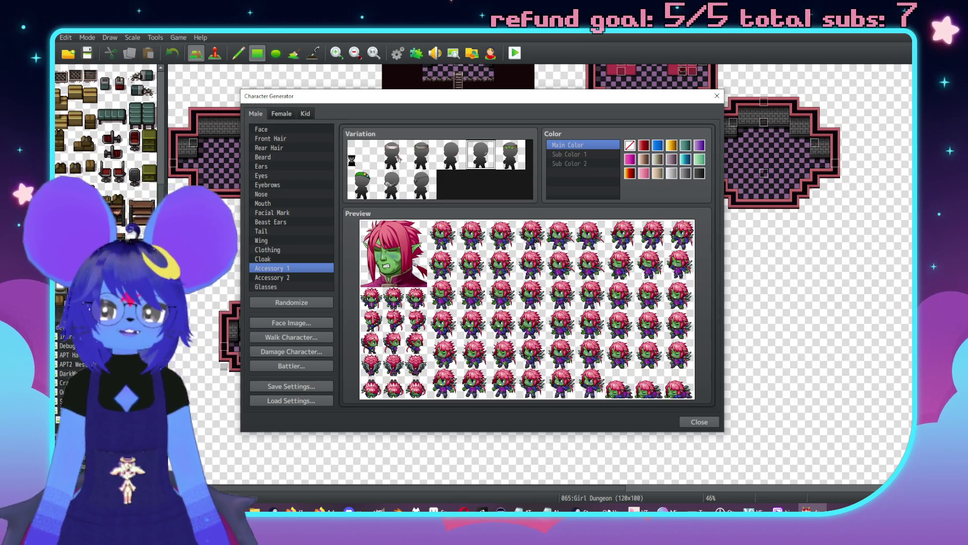
- Compare several front hair styles against having no front hair
click(276, 139)
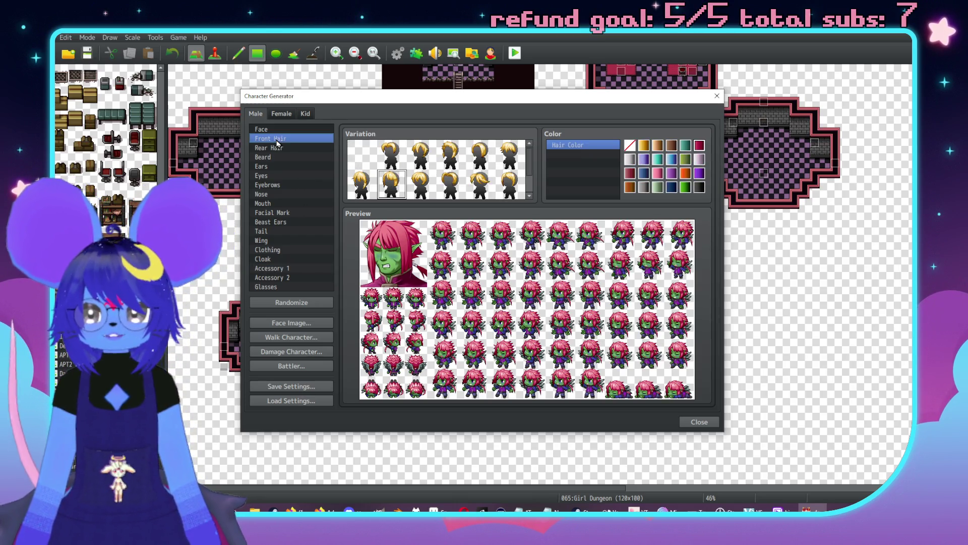
click(362, 156)
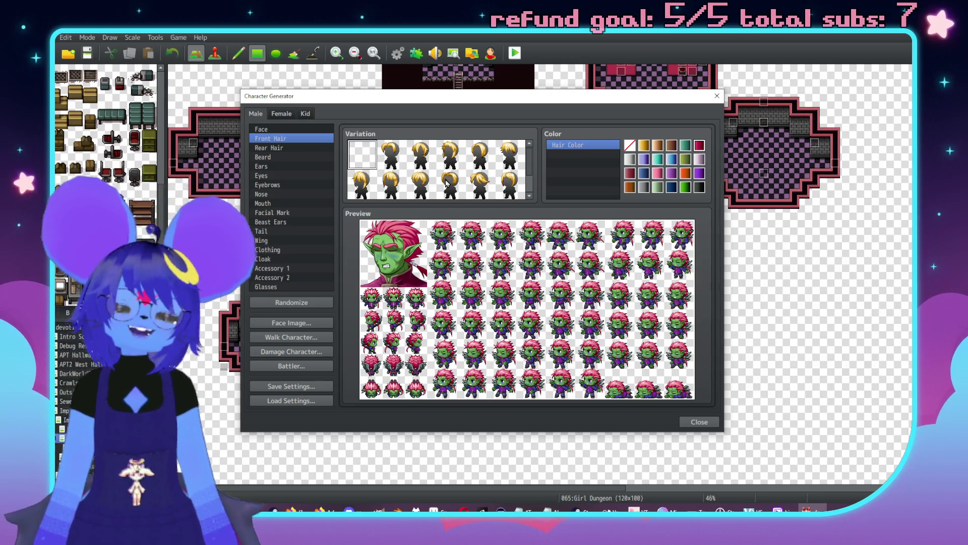
click(392, 184)
click(361, 155)
click(393, 189)
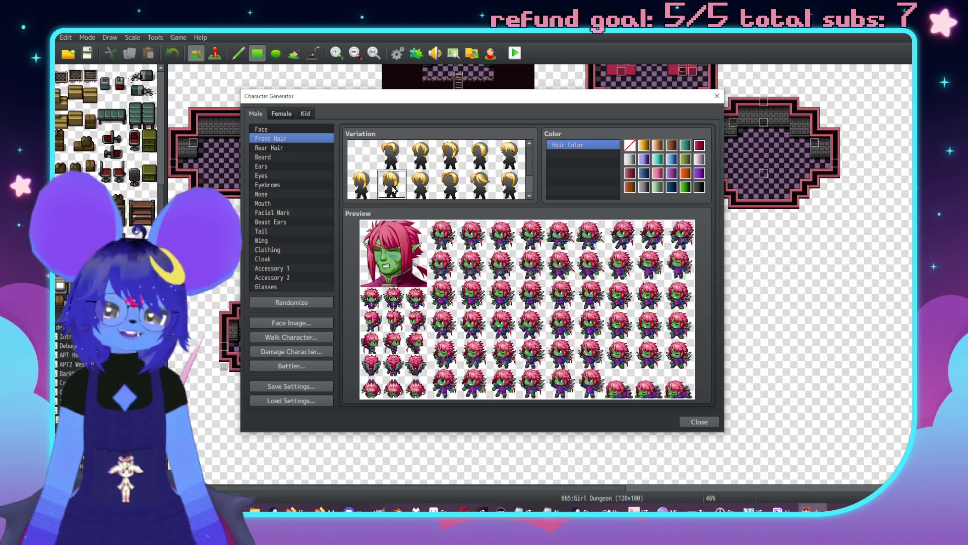
click(394, 160)
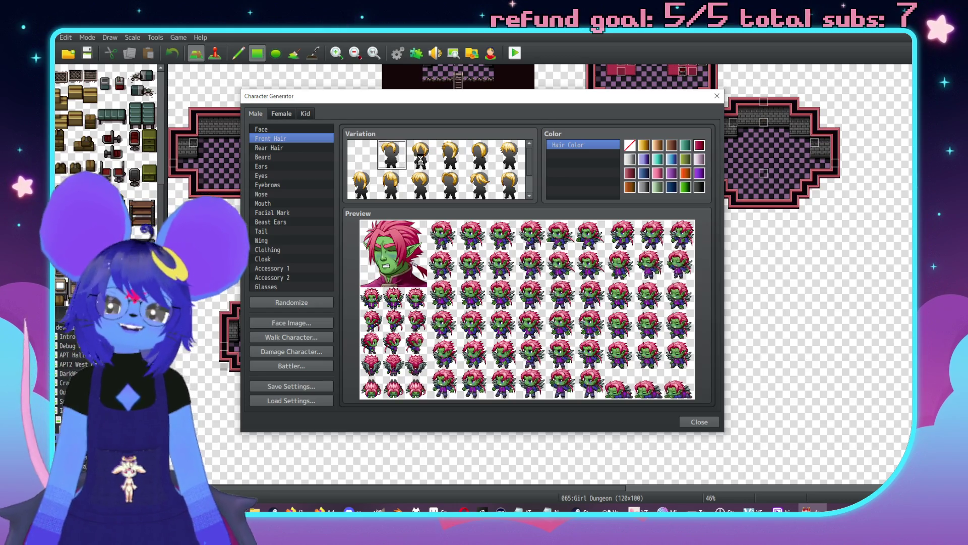
click(423, 163)
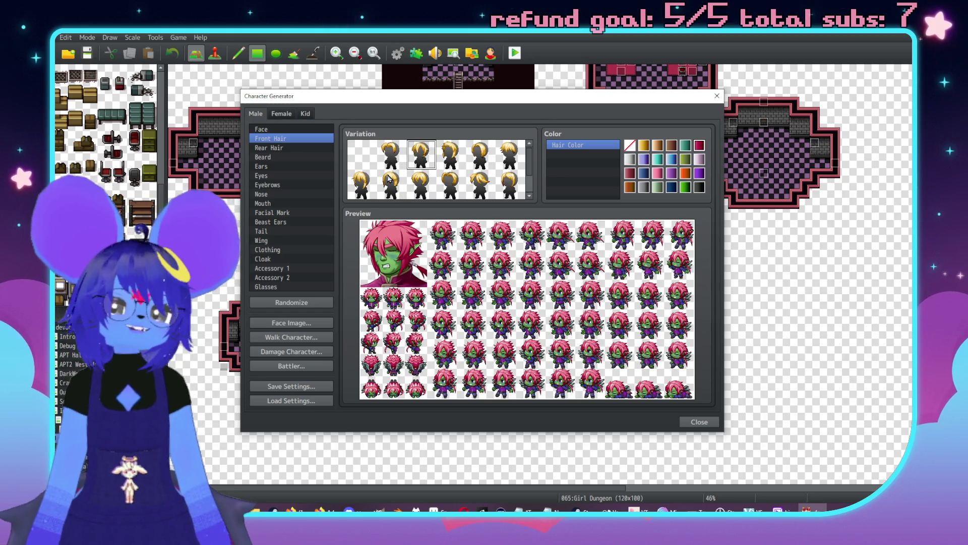
- Try horns, a blue cap, gold headband, red wide-brim hat and goggles as Accessory 2, then clear it
click(273, 250)
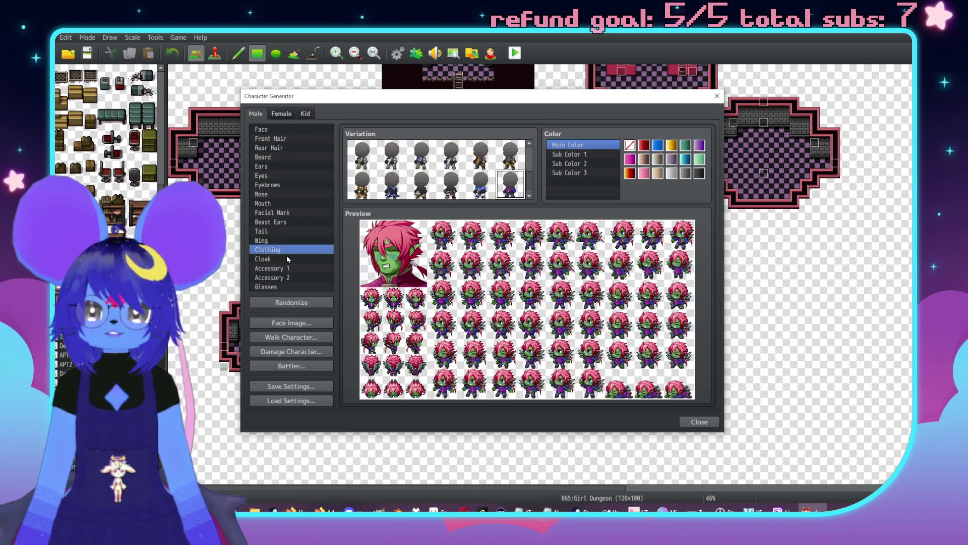
click(287, 258)
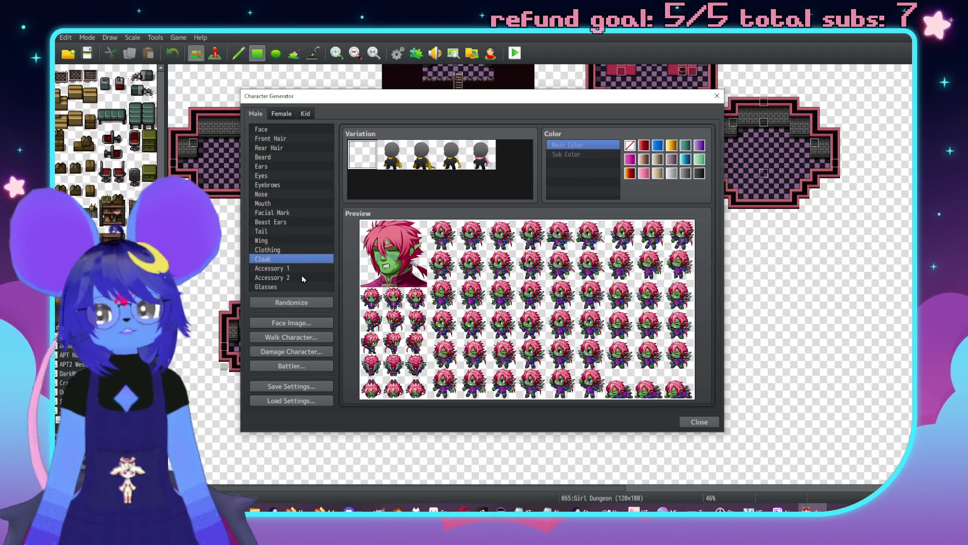
click(297, 271)
click(290, 278)
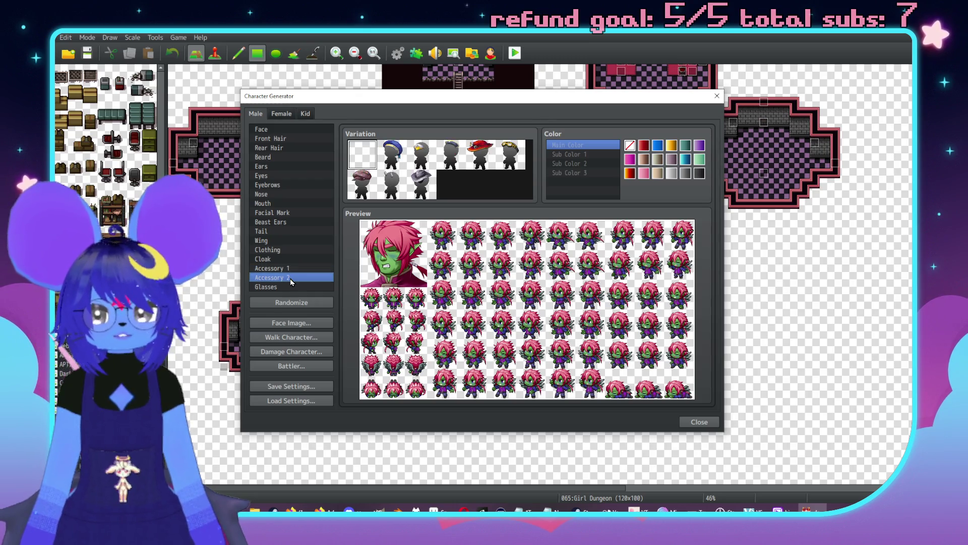
click(392, 184)
click(422, 186)
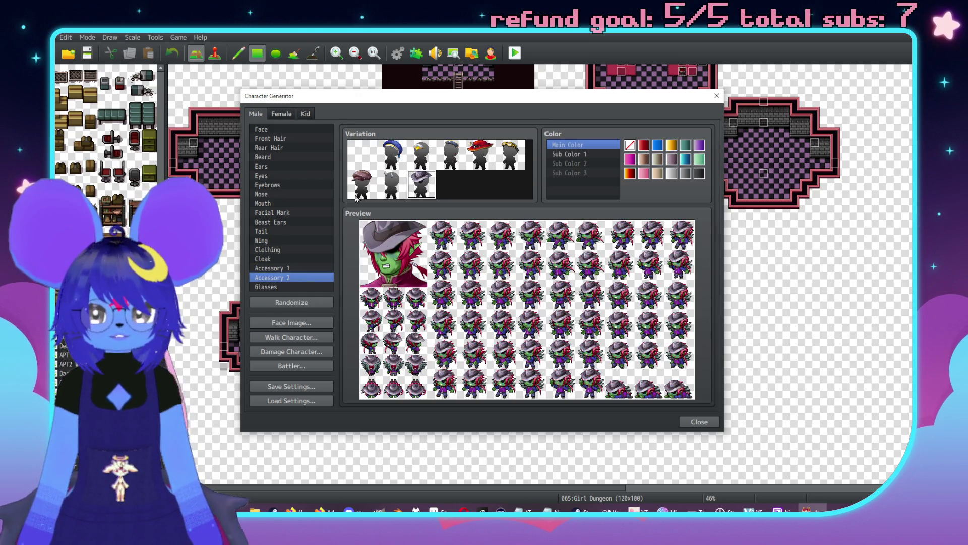
click(362, 183)
click(392, 155)
click(432, 151)
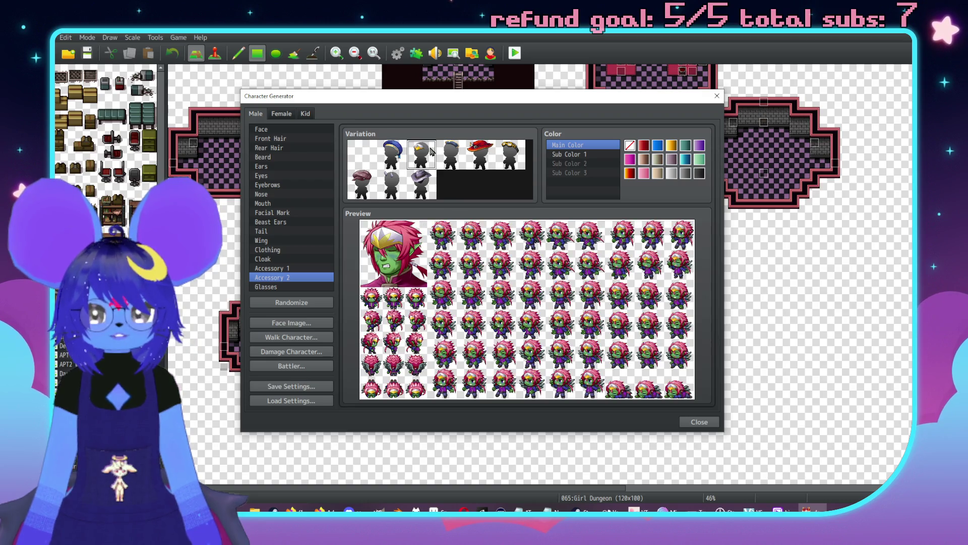
click(488, 159)
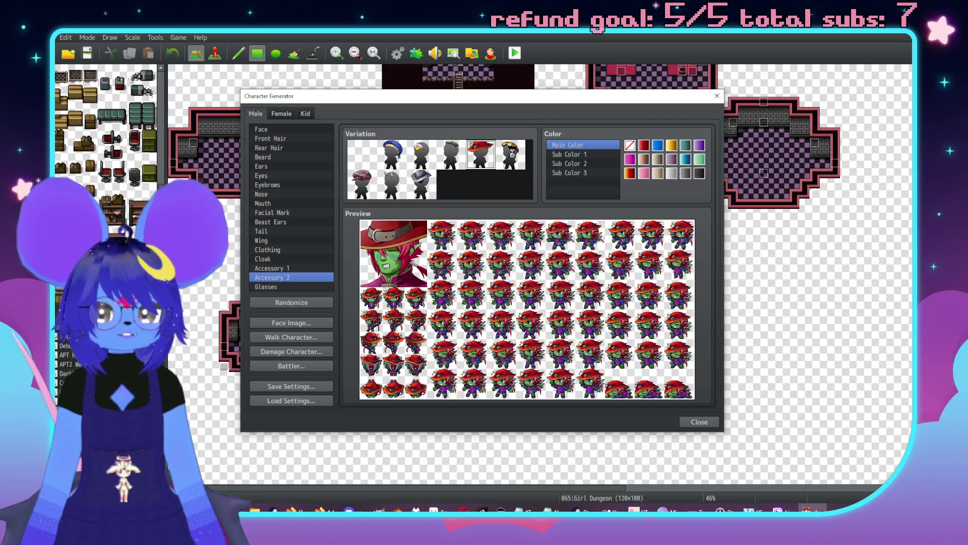
click(511, 159)
click(362, 154)
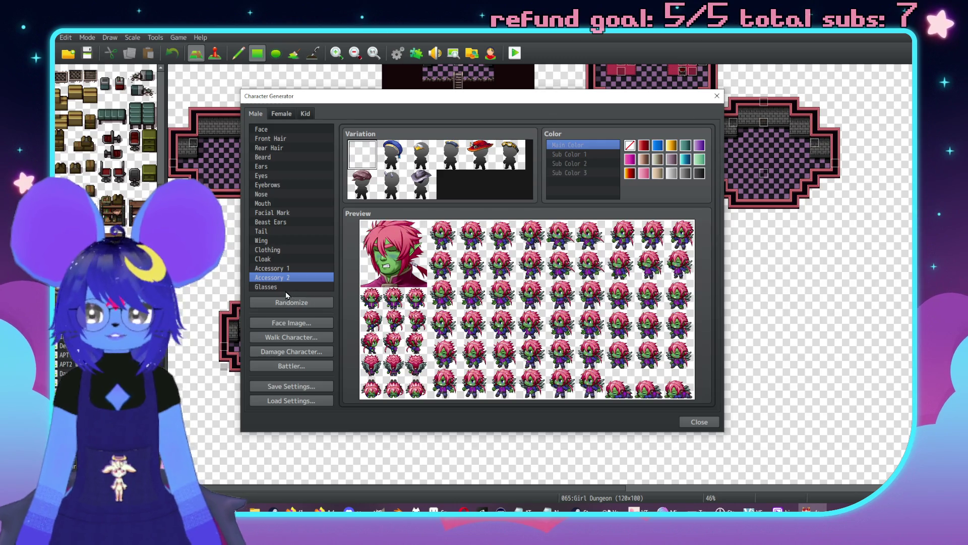
- Try plain glasses and dark sunglasses on the character
click(313, 286)
click(399, 161)
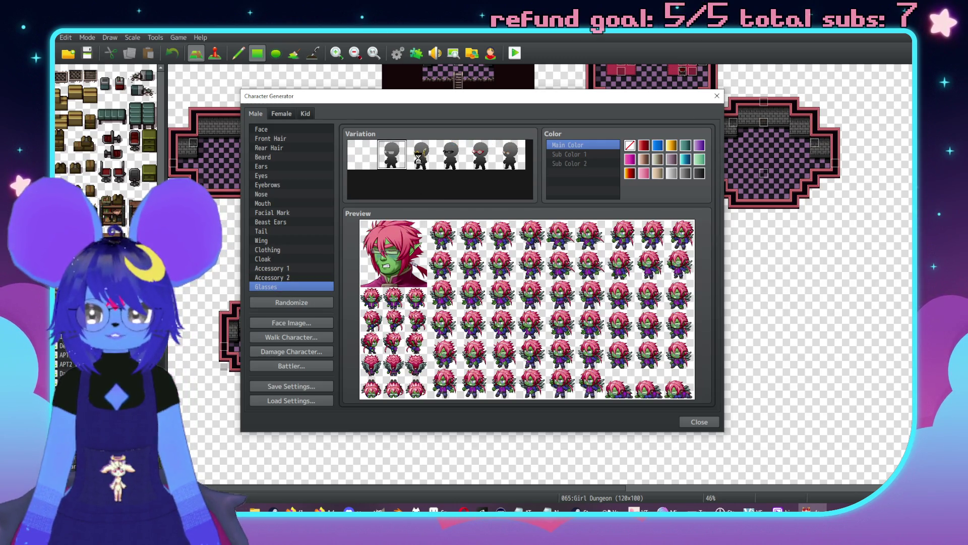
click(450, 156)
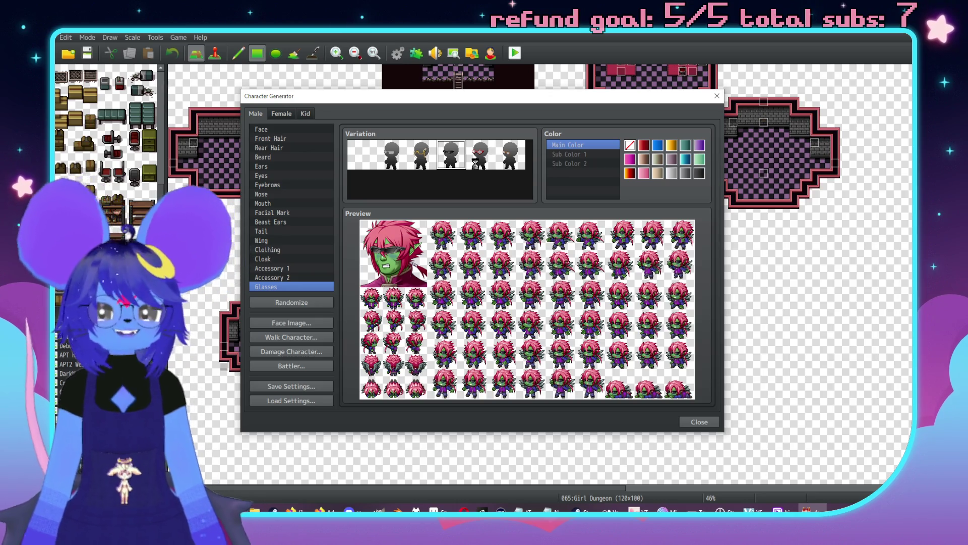
- Try round glasses, then settle on the second glasses style
click(481, 154)
click(511, 155)
click(397, 156)
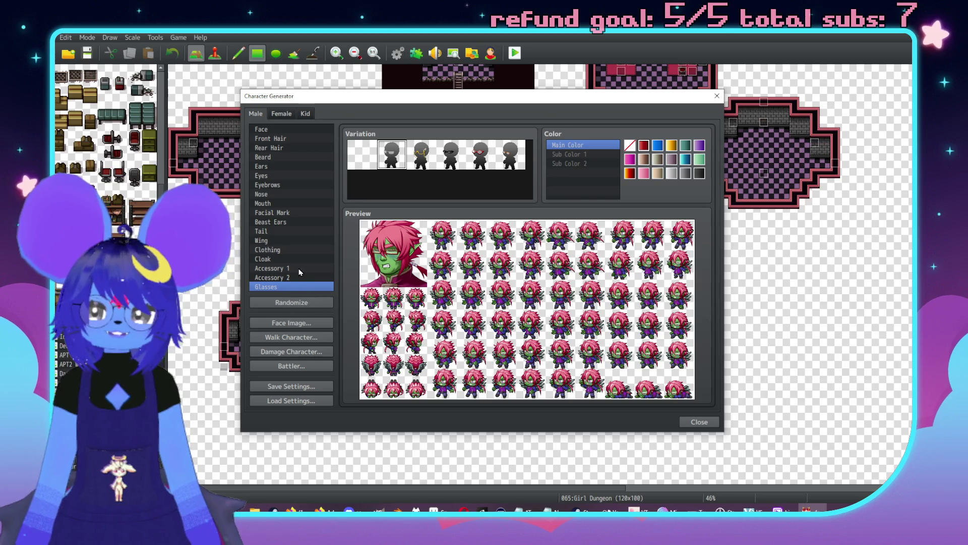
- Preview the walking sprite sheet, then close the Character Generator
click(311, 338)
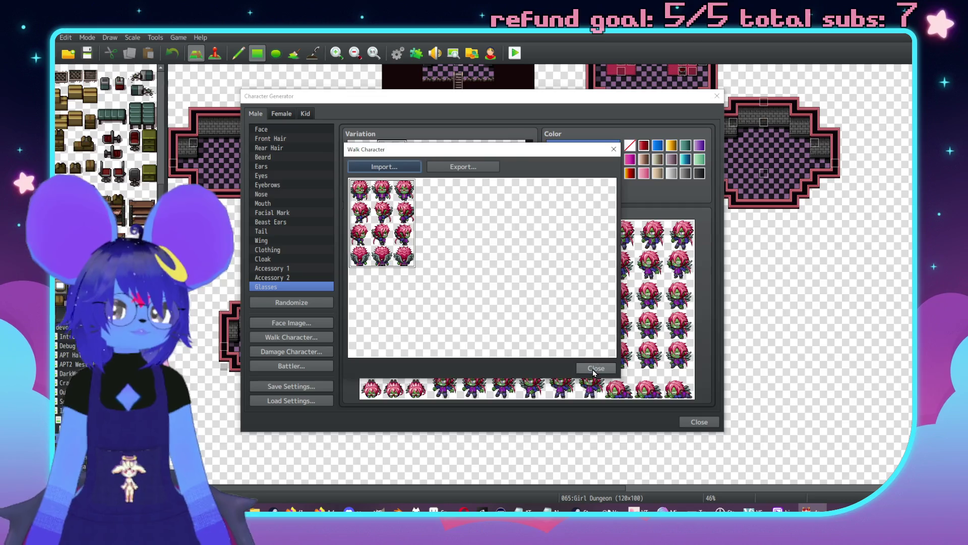
click(594, 369)
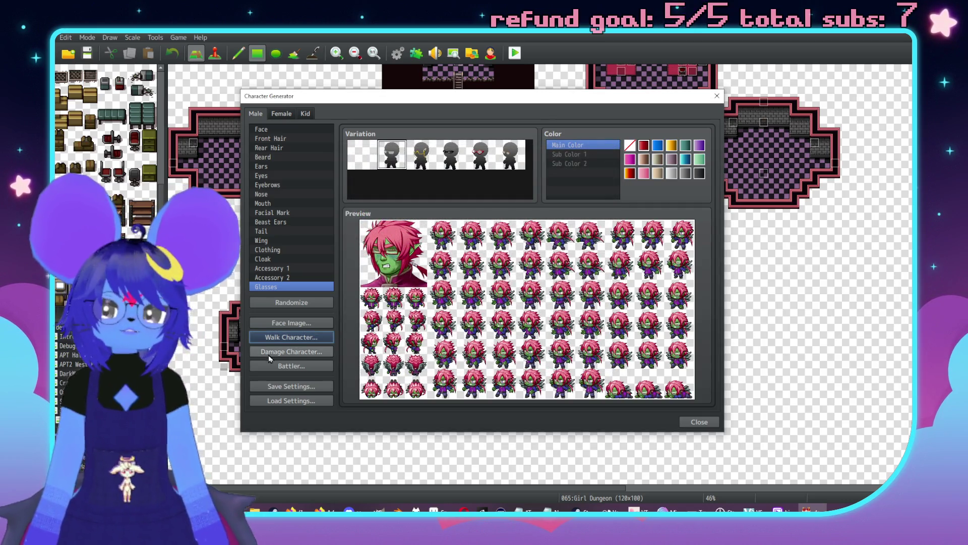
click(696, 421)
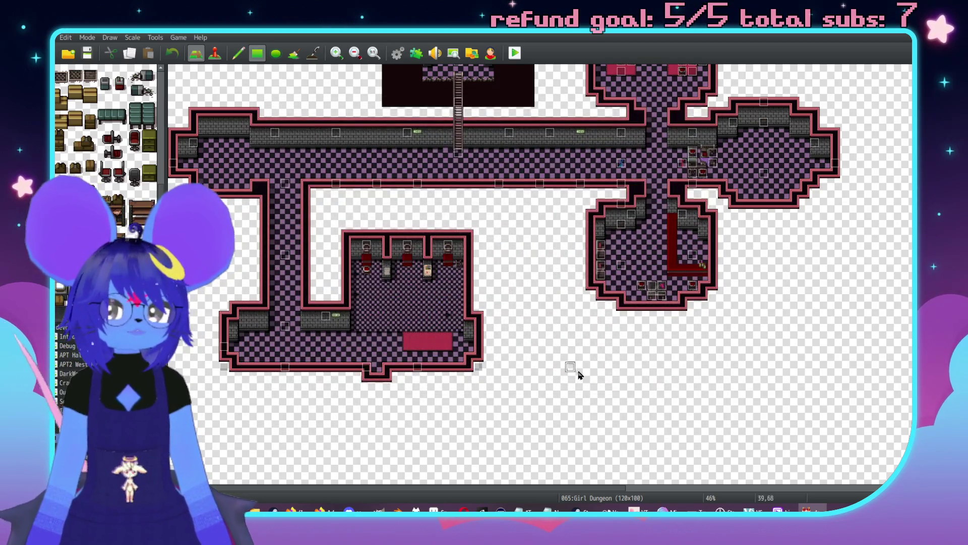
- Rectangle-select the lower room and corridor block on the Girl Dungeon map
scroll(677, 210, up, 5)
scroll(624, 306, down, 6)
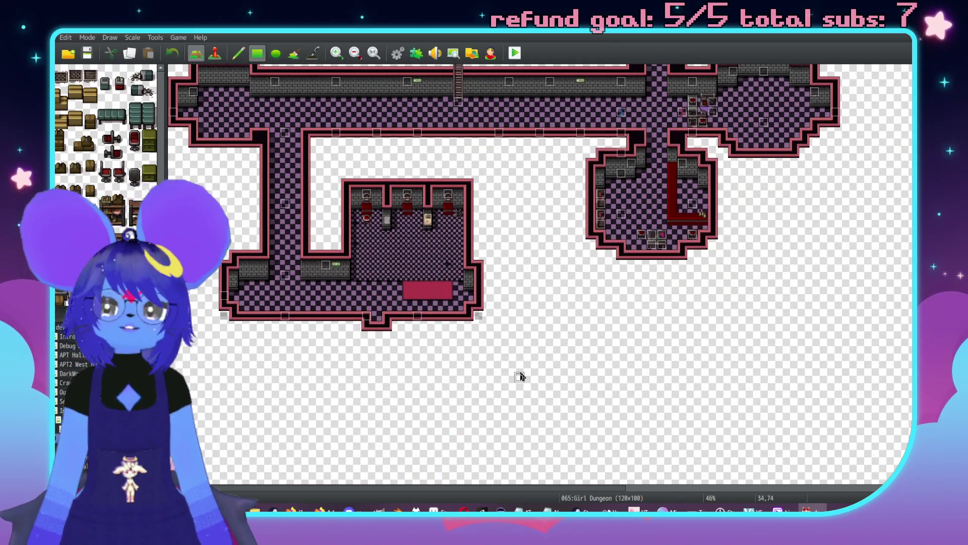
scroll(484, 391, down, 3)
mouse_move(503, 356)
mouse_down()
mouse_move(203, 94)
mouse_move(200, 235)
mouse_move(199, 194)
mouse_up()
mouse_move(506, 329)
mouse_down()
mouse_move(505, 432)
mouse_move(424, 396)
mouse_move(216, 245)
mouse_move(209, 204)
mouse_up()
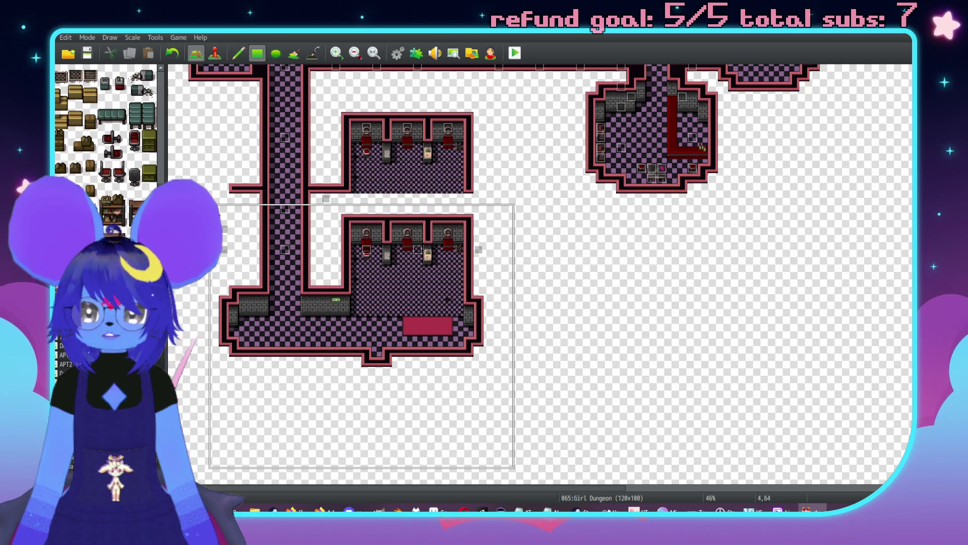
mouse_move(493, 447)
mouse_down()
mouse_move(207, 233)
mouse_move(189, 185)
mouse_up()
- Paste the room block further down, extending the corridor leading to it
key(ctrl+v)
click(371, 372)
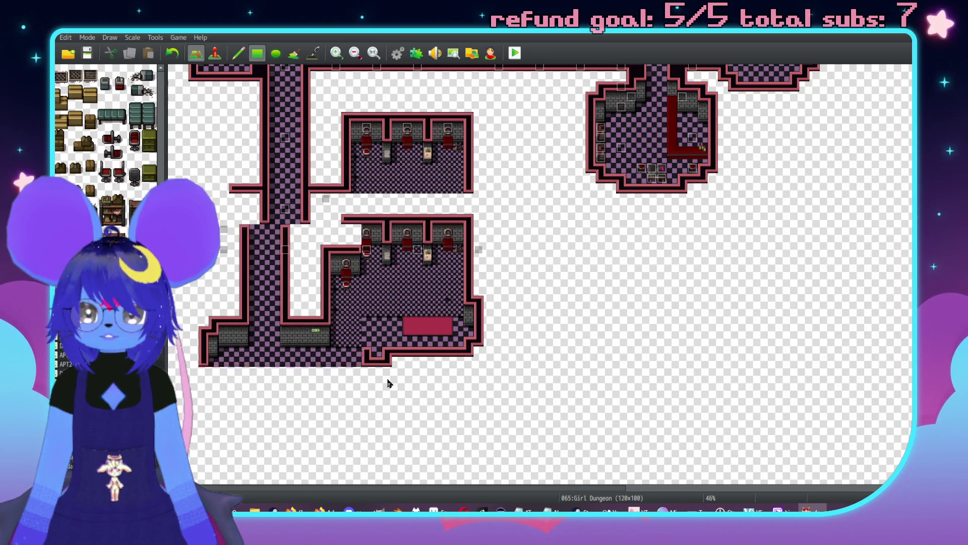
key(ctrl+v)
click(481, 428)
key(ctrl+v)
click(189, 185)
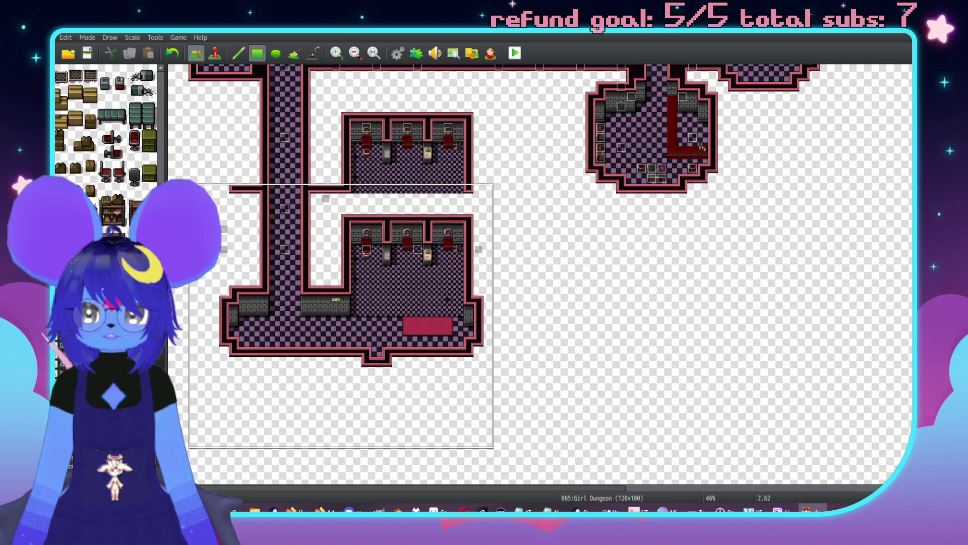
click(465, 409)
key(ctrl+v)
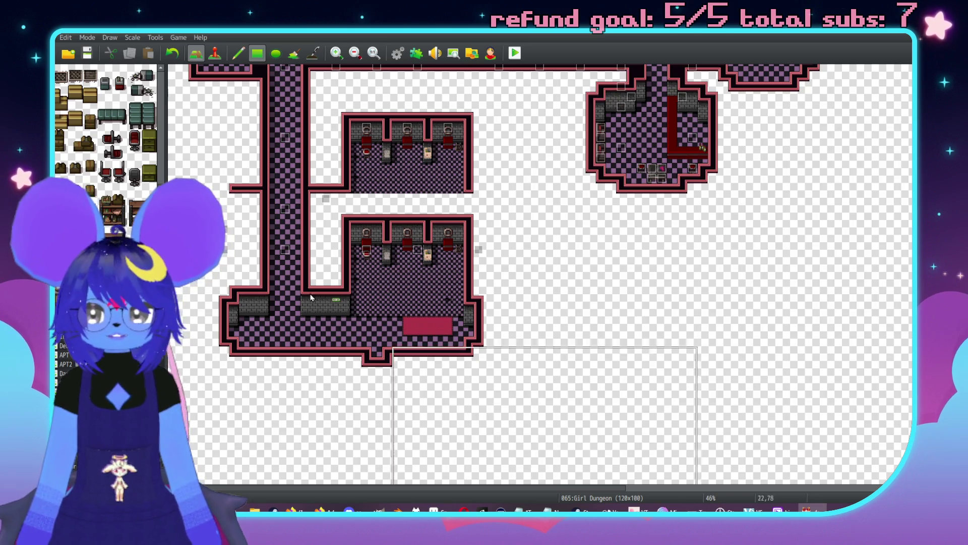
scroll(202, 209, down, 2)
scroll(465, 426, down, 1)
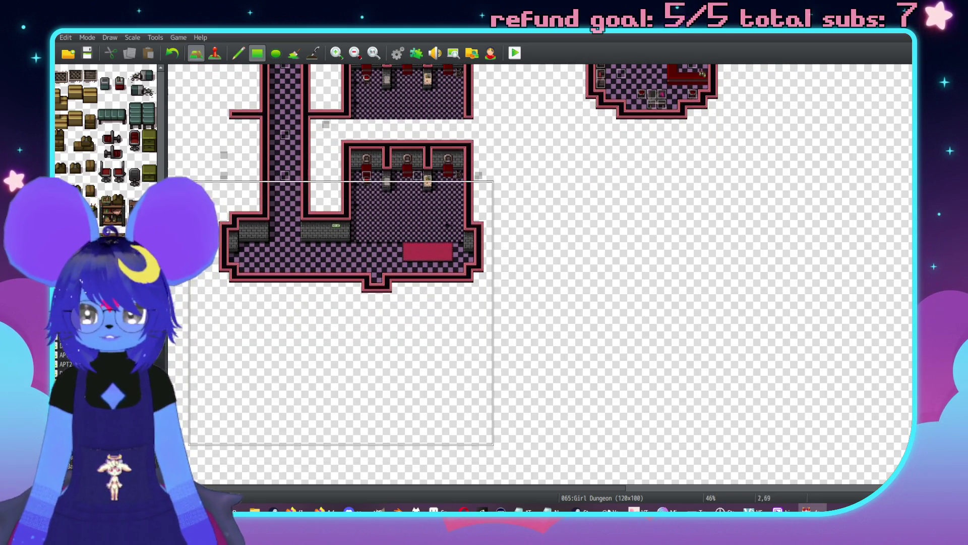
click(465, 424)
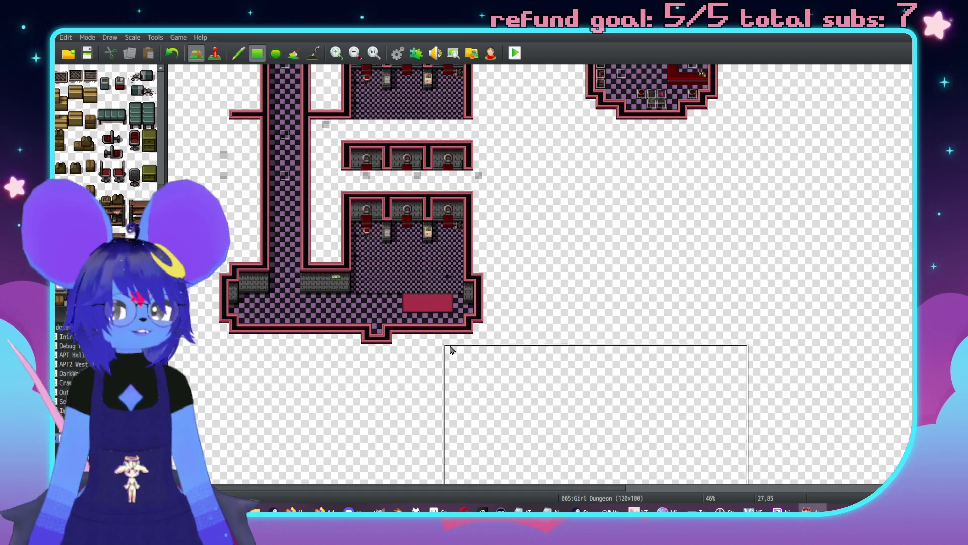
- Pan around the enlarged map to review the relocated room
scroll(451, 348, up, 2)
middle_click(506, 316)
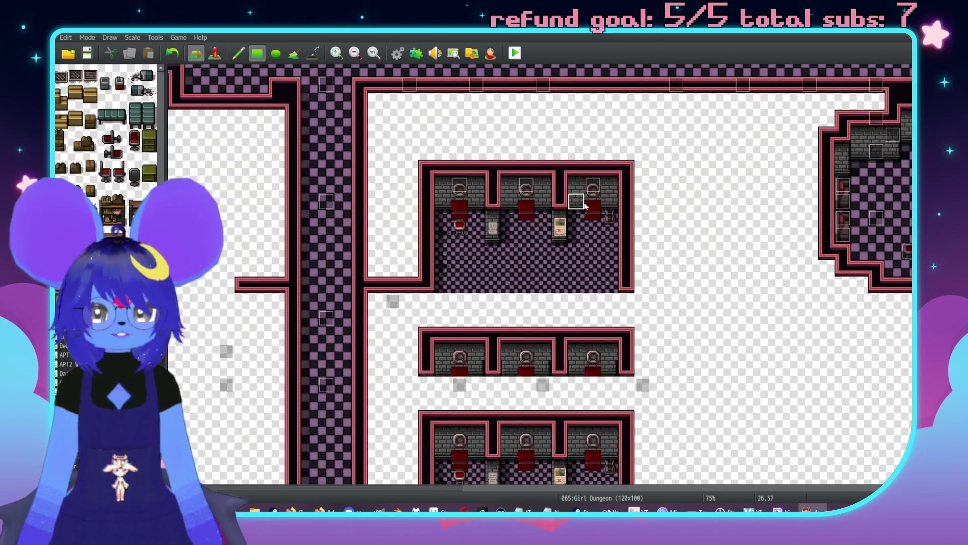
middle_click(411, 381)
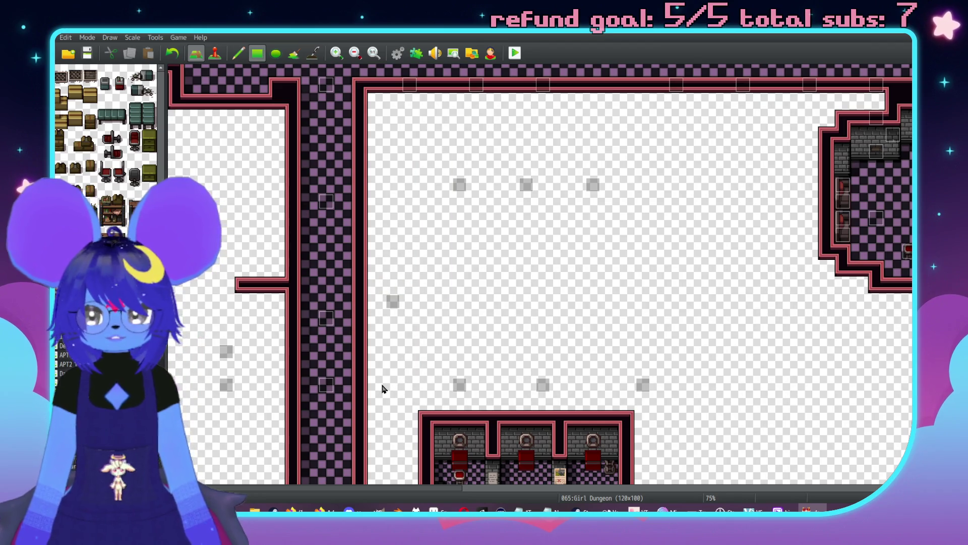
middle_click(279, 257)
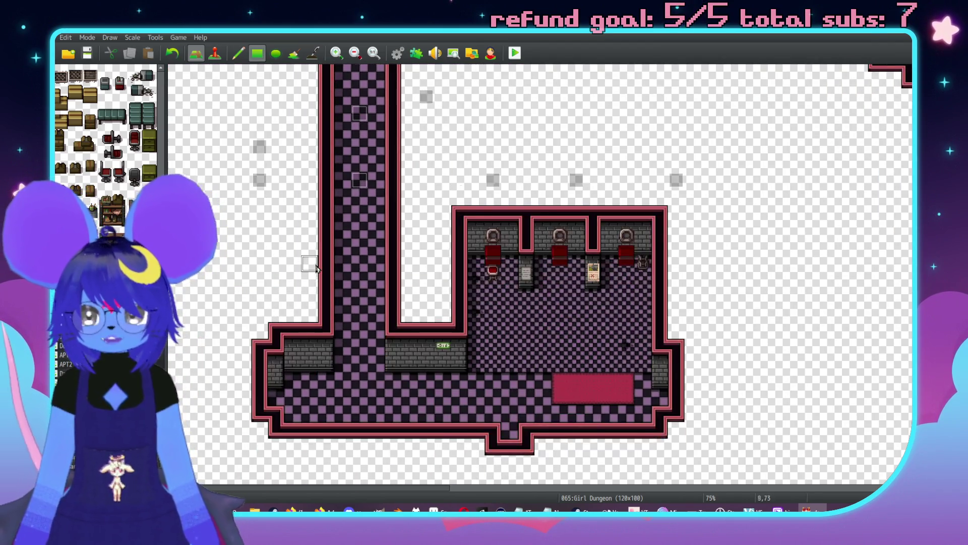
scroll(298, 212, down, 1)
key(F6)
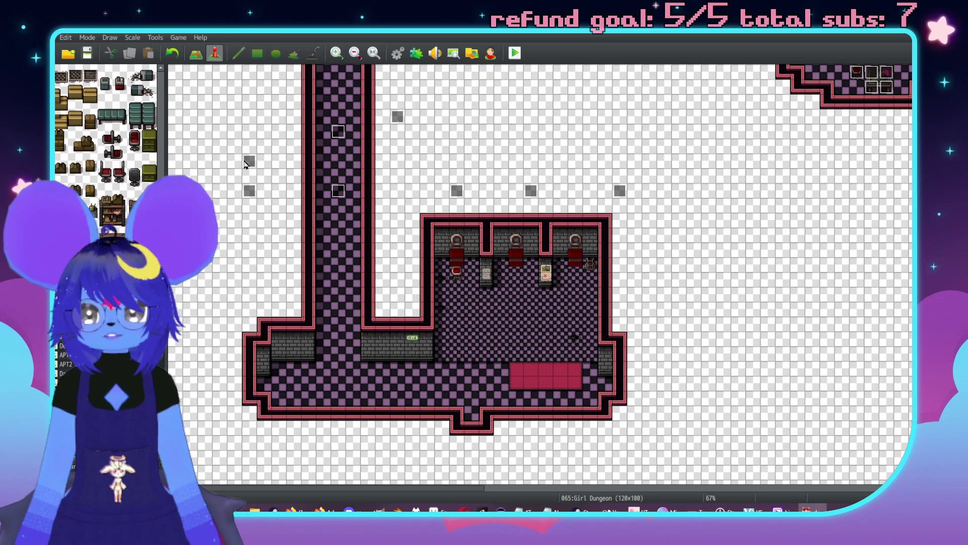
- Paste a light event in the room's corner and delete a stray corridor light
click(249, 413)
key(ctrl+v)
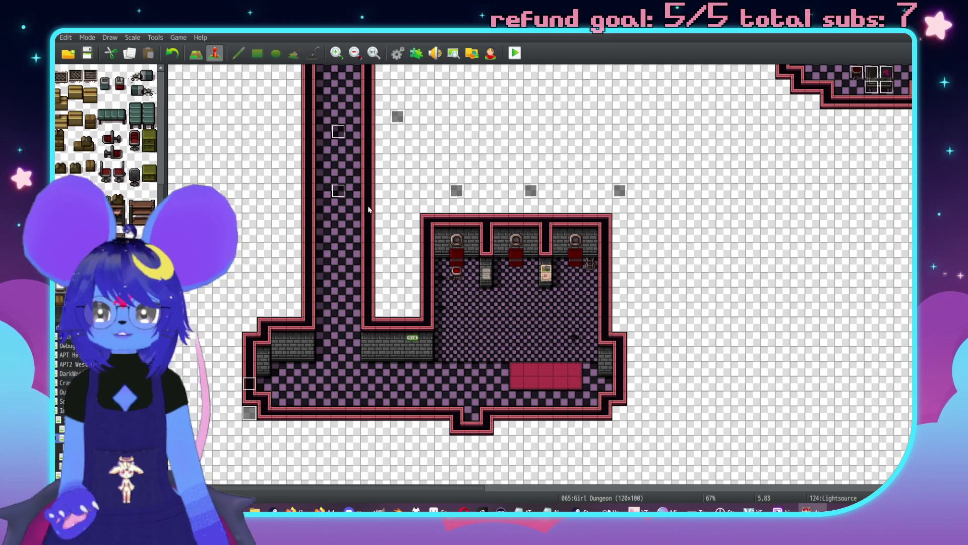
scroll(337, 199, up, 2)
scroll(338, 202, up, 3)
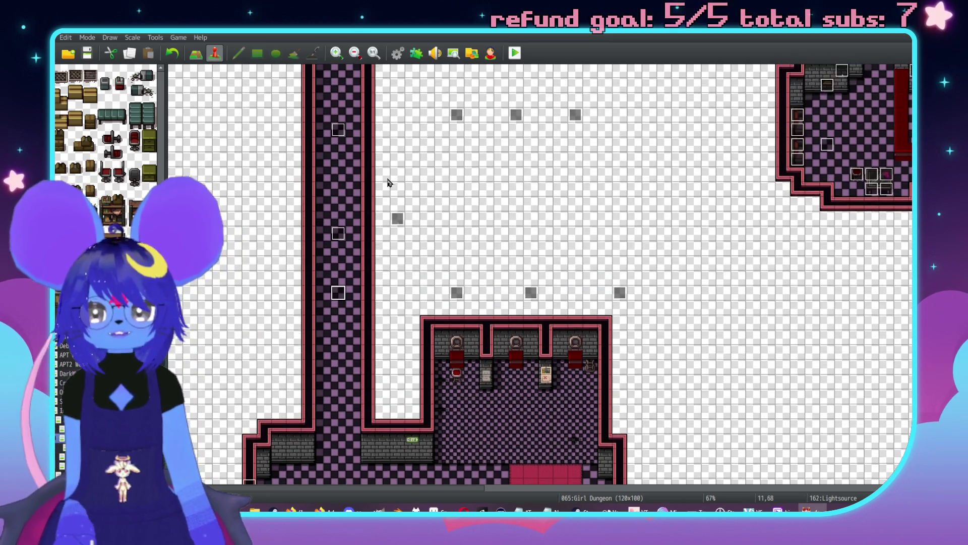
click(339, 228)
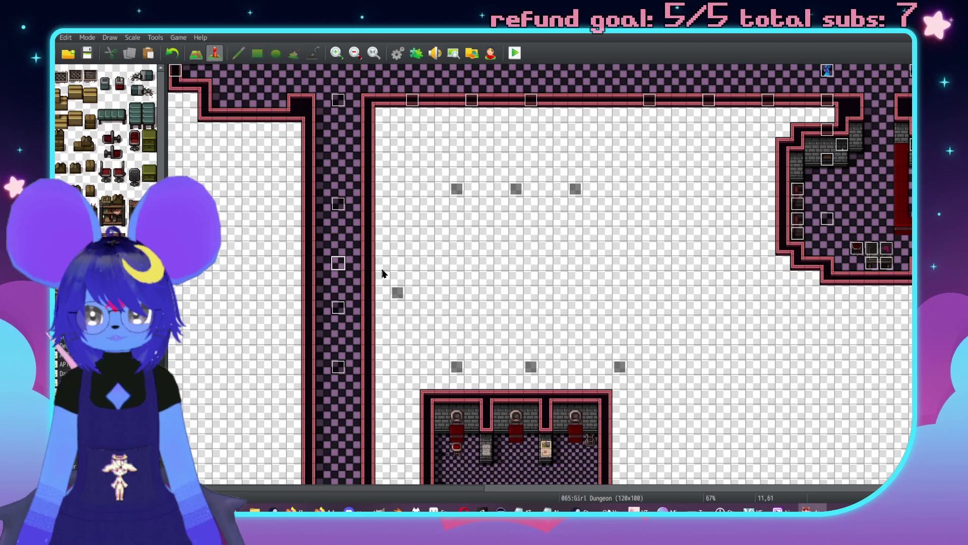
scroll(383, 262, down, 5)
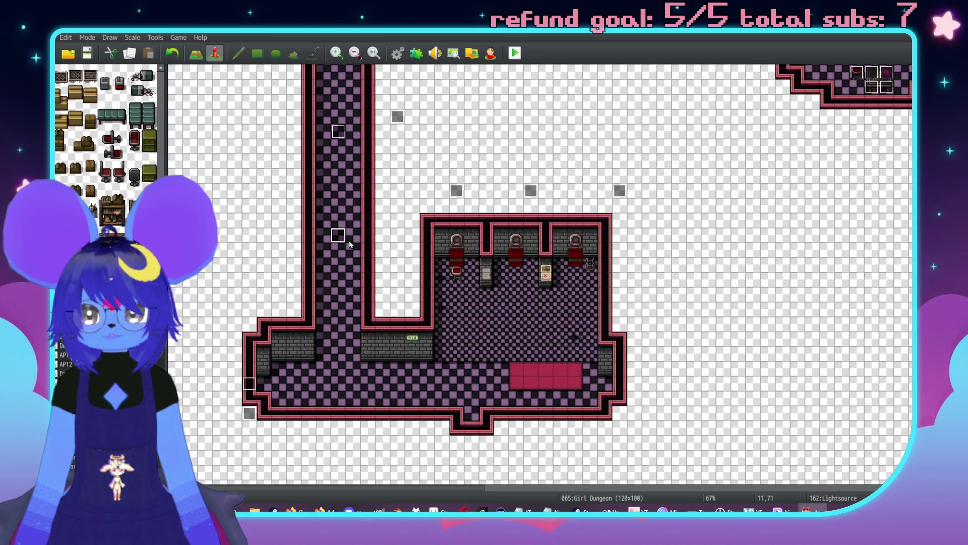
click(339, 252)
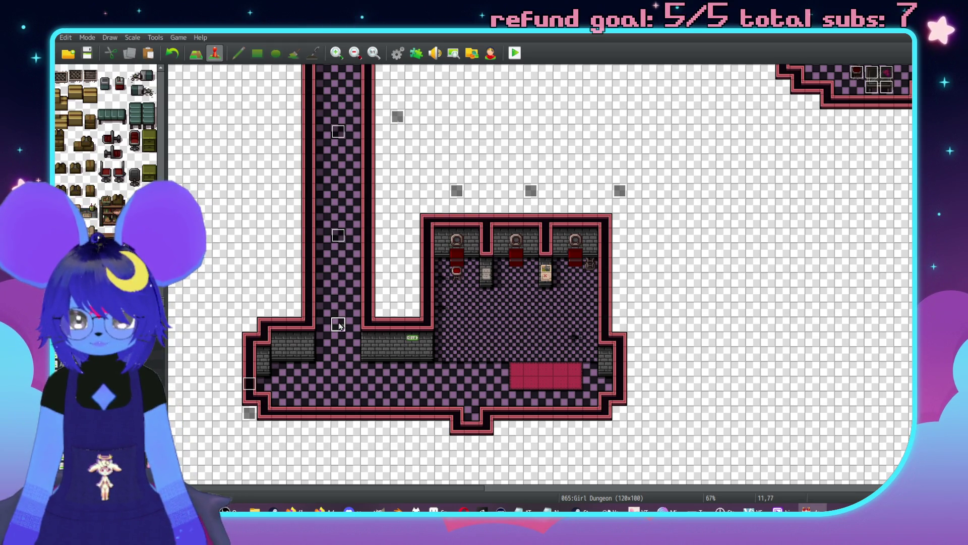
scroll(422, 152, up, 2)
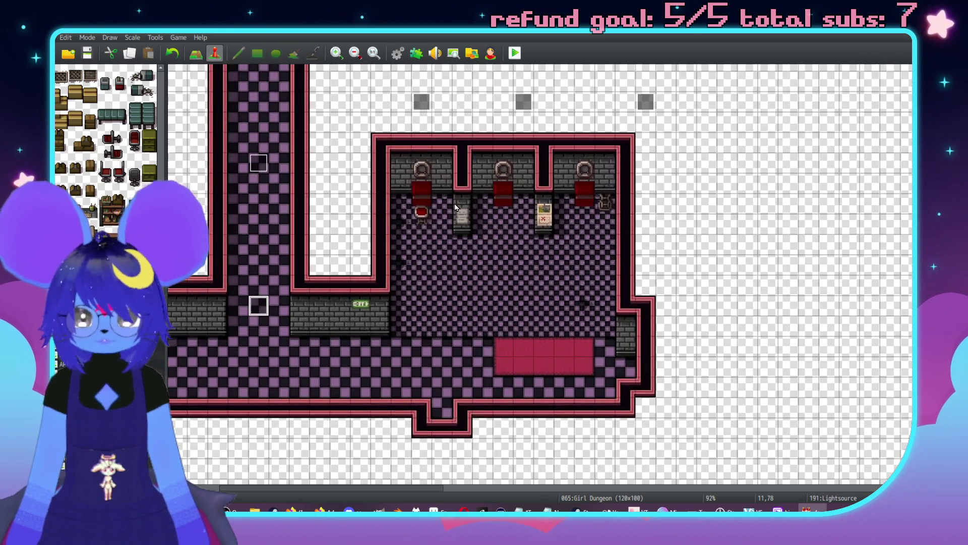
scroll(422, 153, down, 2)
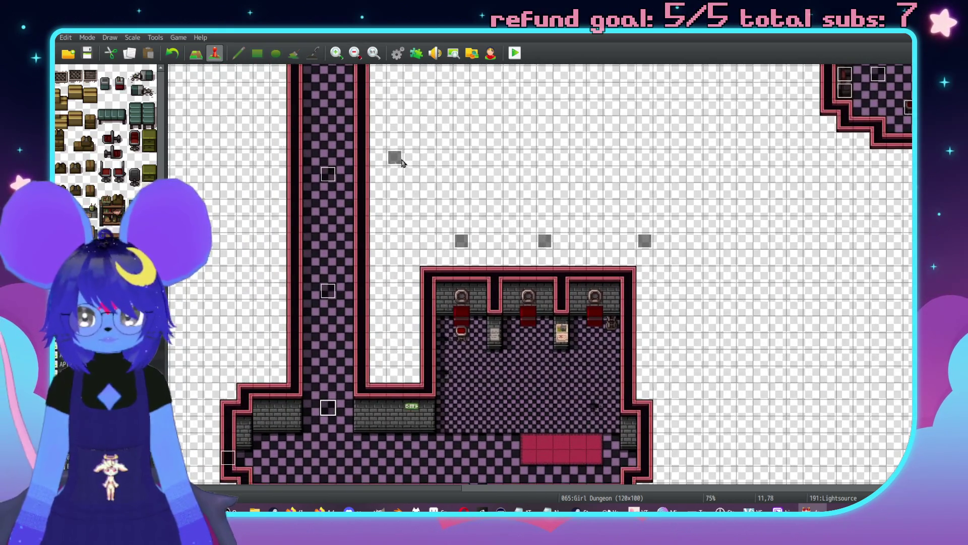
key(Delete)
- Move light events down into the room and open the Lightsource event showing 'Fire 200 #FFFFFF'
scroll(494, 150, down, 3)
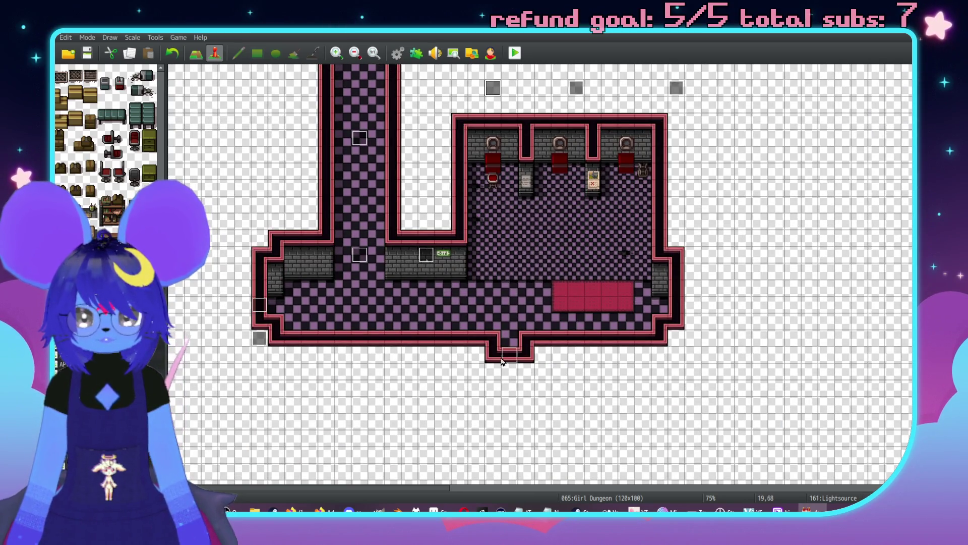
drag(505, 364, 502, 349)
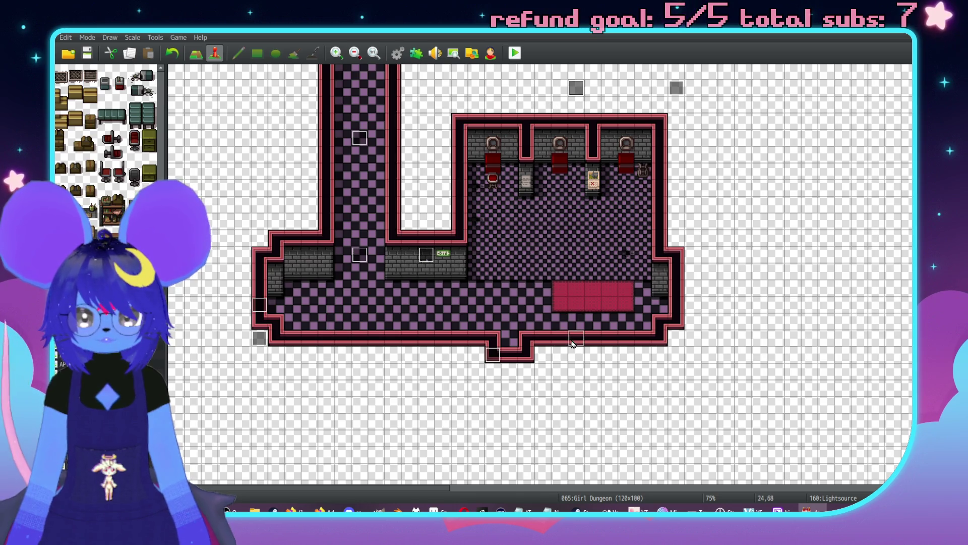
drag(676, 83, 677, 71)
double_click(678, 89)
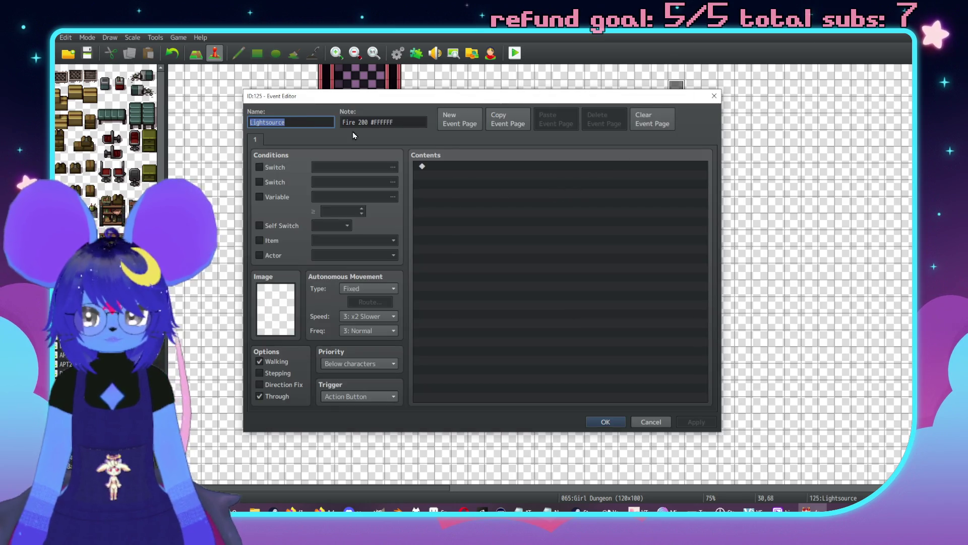
- Move the left corner light up one tile and the right corner light down one tile
key(Escape)
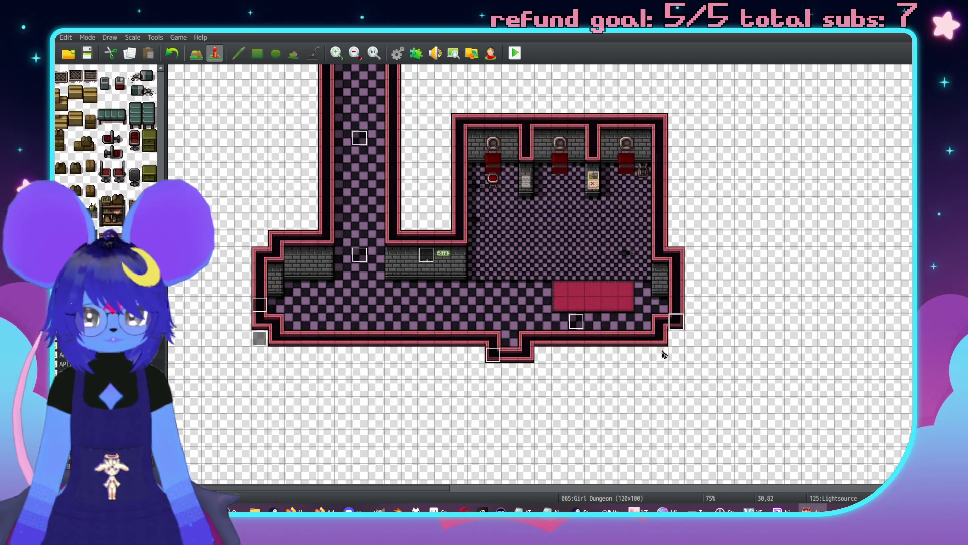
scroll(665, 328, up, 3)
drag(250, 446, 251, 428)
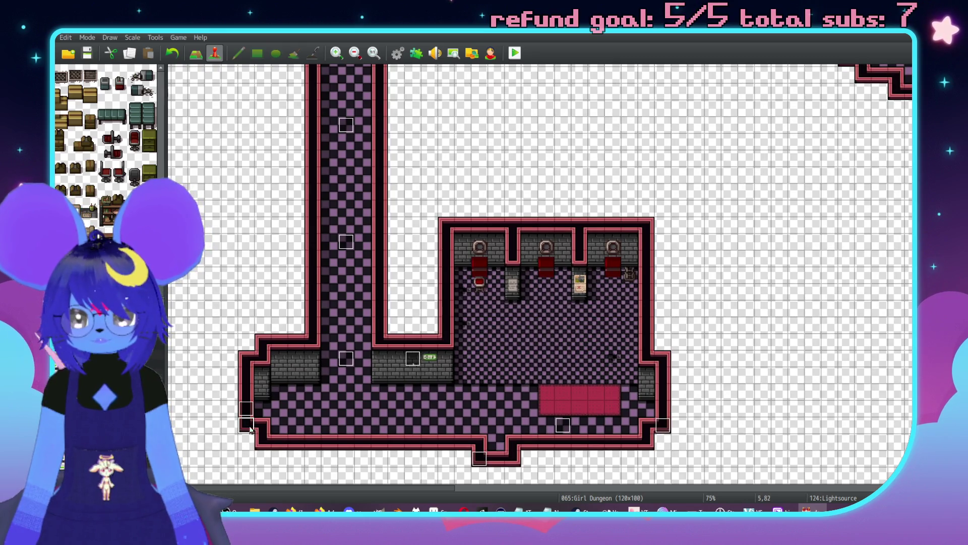
drag(664, 427, 663, 443)
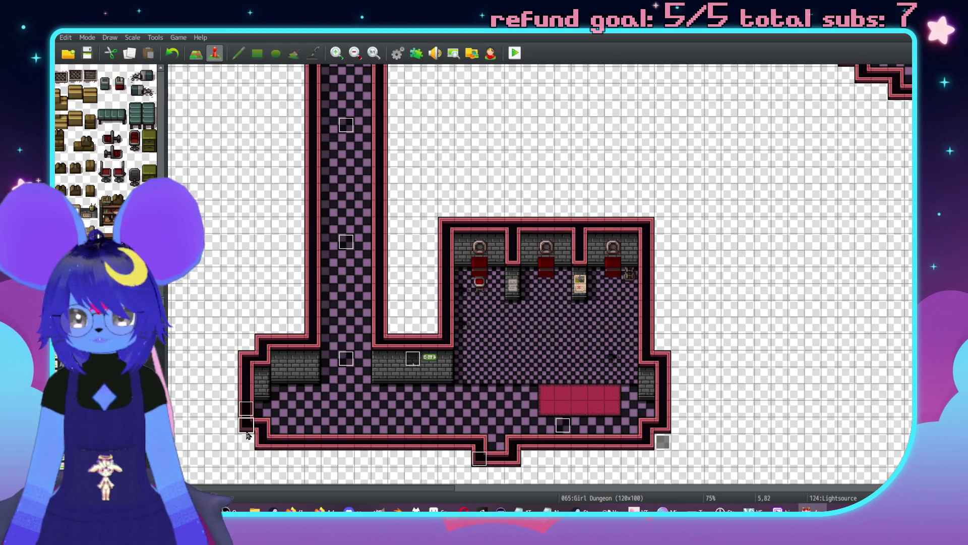
- Place the waiting lights onto the middle and right stall wall lamps
middle_click(543, 311)
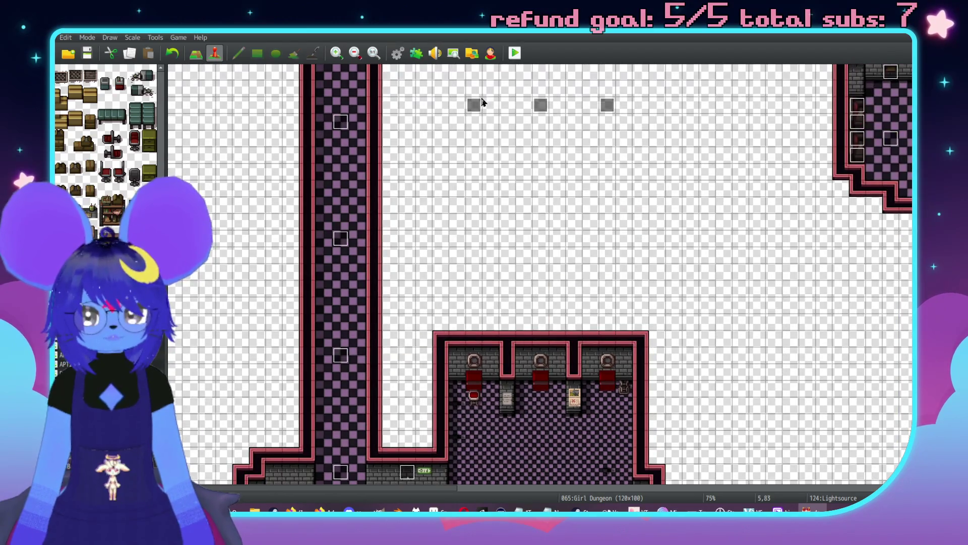
middle_click(474, 360)
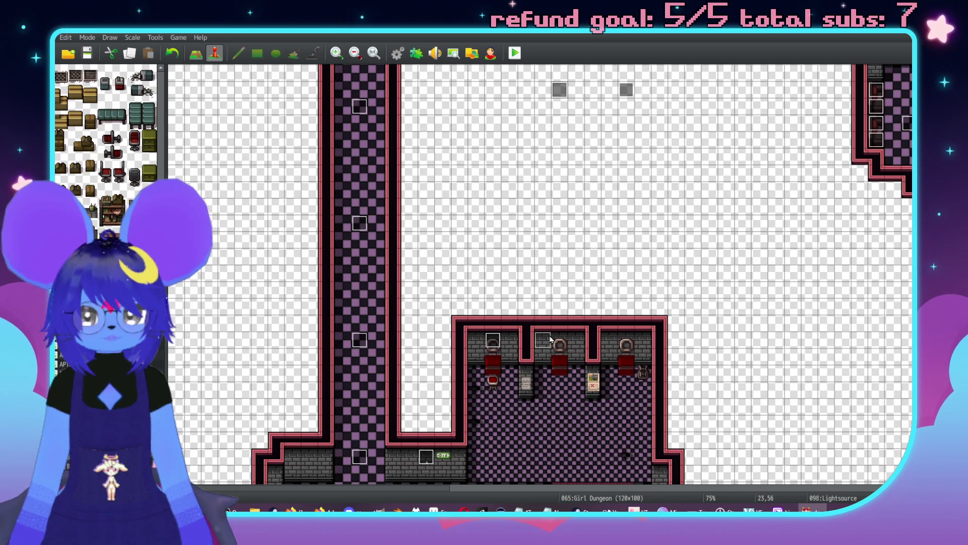
drag(559, 341, 559, 341)
click(620, 341)
scroll(618, 363, up, 3)
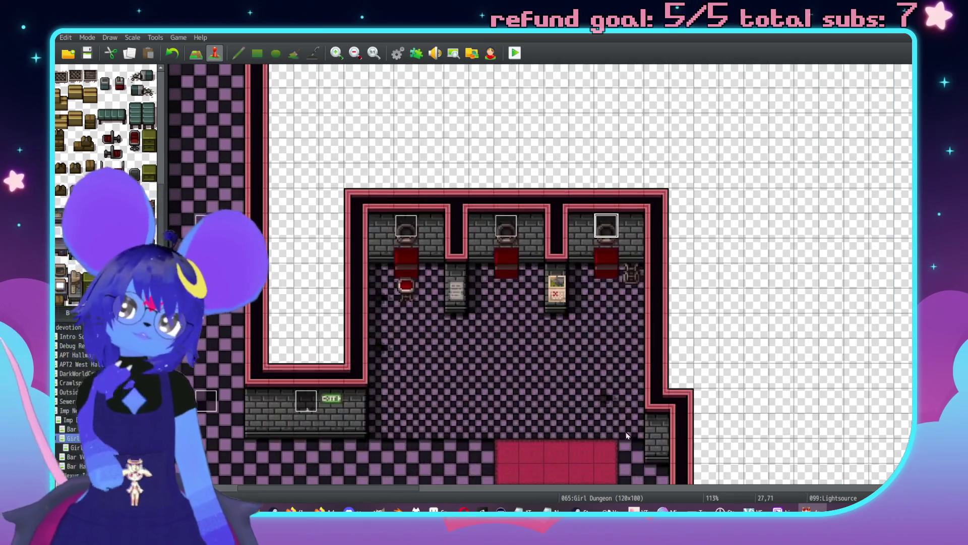
middle_click(650, 421)
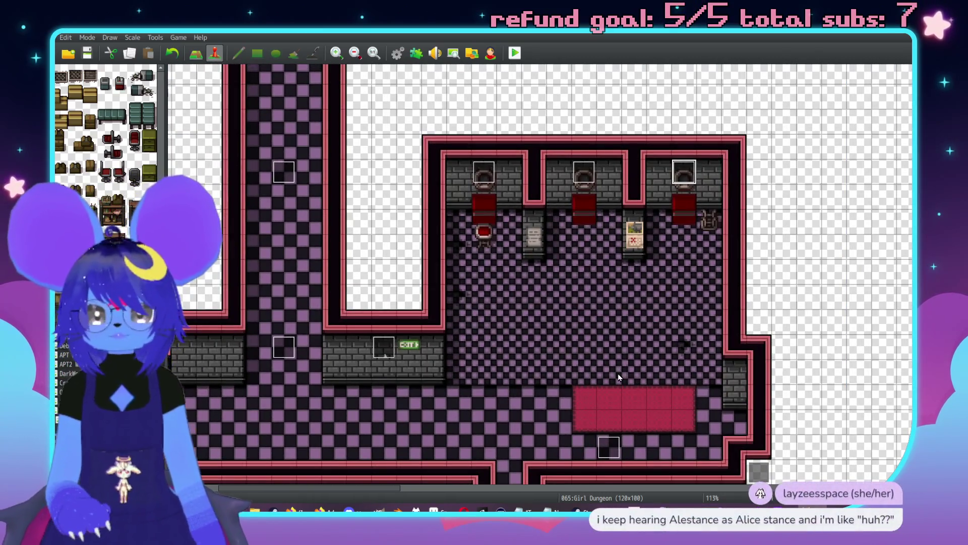
key(F5)
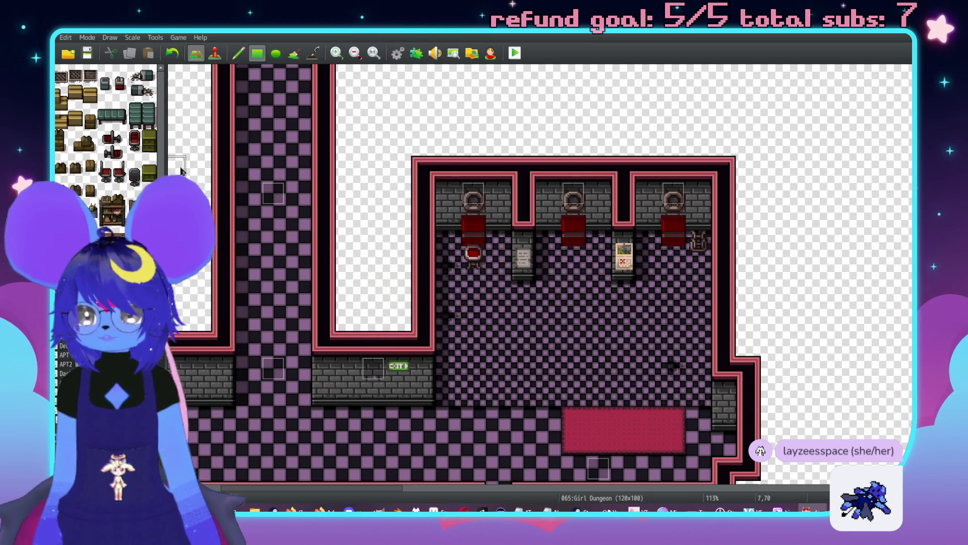
- Scroll the tileset palette and pan the map around the Girl Dungeon room
scroll(106, 126, down, 5)
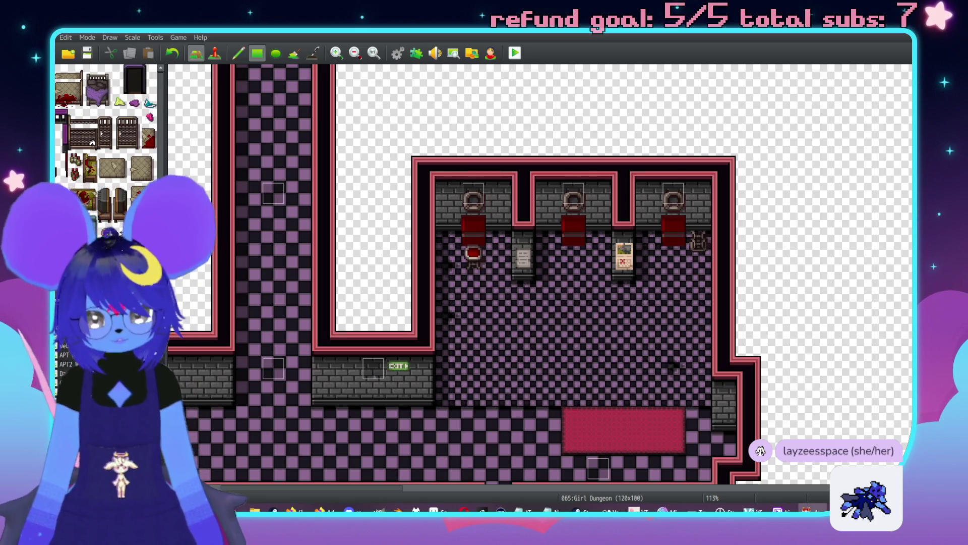
scroll(504, 278, down, 3)
scroll(122, 173, down, 2)
scroll(122, 173, down, 3)
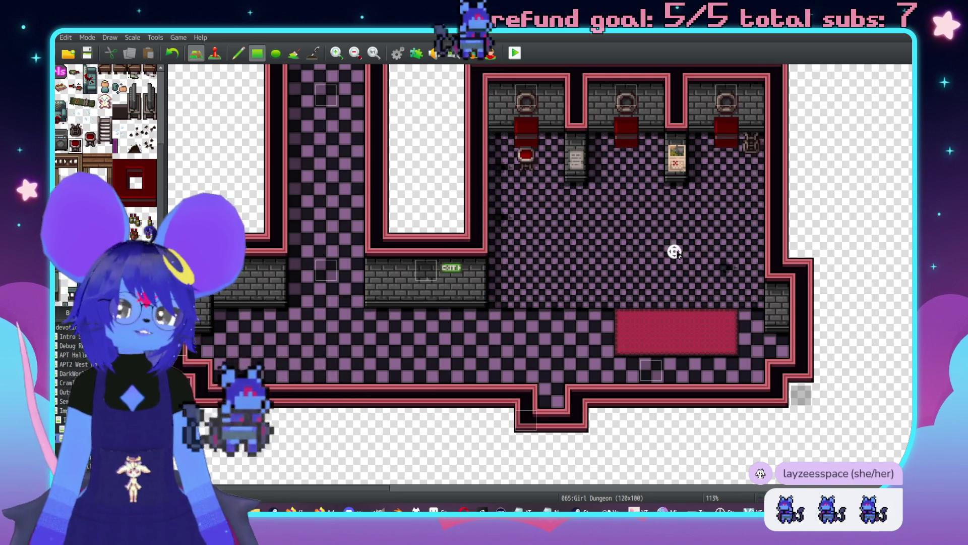
scroll(656, 241, up, 1)
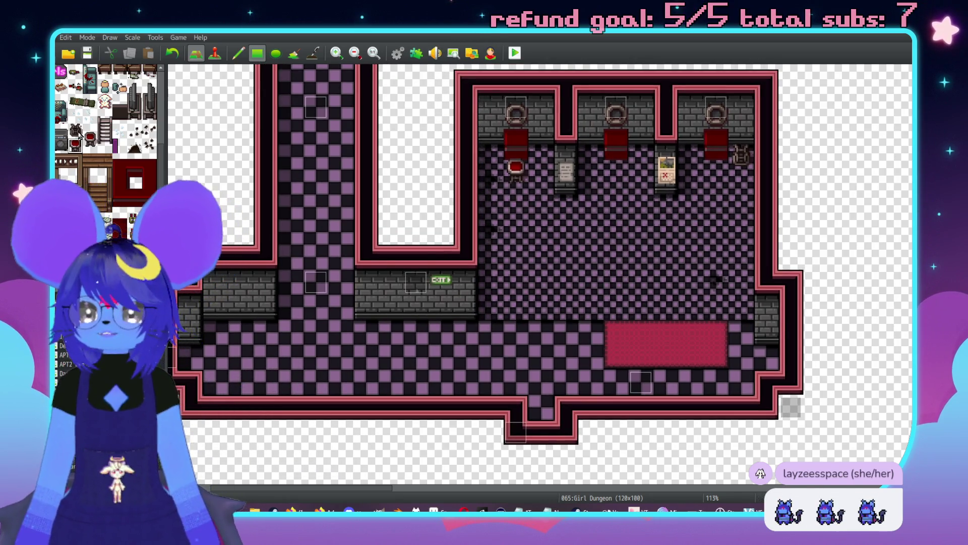
middle_click(653, 308)
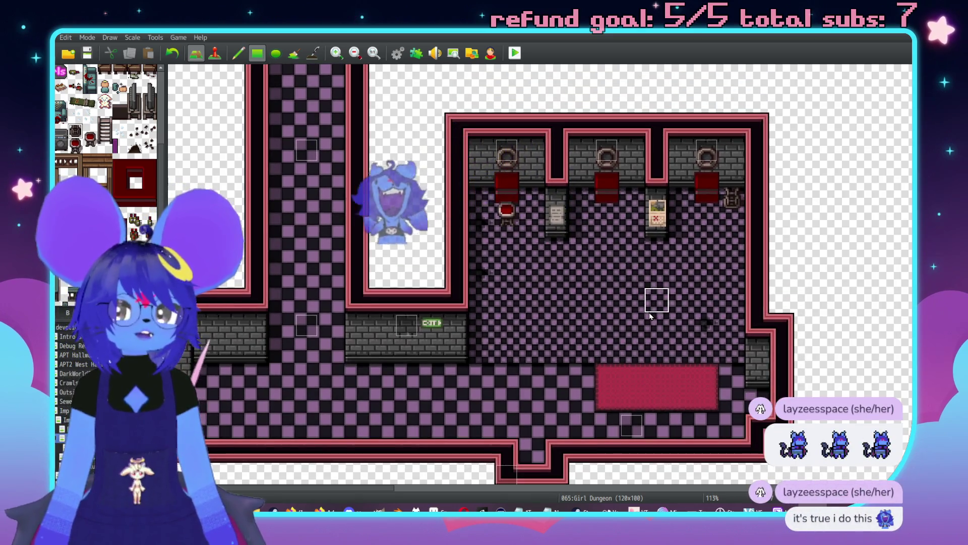
- Switch to Event mode with F6 and zoom back in on the lower room
key(F6)
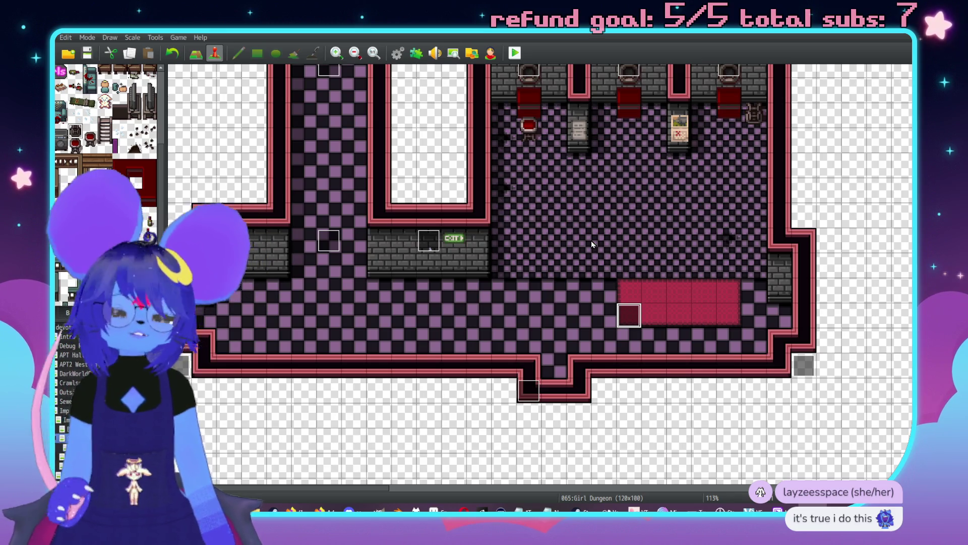
scroll(591, 240, up, 10)
ctrl+scroll(607, 101, down, 3)
scroll(511, 326, down, 10)
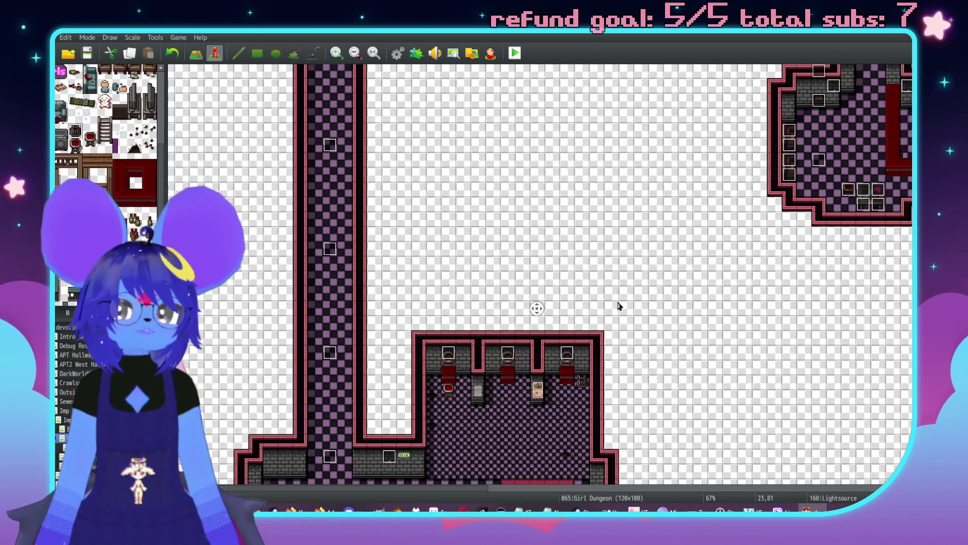
scroll(630, 312, right, 3)
scroll(651, 316, left, 3)
middle_click(522, 349)
ctrl+scroll(511, 380, up, 3)
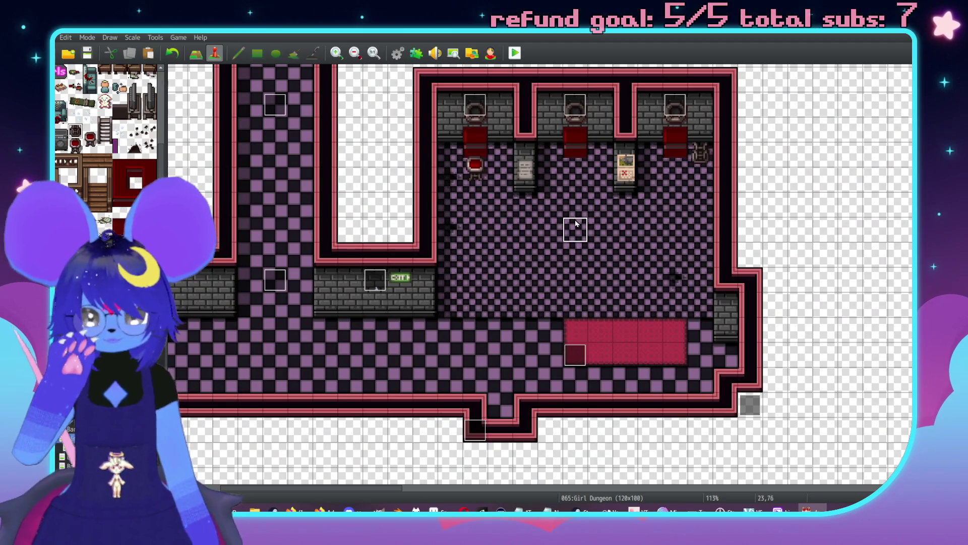
- Create a new event on the room floor using the stool tile from Tileset E
double_click(575, 222)
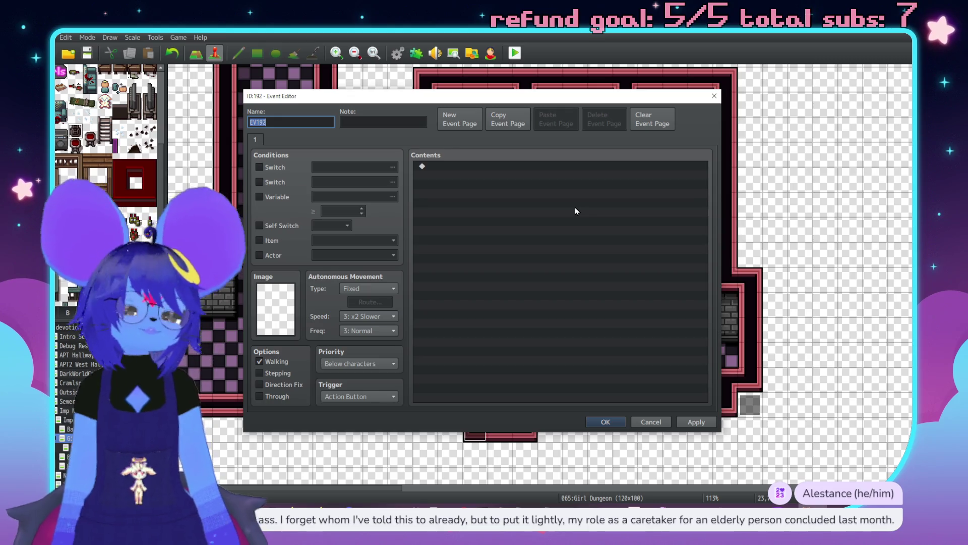
double_click(276, 314)
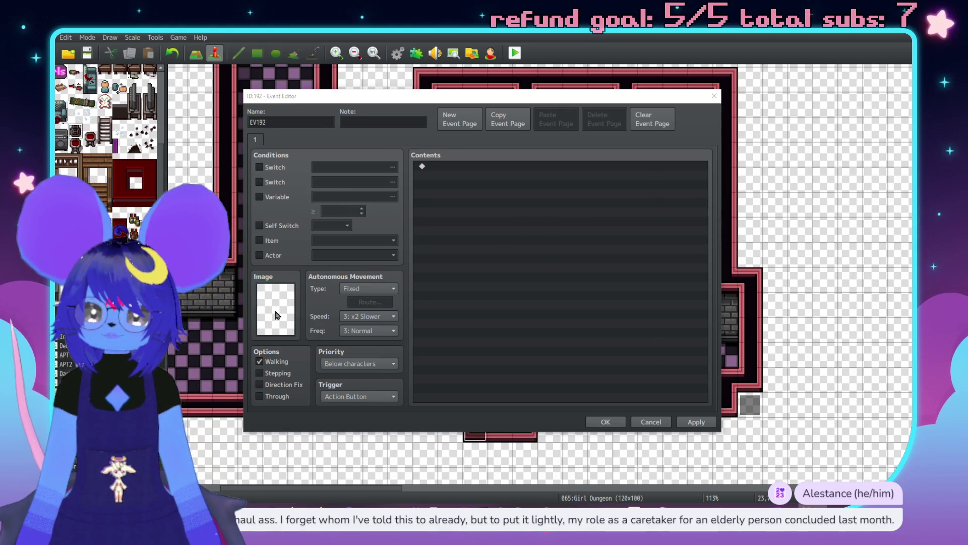
scroll(378, 192, down, 2)
drag(408, 202, 407, 324)
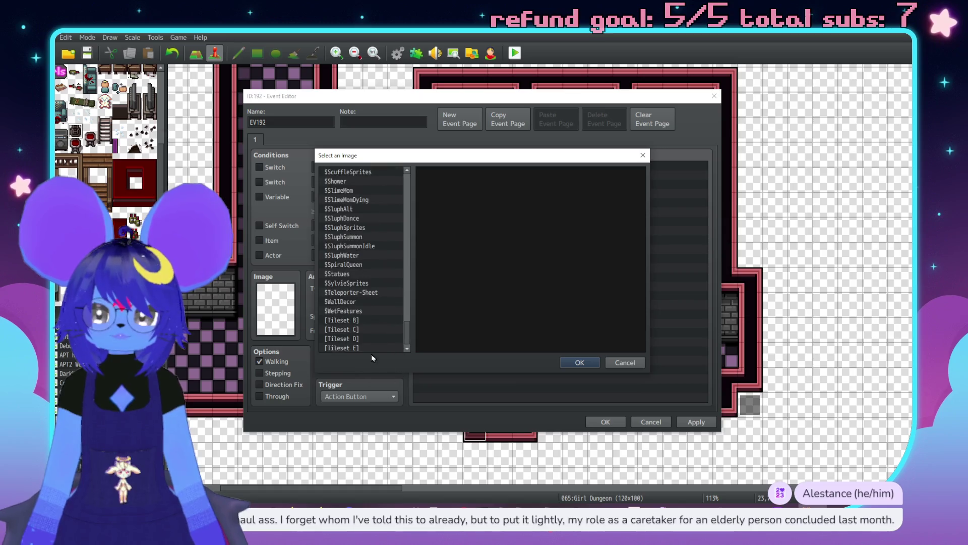
click(363, 349)
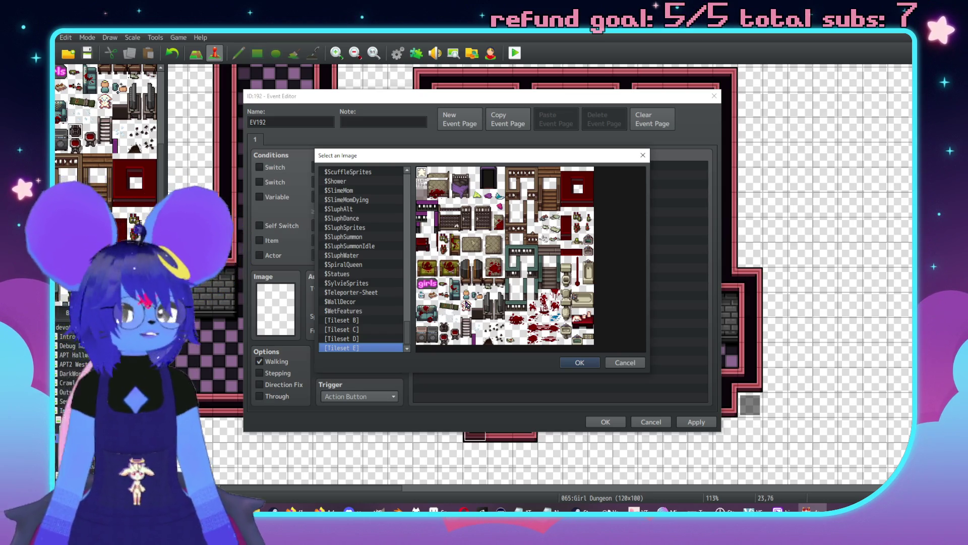
click(352, 339)
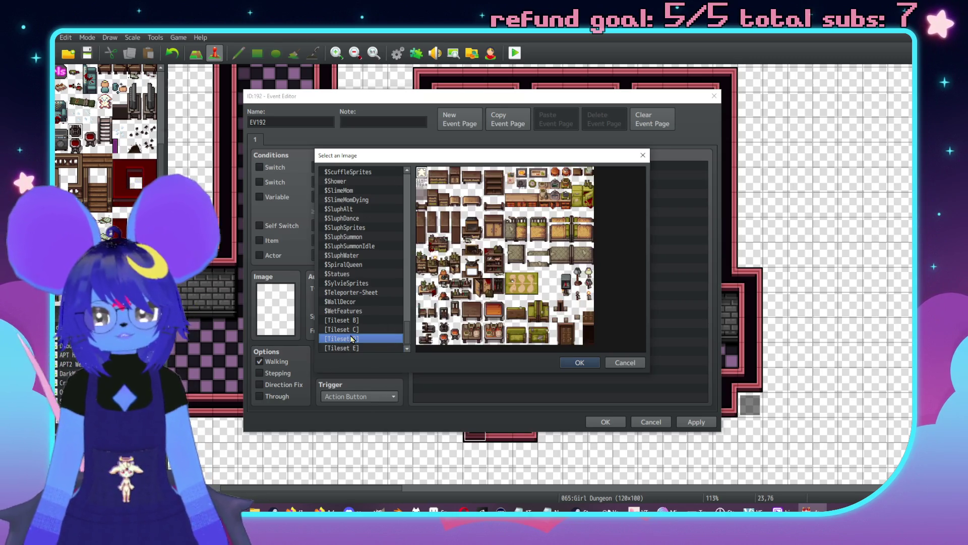
click(382, 329)
click(381, 320)
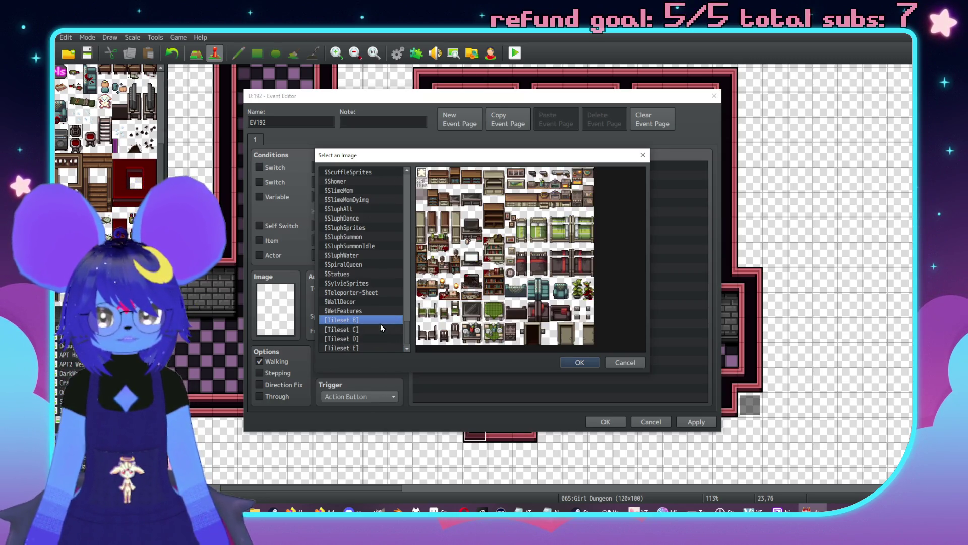
click(382, 348)
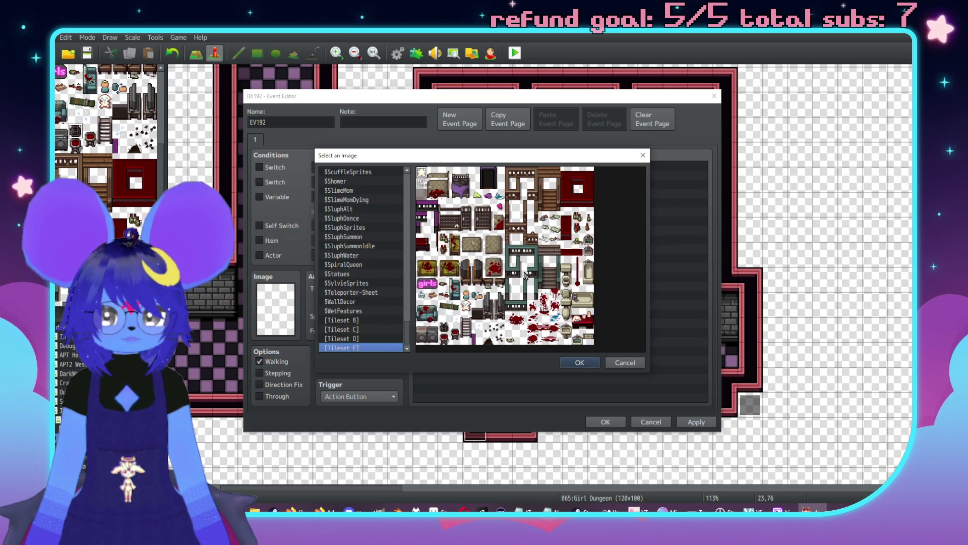
double_click(444, 328)
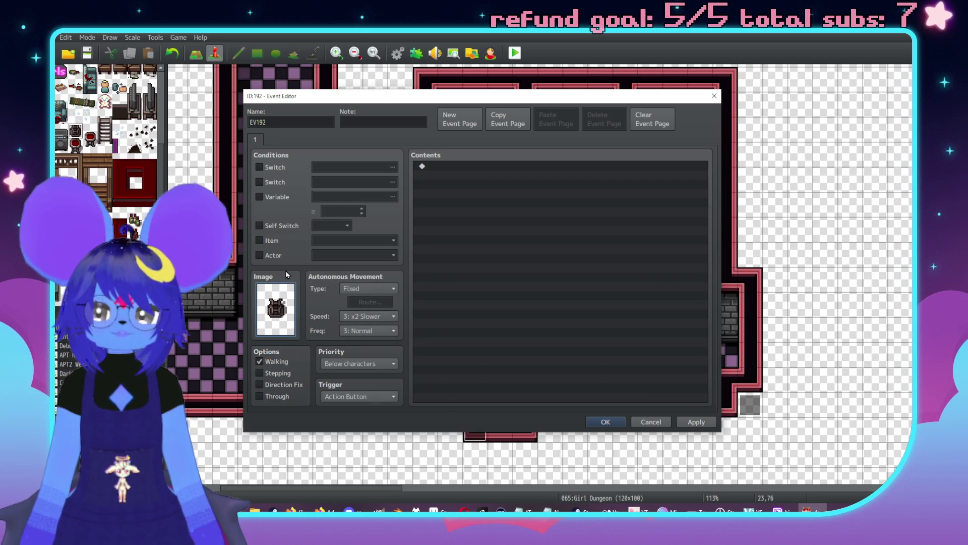
- Name the event 'Stool Prop', set priority to Same as characters, and confirm
double_click(272, 128)
text(Stool Prop)
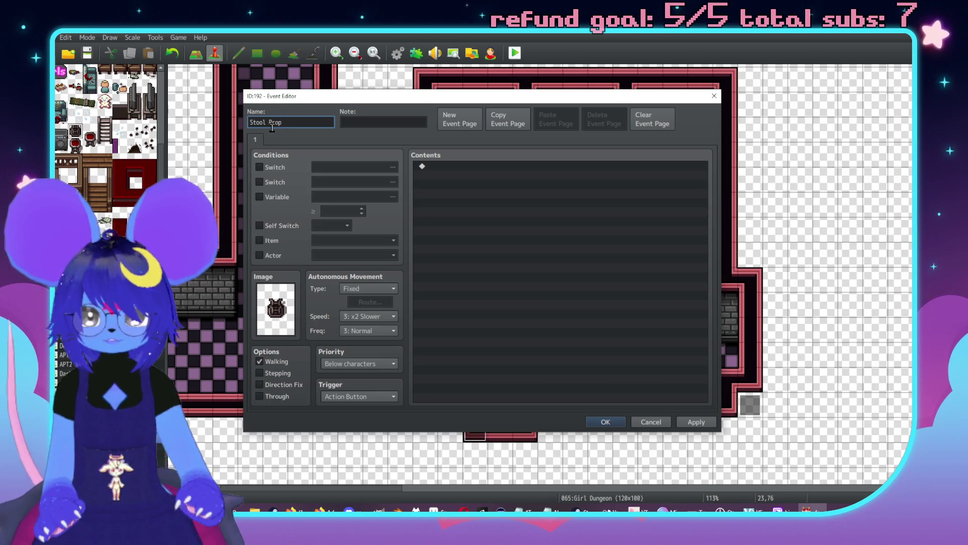
click(356, 368)
click(338, 386)
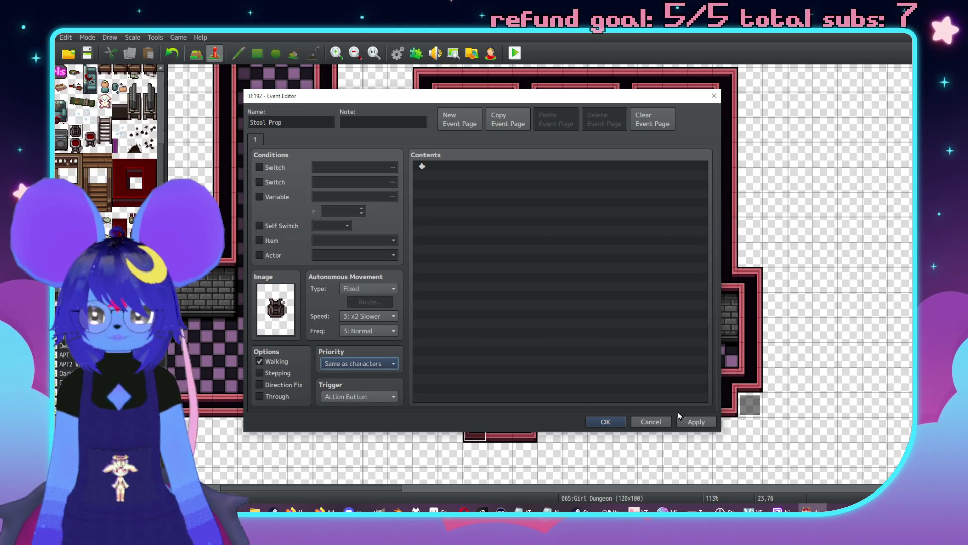
click(696, 422)
click(606, 421)
scroll(583, 245, up, 5)
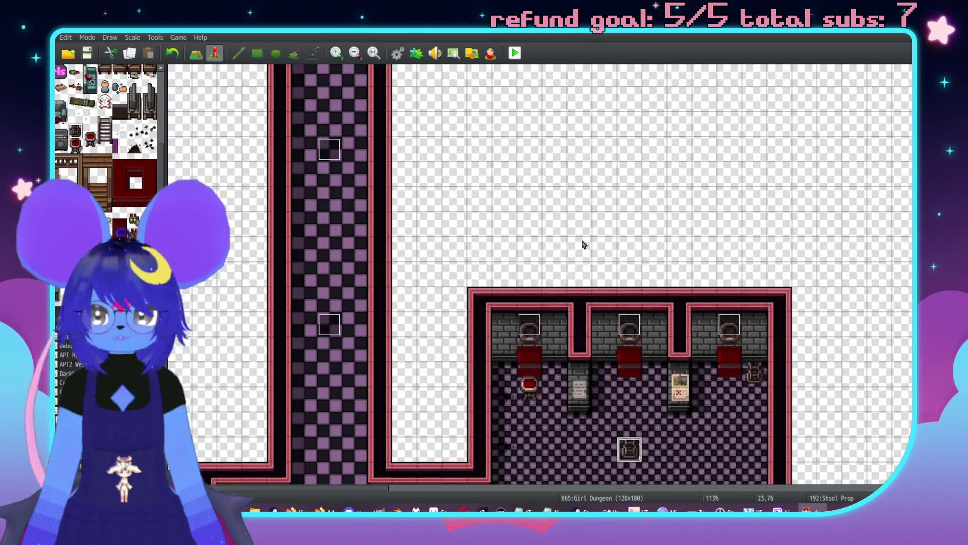
- Drag the Stool Prop event down to tile 23,79 just above the red counter
scroll(607, 259, up, 2)
scroll(620, 231, down, 3)
scroll(580, 303, up, 2)
scroll(577, 283, right, 1)
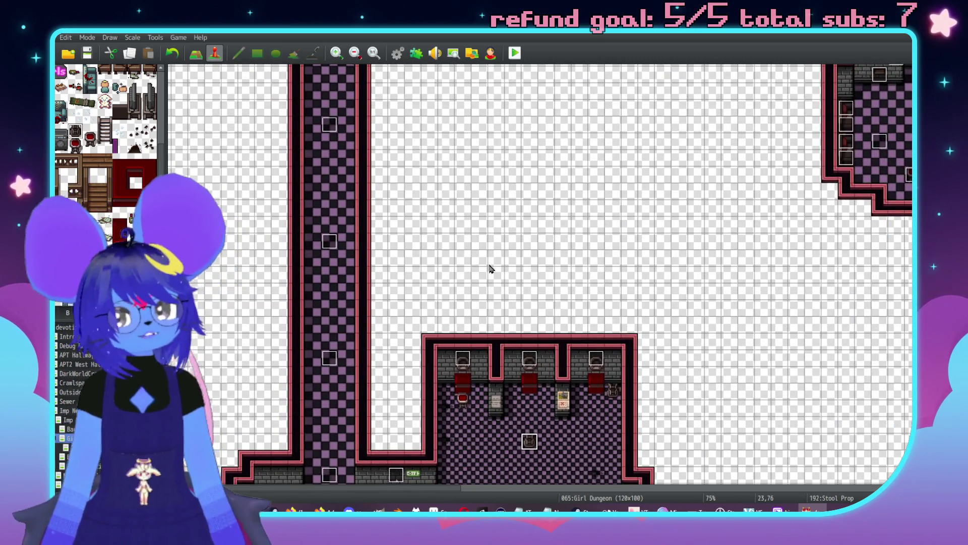
scroll(492, 252, up, 1)
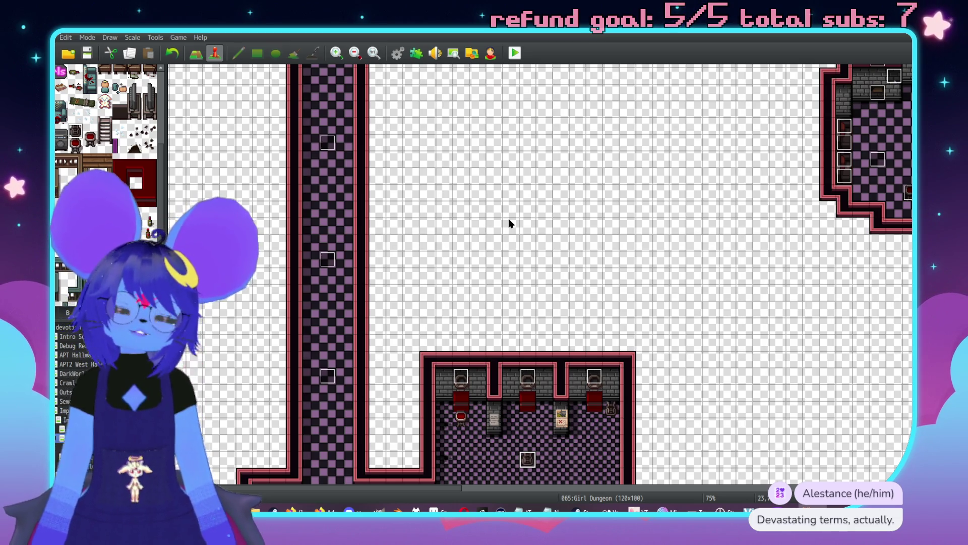
scroll(508, 221, down, 5)
scroll(572, 288, up, 2)
scroll(570, 268, right, 1)
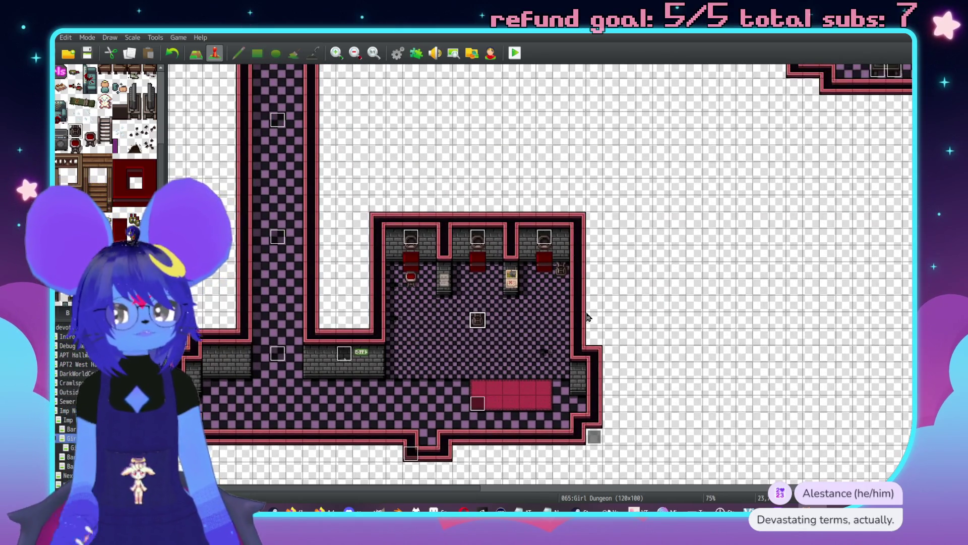
scroll(586, 316, up, 1)
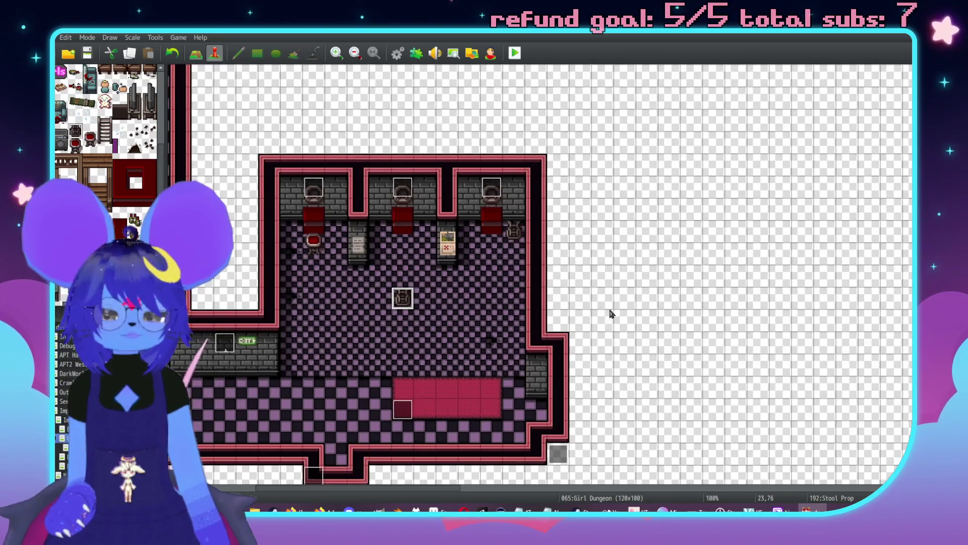
scroll(611, 314, left, 2)
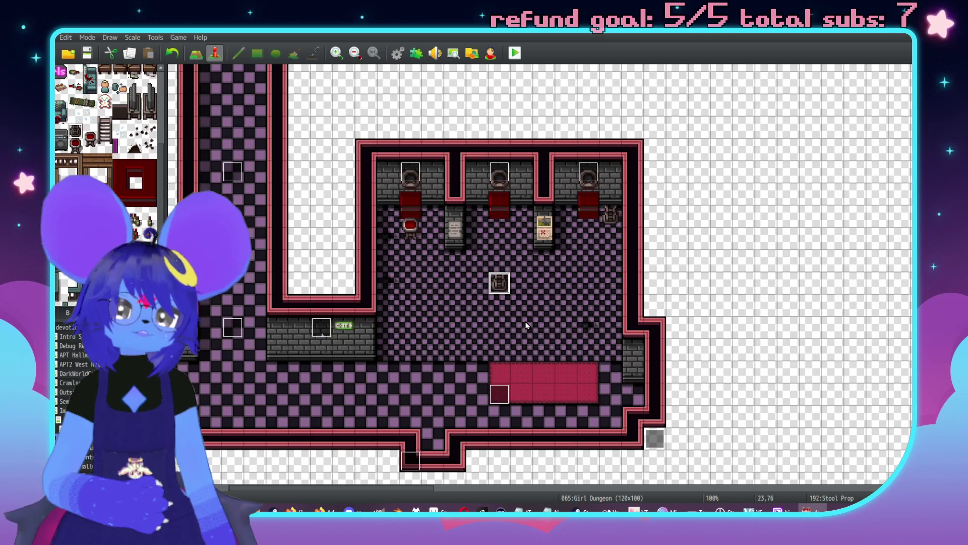
scroll(597, 158, up, 10)
scroll(597, 158, right, 2)
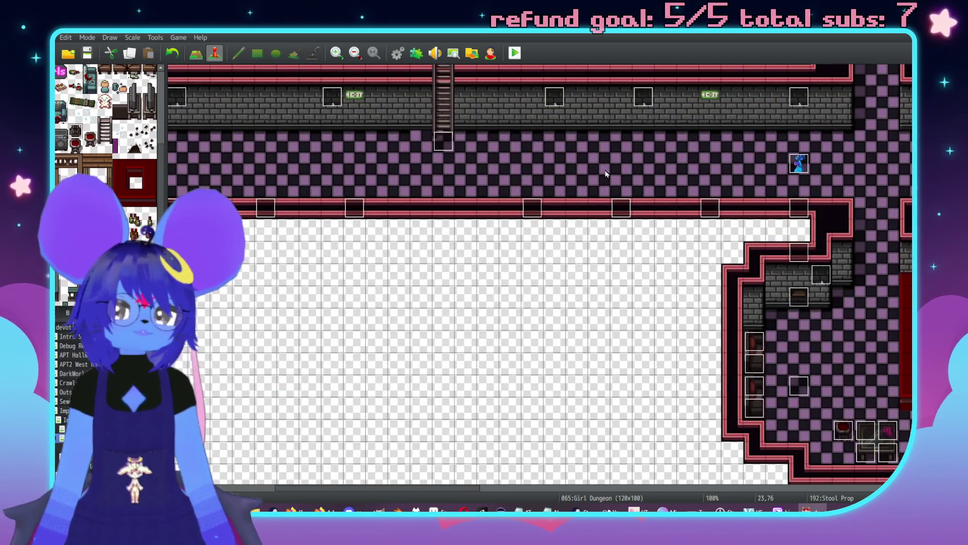
scroll(538, 277, down, 10)
scroll(542, 201, left, 3)
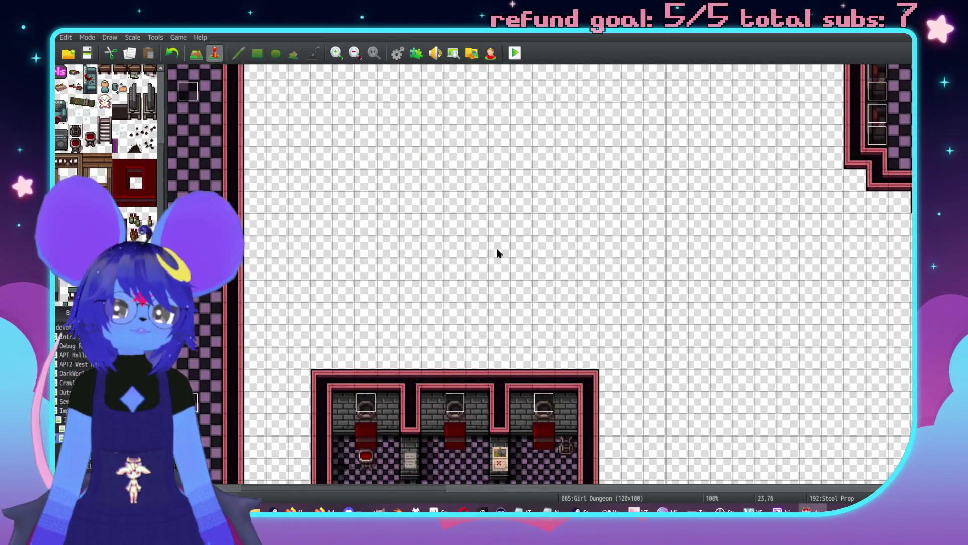
scroll(498, 249, down, 3)
scroll(479, 283, left, 1)
scroll(481, 311, down, 7)
scroll(482, 312, left, 1)
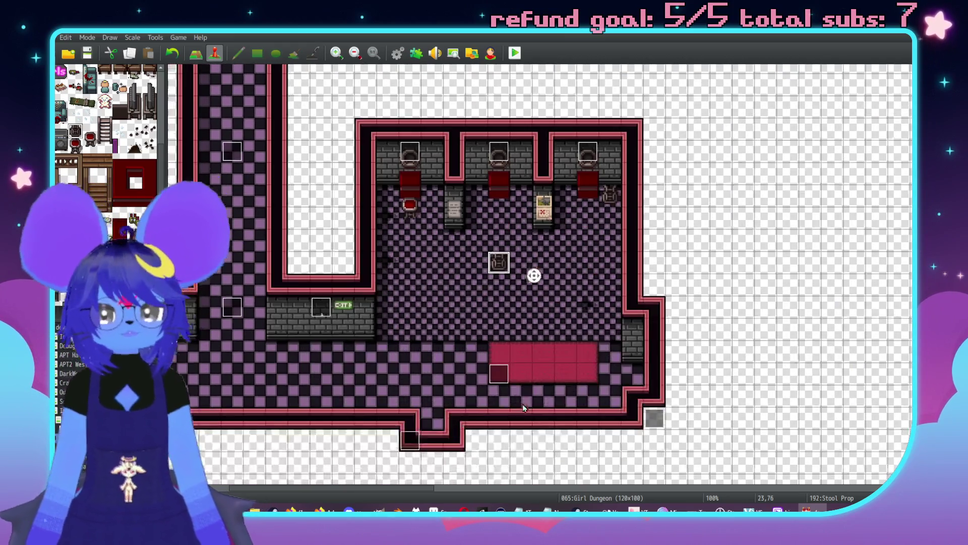
drag(509, 329, 509, 329)
- Open the Stool Prop event to check it, then close it unchanged
scroll(535, 308, up, 1)
scroll(535, 308, right, 1)
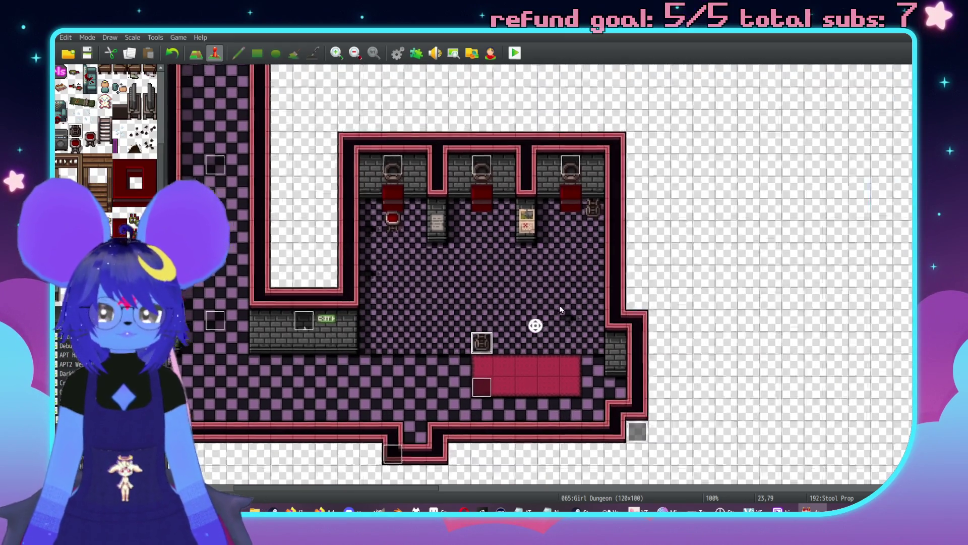
scroll(580, 257, up, 1)
scroll(550, 238, left, 2)
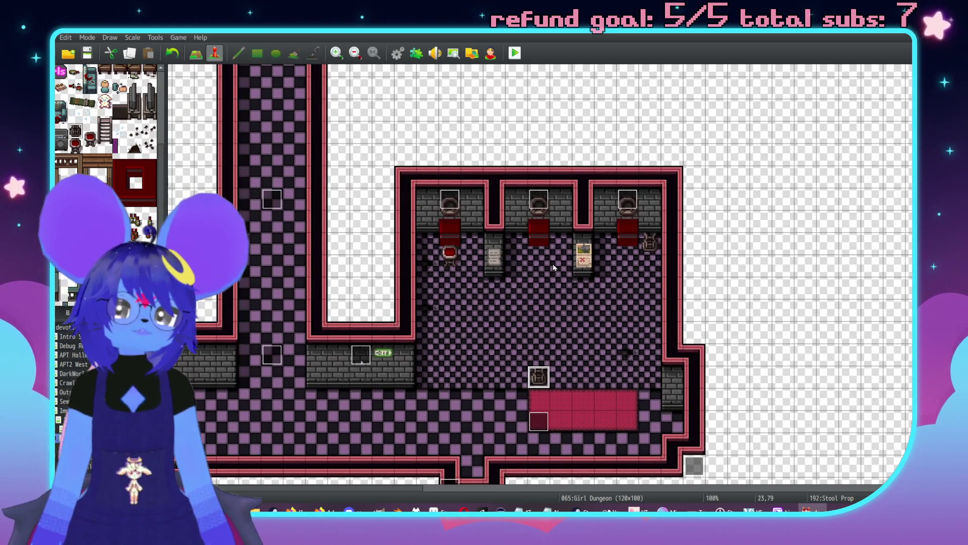
scroll(555, 282, down, 1)
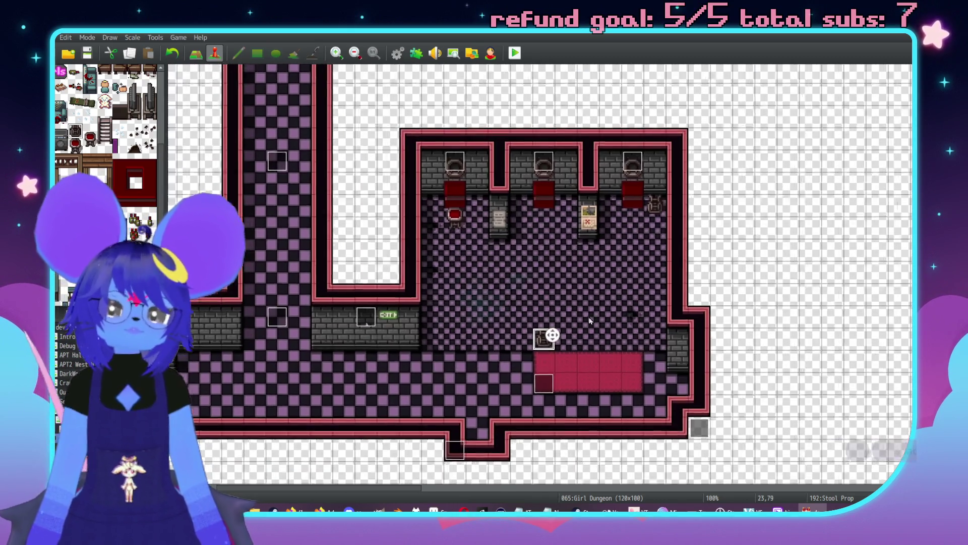
scroll(564, 316, right, 1)
scroll(495, 235, up, 1)
scroll(494, 236, left, 3)
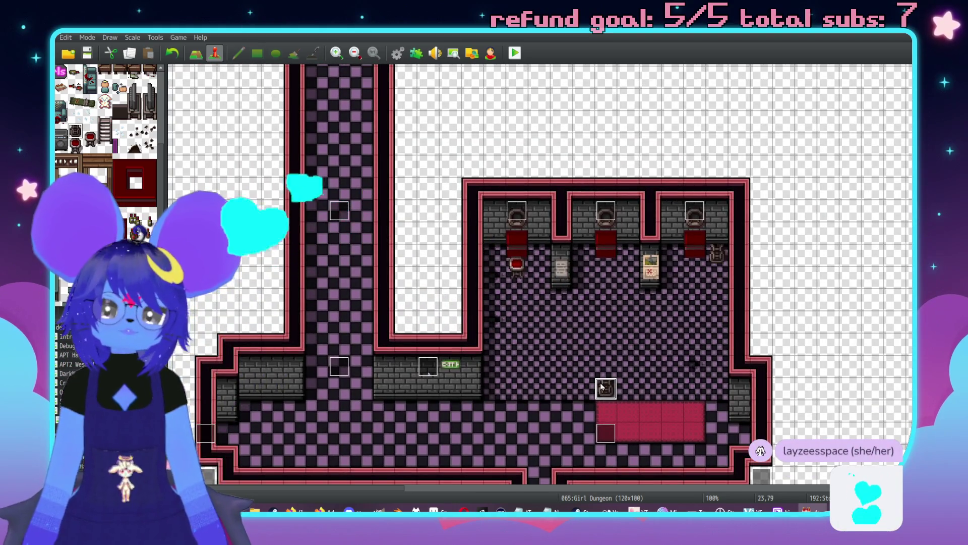
double_click(601, 382)
key(Escape)
scroll(613, 331, up, 2)
scroll(612, 331, left, 1)
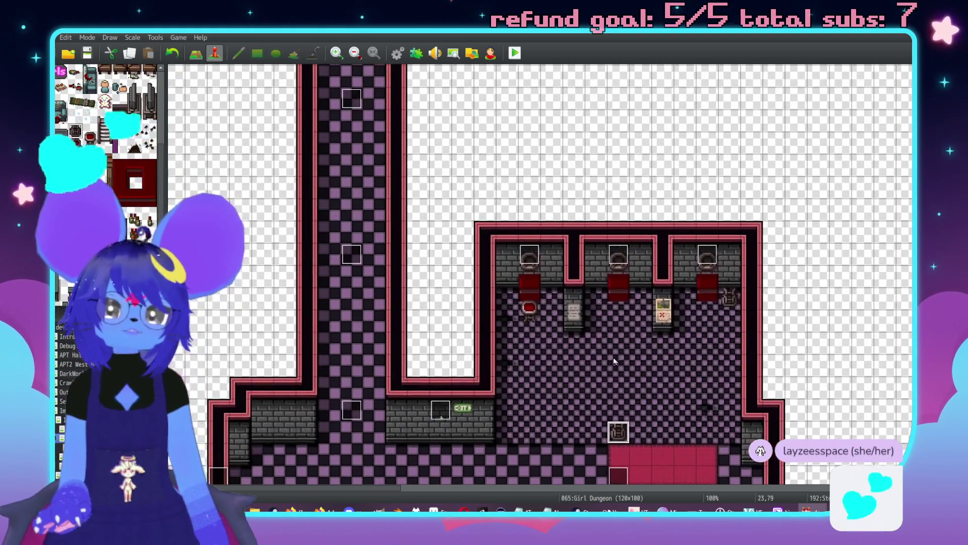
scroll(416, 178, up, 3)
scroll(416, 179, left, 1)
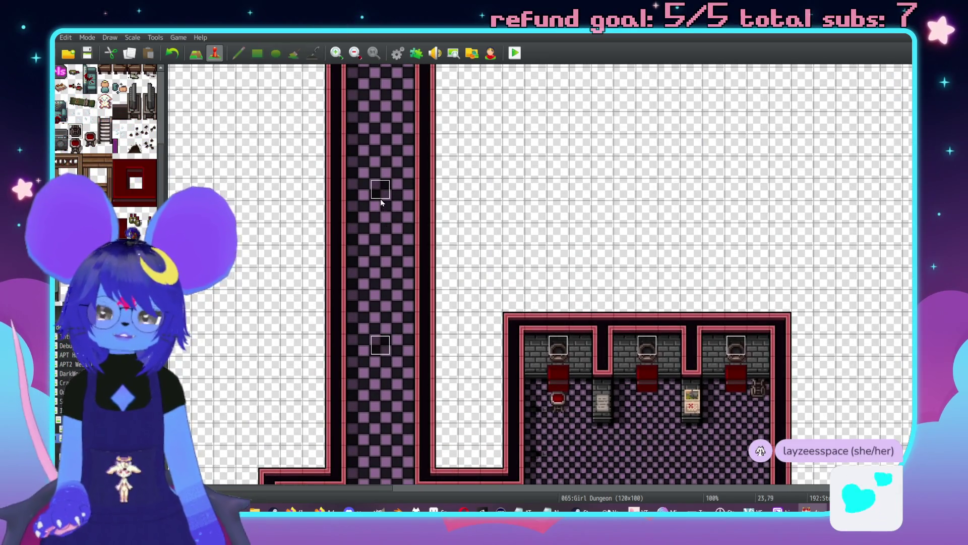
- Create a new corridor event with Below characters priority and a Player Touch trigger
double_click(384, 176)
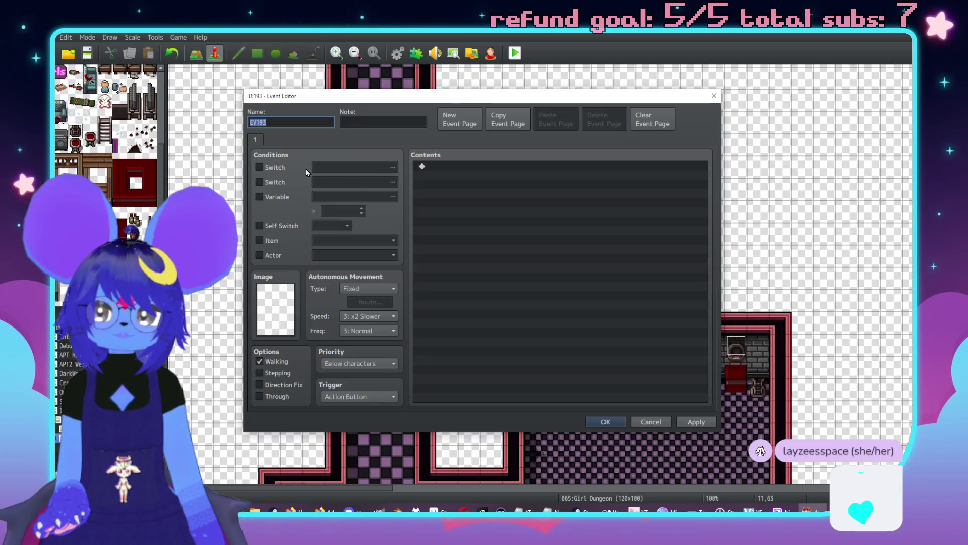
click(348, 365)
click(349, 375)
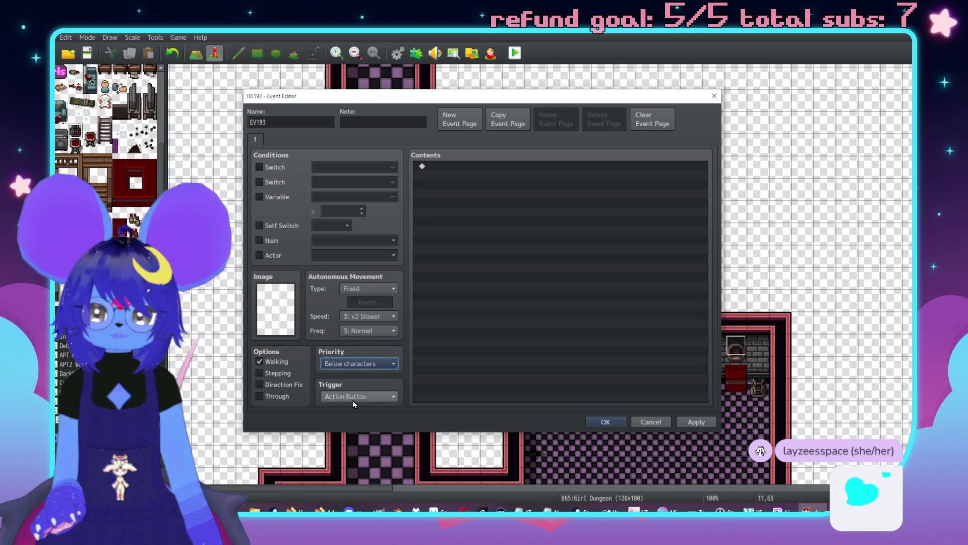
click(353, 398)
click(354, 419)
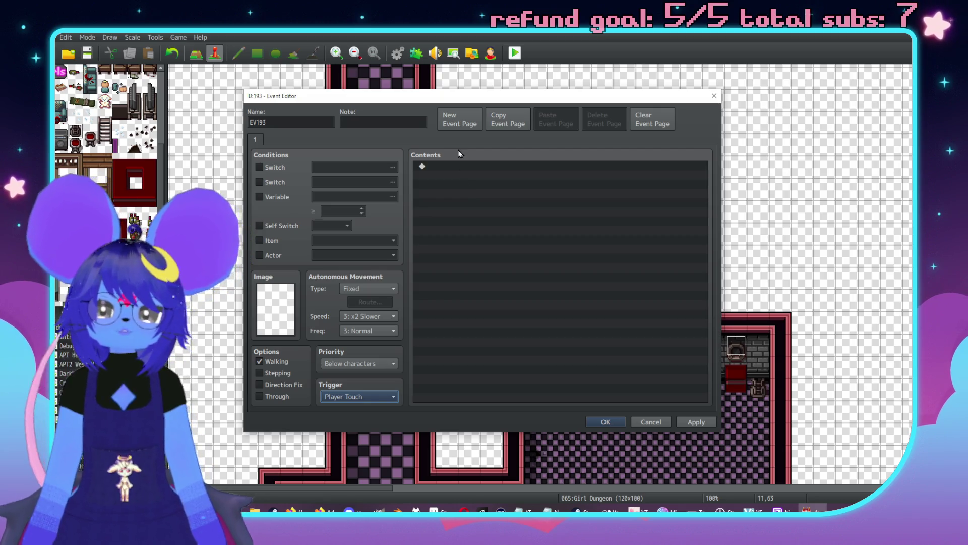
- Add a Set Event Location command moving Stool Prop to tile (23,75)
double_click(447, 164)
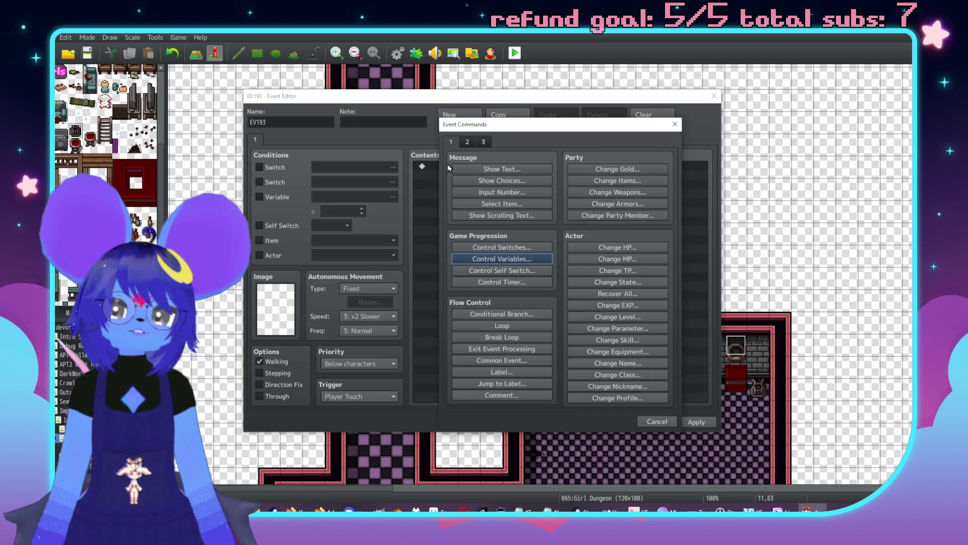
click(475, 146)
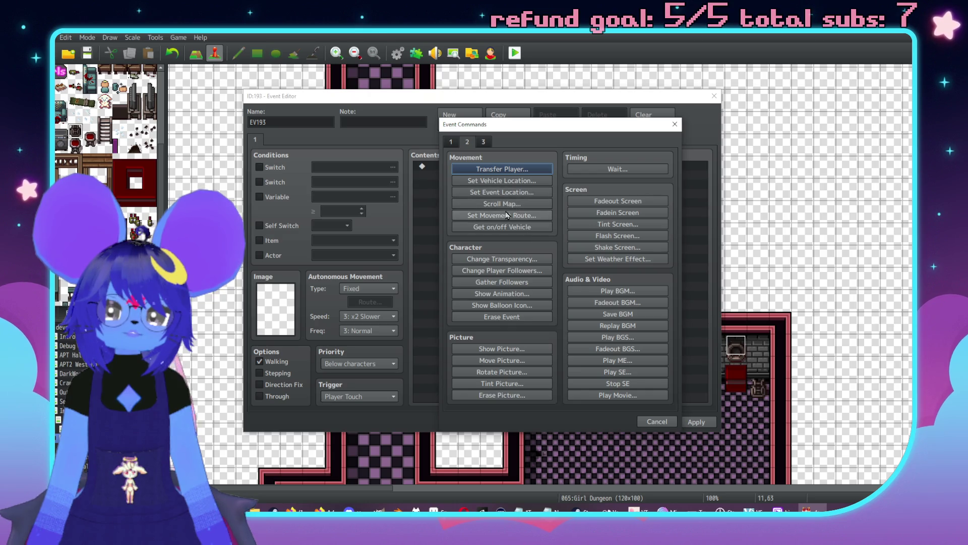
click(499, 197)
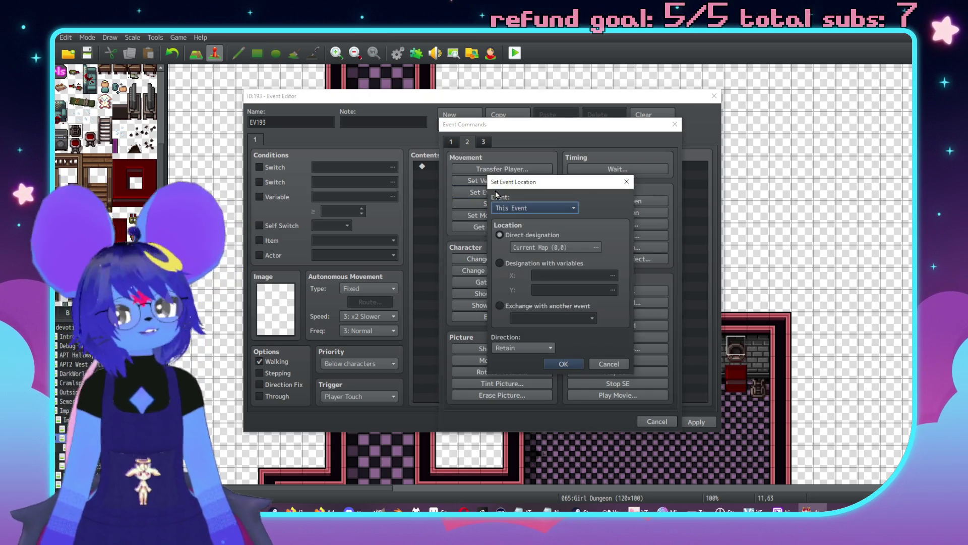
click(524, 209)
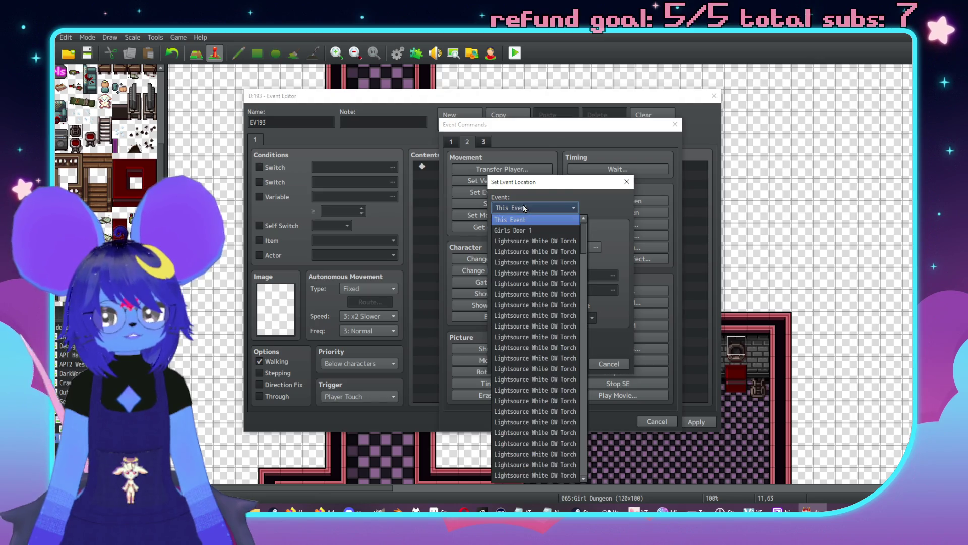
scroll(575, 471, down, 10)
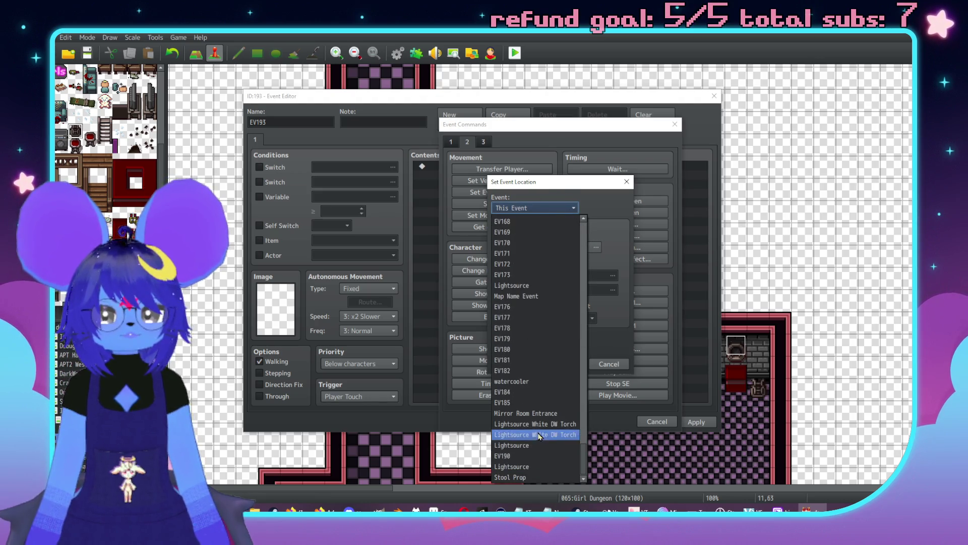
click(524, 467)
click(561, 252)
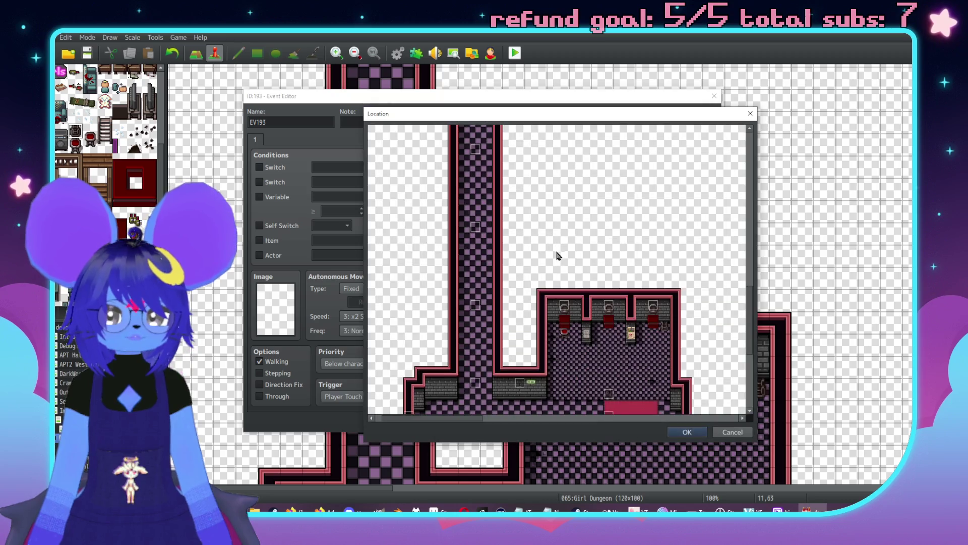
scroll(604, 316, down, 3)
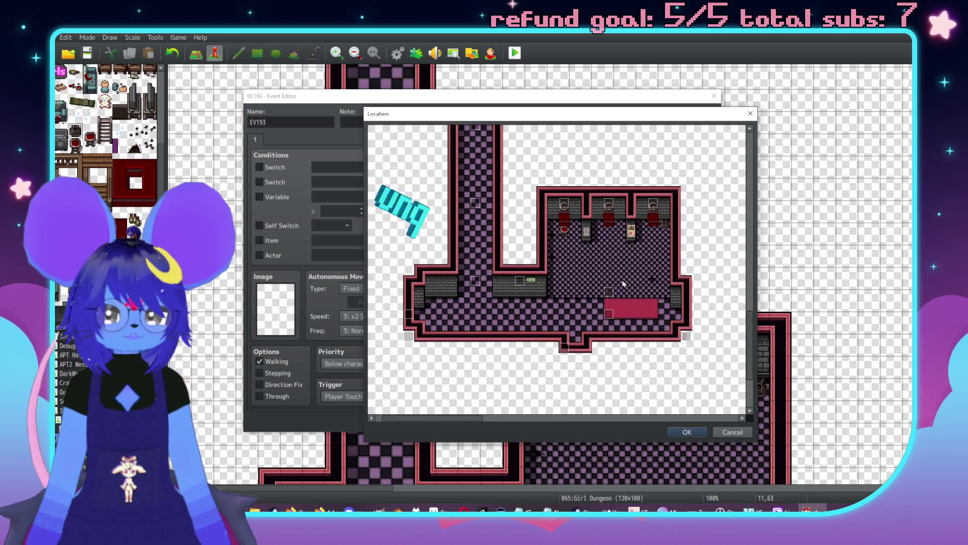
double_click(608, 247)
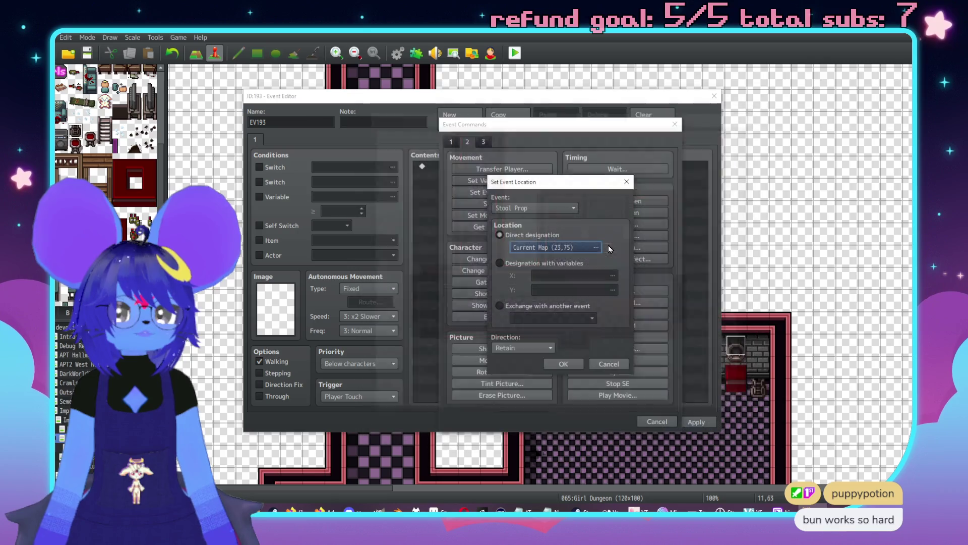
click(562, 366)
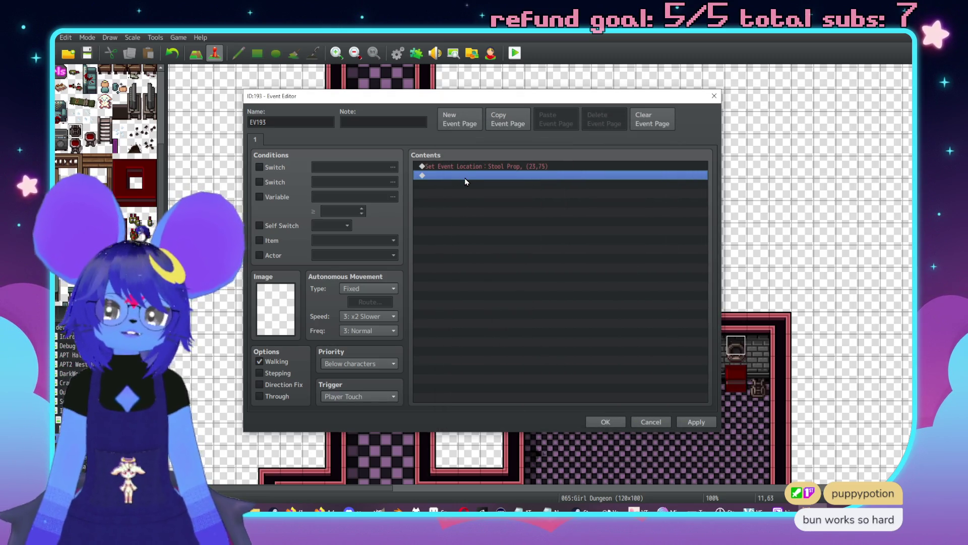
- Rename the new event to 'Stool Reposition'
double_click(465, 176)
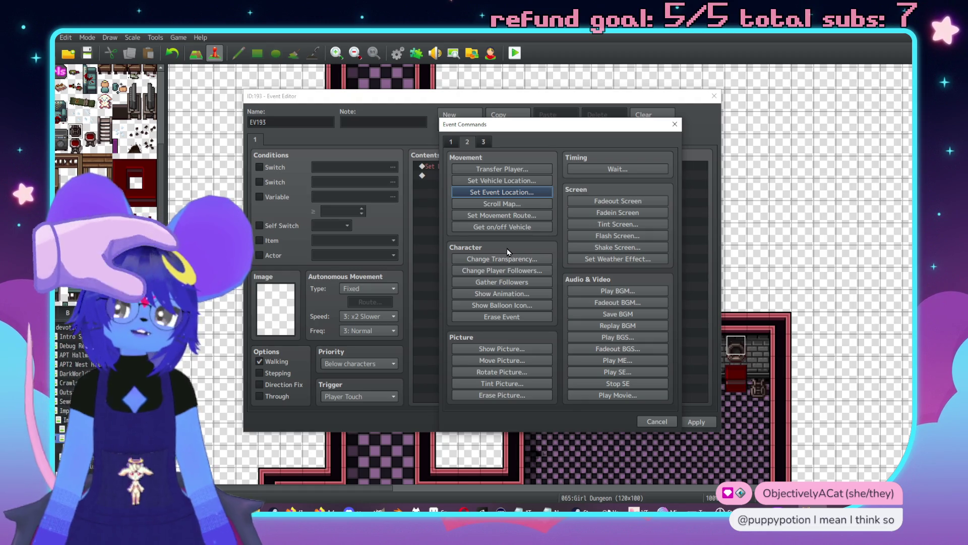
click(657, 421)
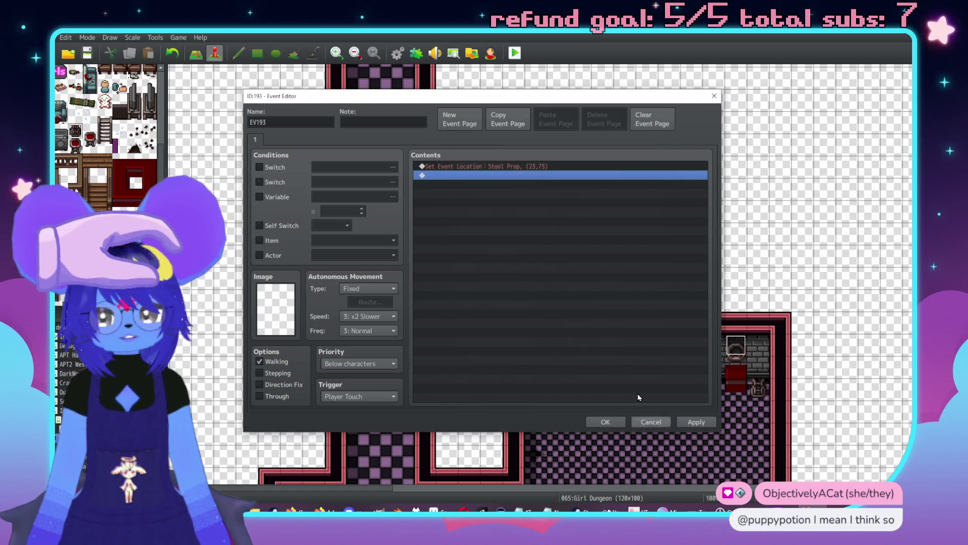
double_click(305, 122)
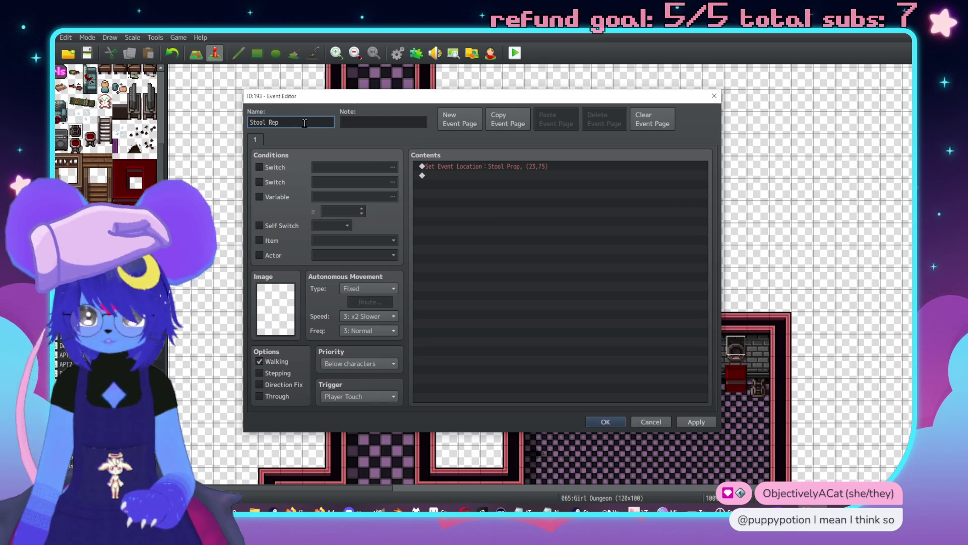
text(osition)
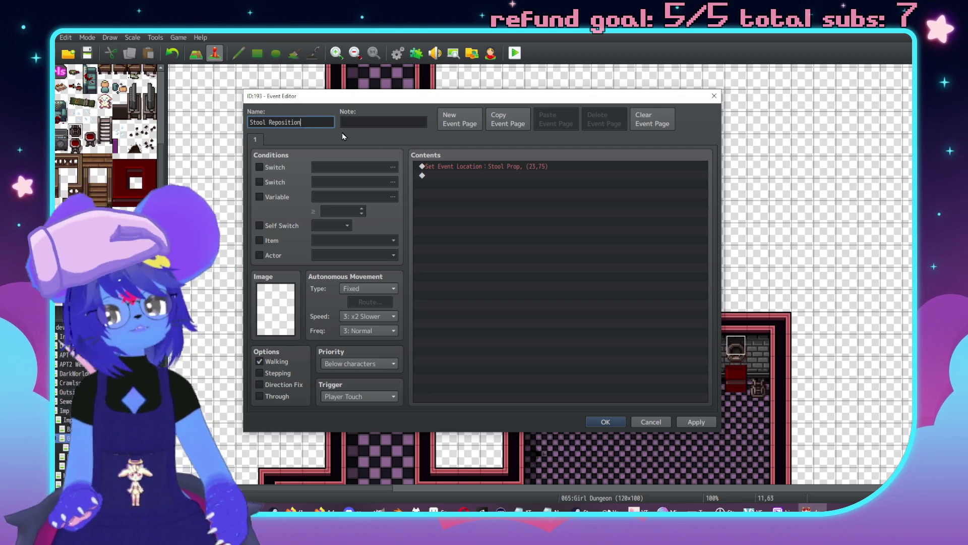
- Add Control Switches turning new switch 0365 'StoolReposition' ON, then add a switch-conditioned page 2
double_click(448, 178)
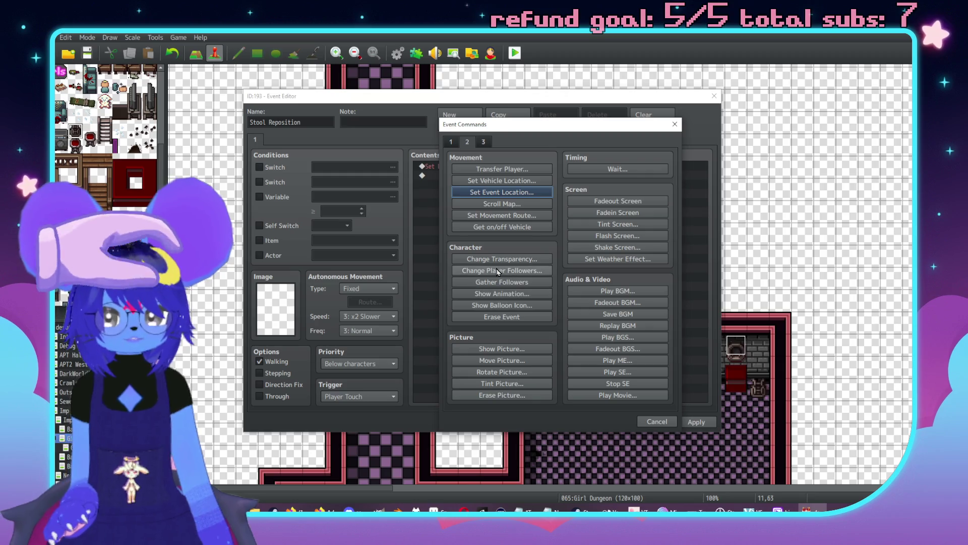
click(451, 142)
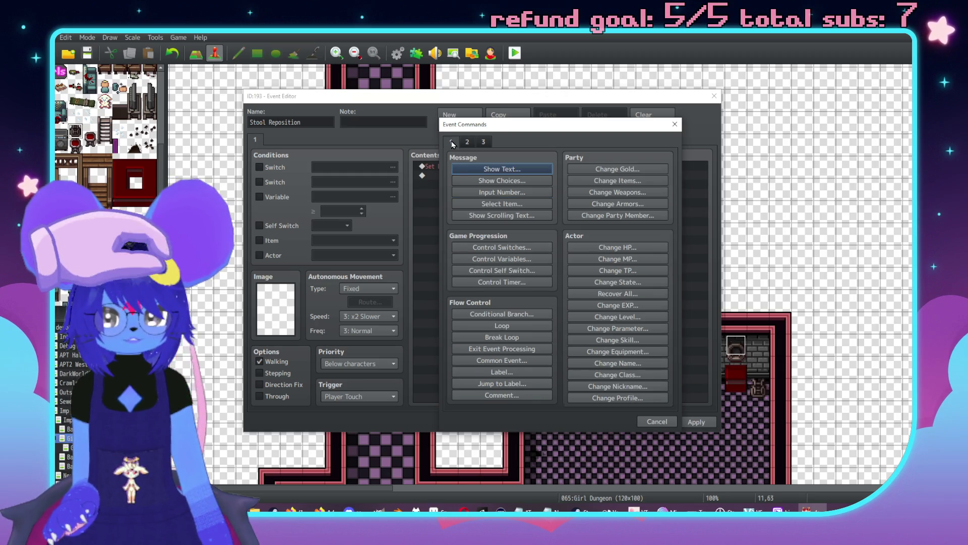
click(501, 247)
click(567, 255)
click(580, 214)
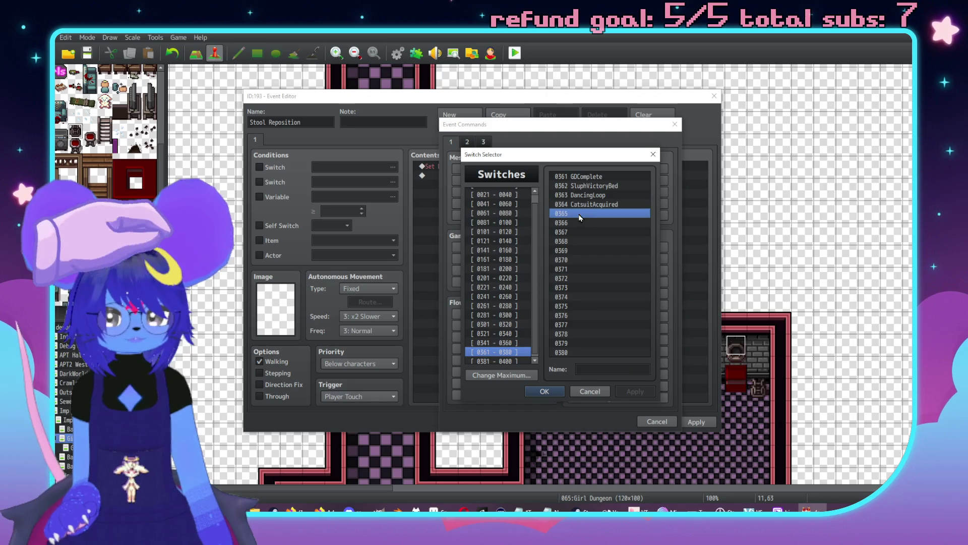
click(597, 371)
text(Stool)
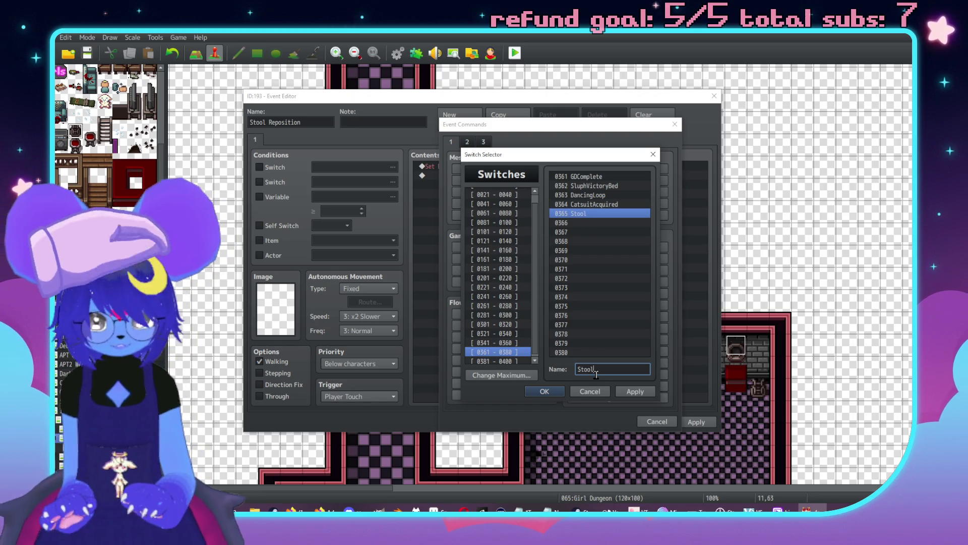
text(Reposition)
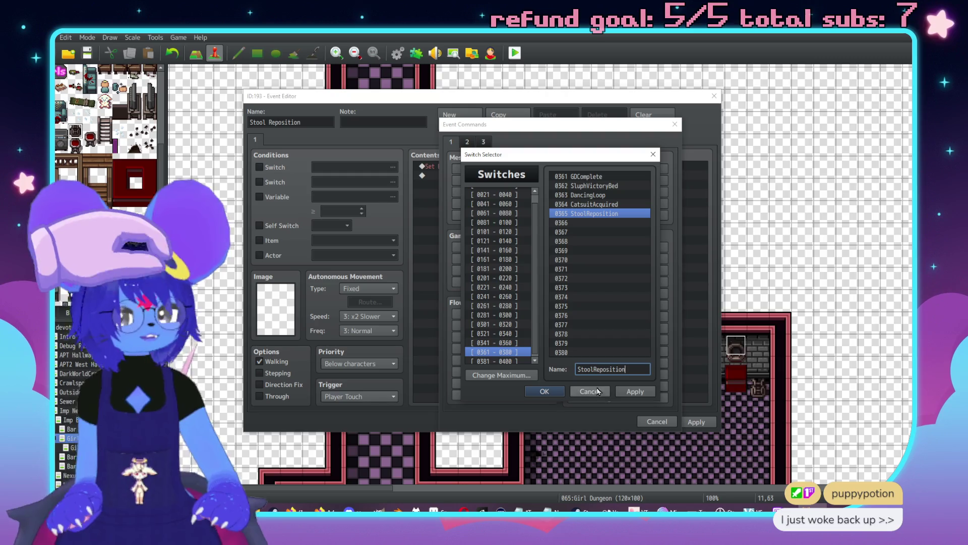
click(631, 391)
click(543, 390)
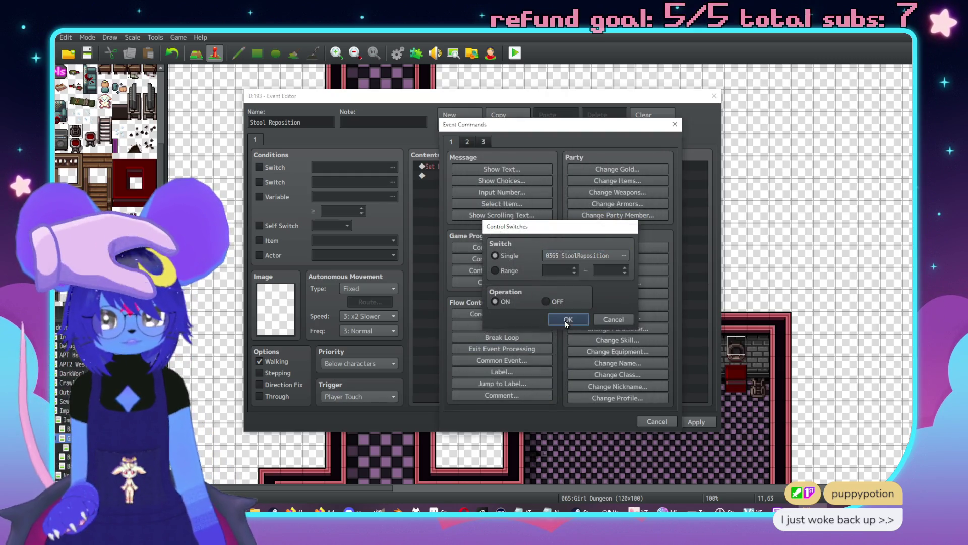
click(567, 324)
click(449, 121)
click(260, 167)
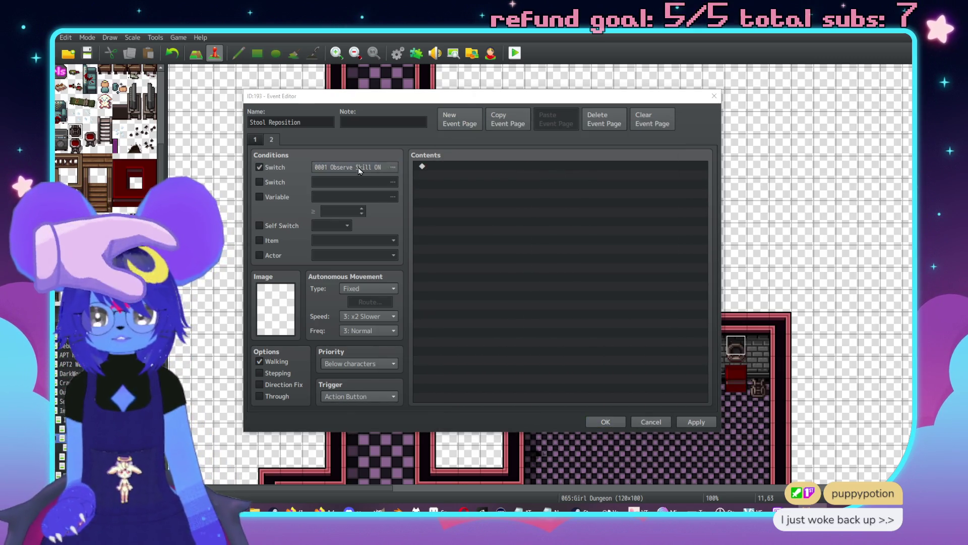
- Make page 2 require switch 0365 StoolReposition and apply the change
click(353, 167)
double_click(521, 201)
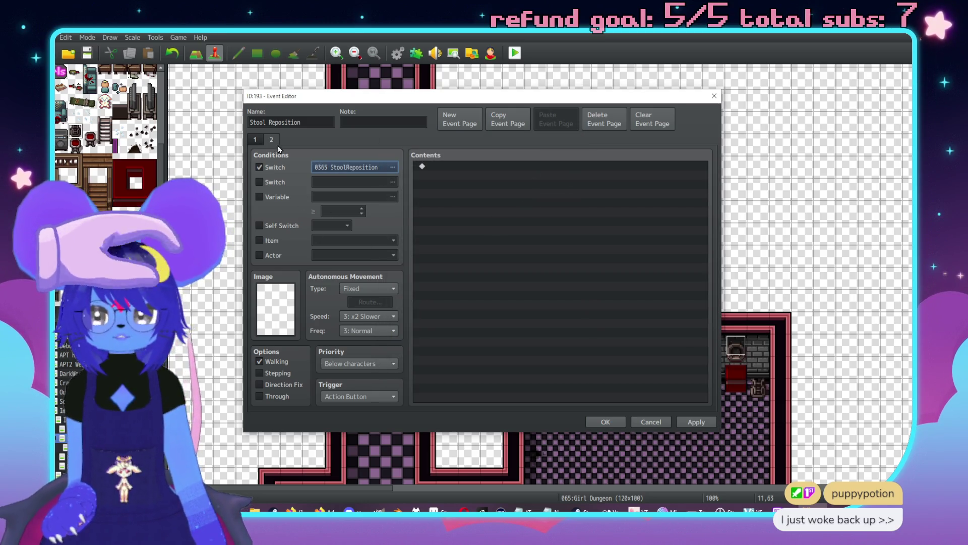
click(254, 140)
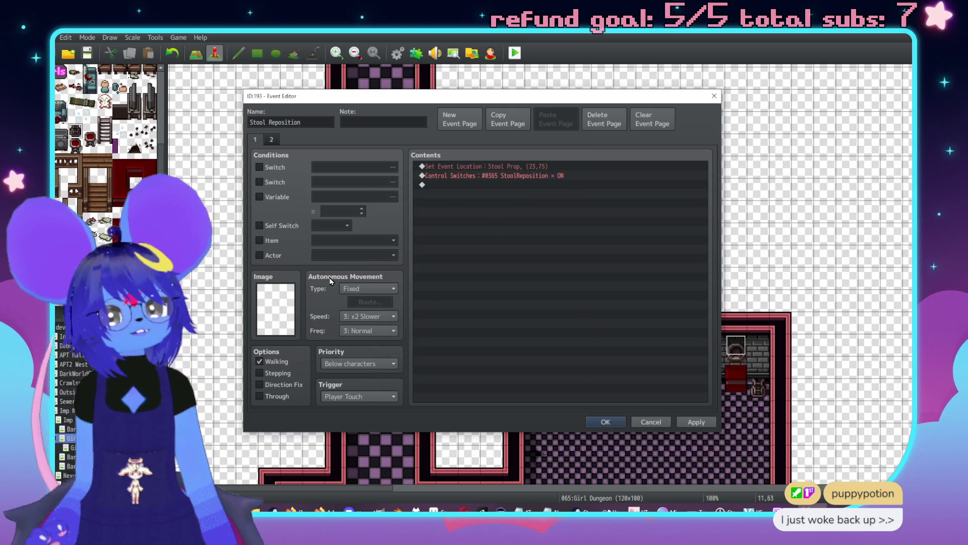
click(271, 140)
click(257, 140)
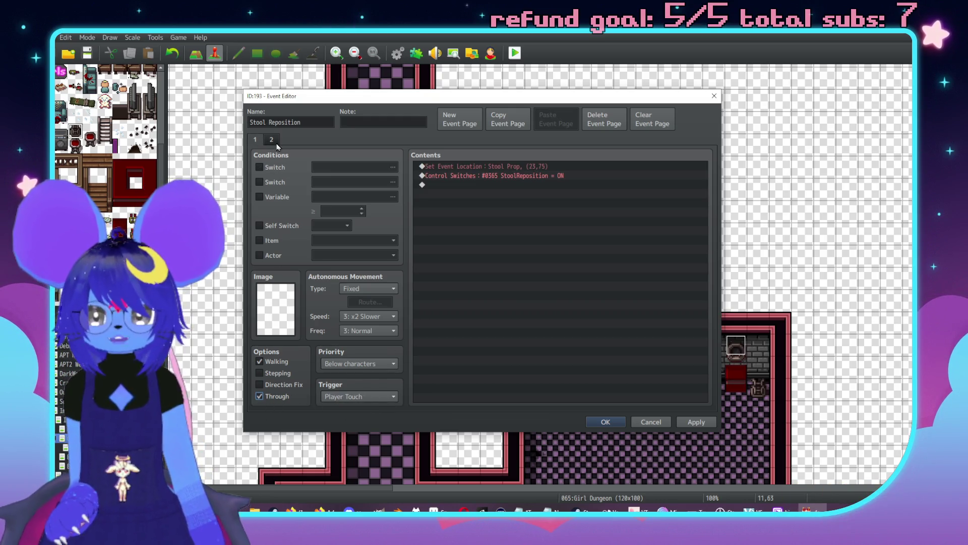
click(693, 424)
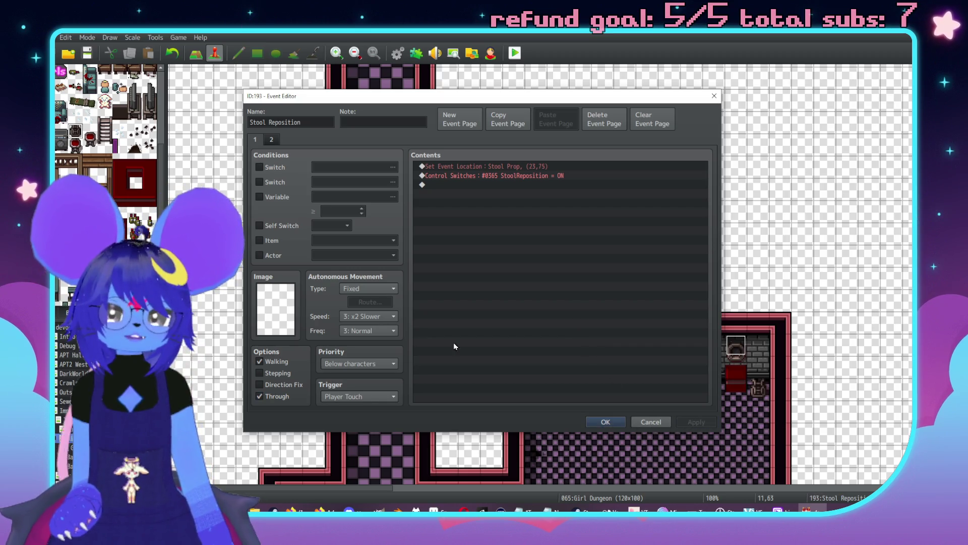
click(273, 141)
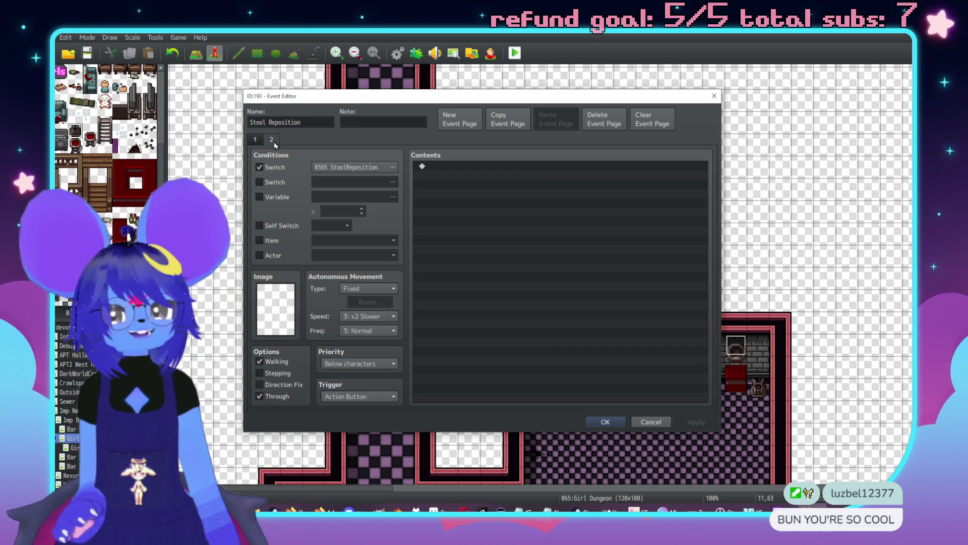
- Add page 3 requiring switch 0361 GDComplete, compare the pages, and close the event
click(459, 120)
click(259, 167)
click(341, 173)
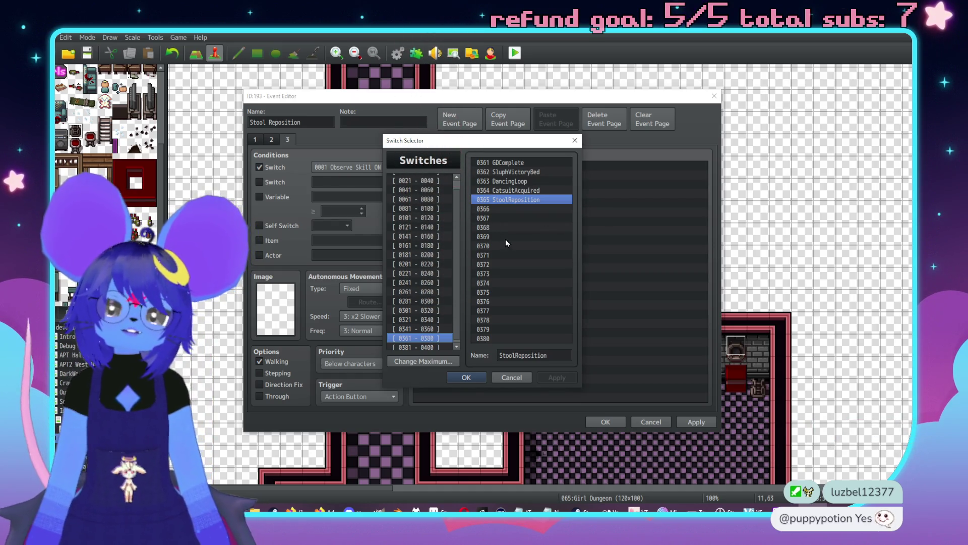
double_click(511, 163)
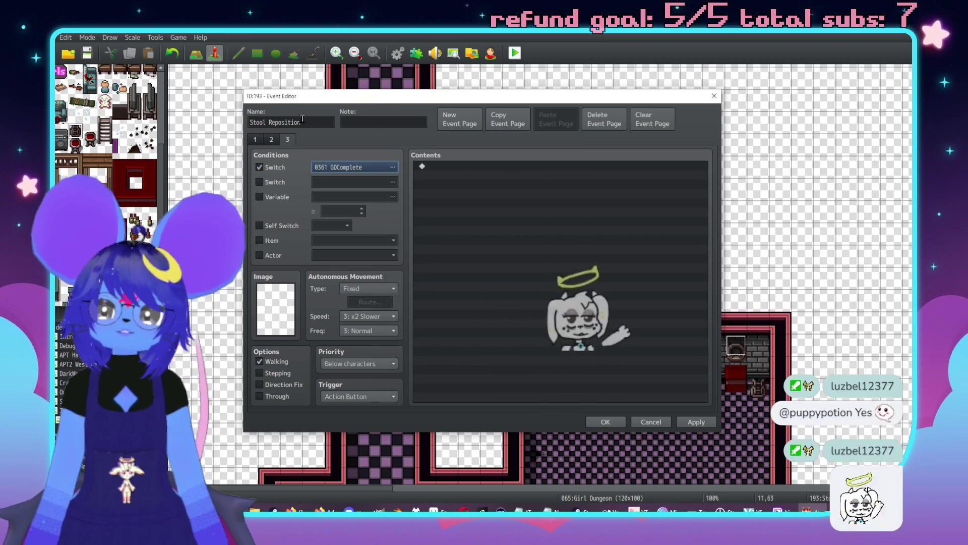
click(274, 142)
click(267, 140)
click(273, 140)
click(267, 141)
click(274, 141)
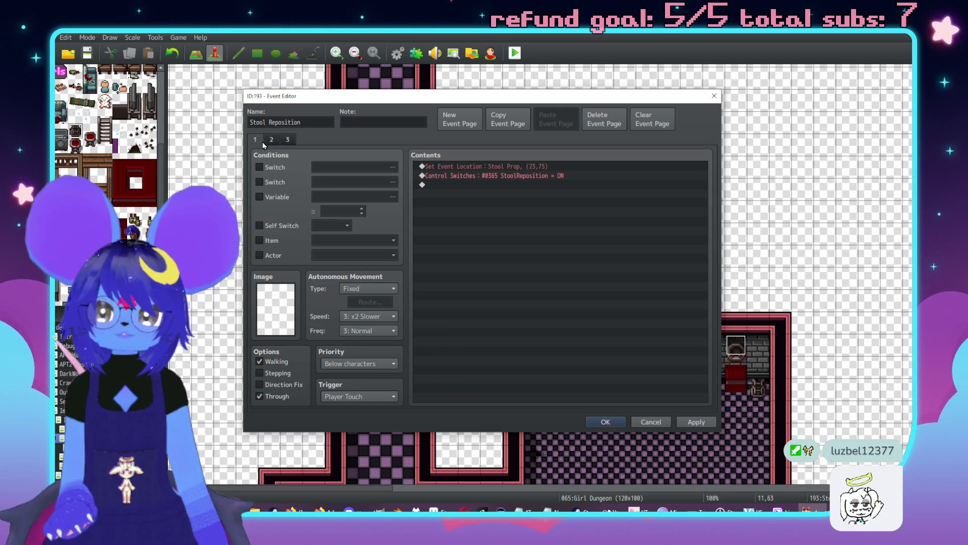
click(608, 422)
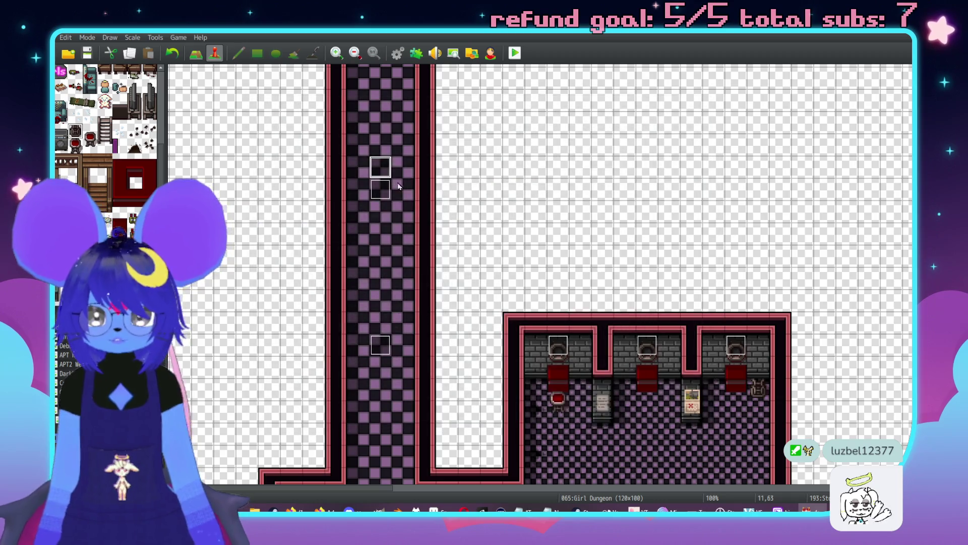
- Paste on the map, then scroll to and open the Mirror Room Entrance event
click(403, 167)
key(ctrl+v)
click(357, 167)
key(ctrl+v)
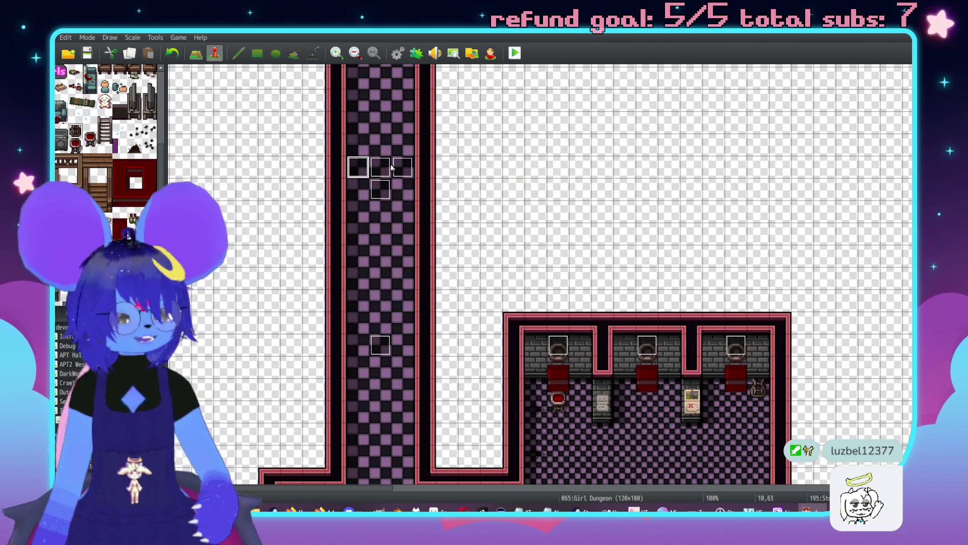
scroll(398, 232, up, 4)
scroll(384, 357, up, 8)
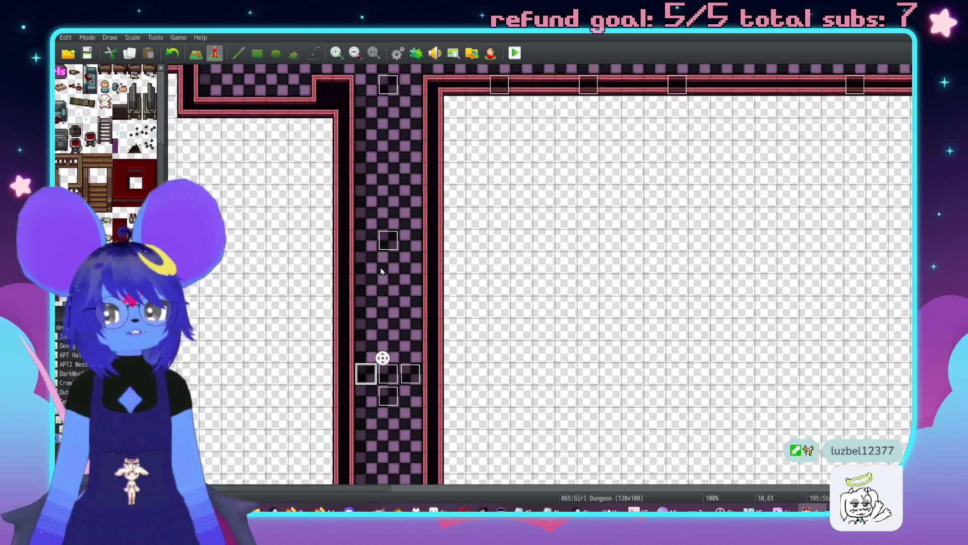
scroll(513, 275, down, 1)
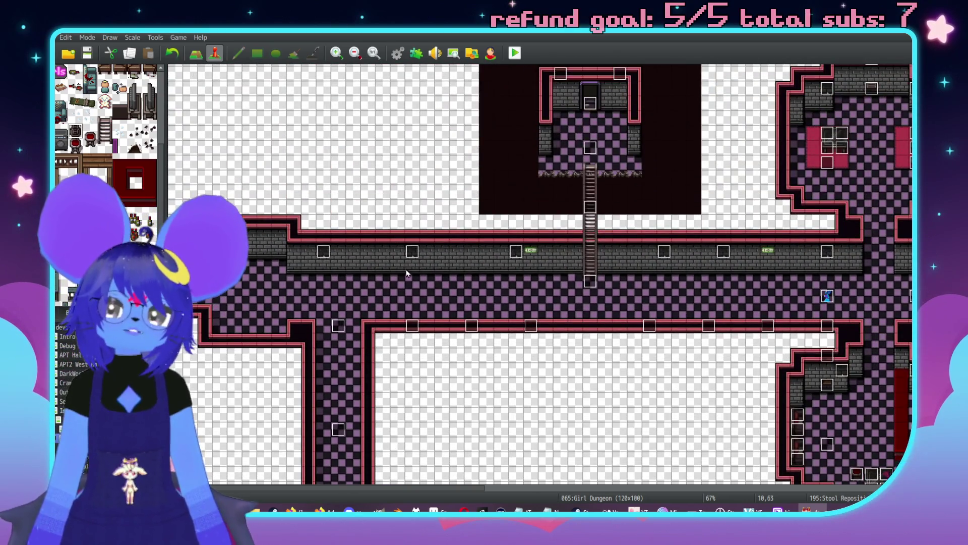
scroll(579, 346, down, 5)
scroll(608, 400, up, 4)
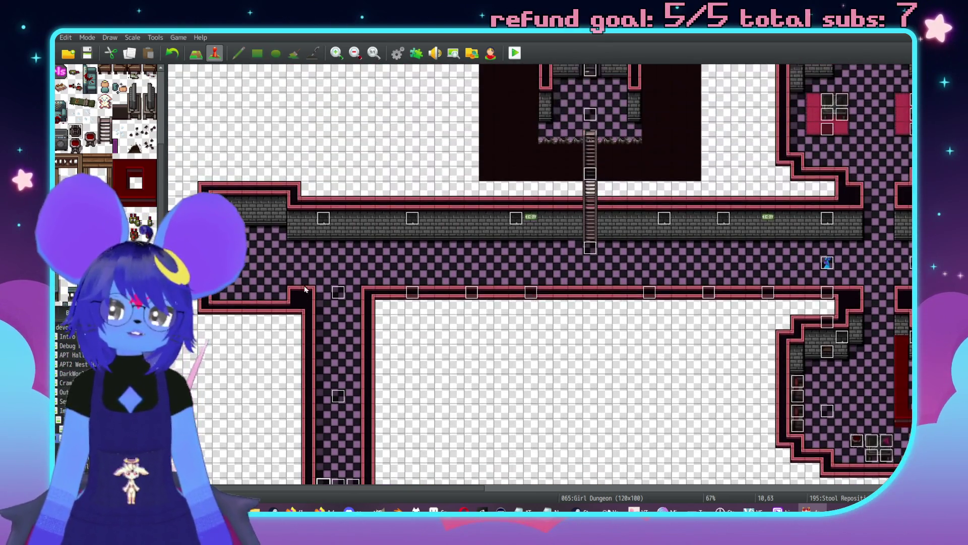
double_click(227, 212)
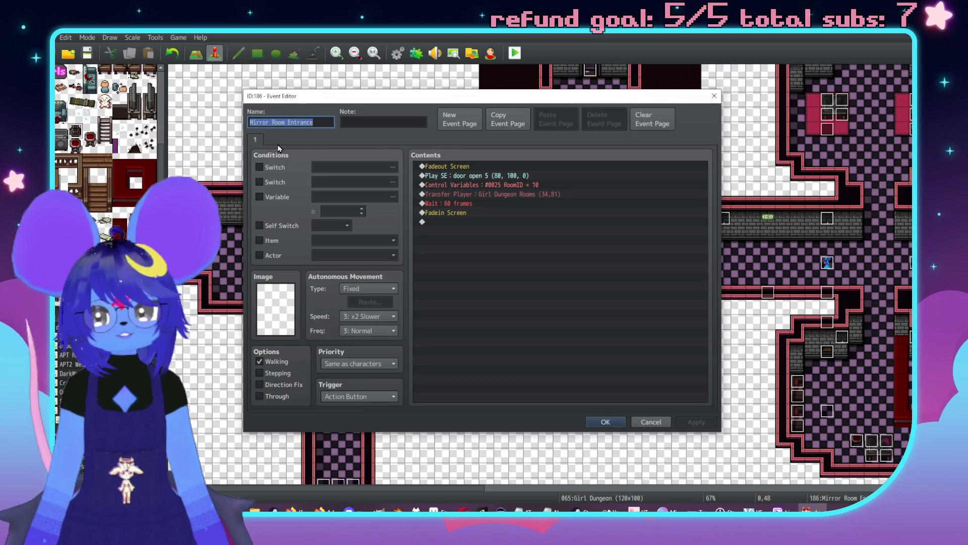
- Insert a Conditional Branch testing whether switch 0361 GDComplete is OFF
click(468, 205)
key(Insert)
click(503, 314)
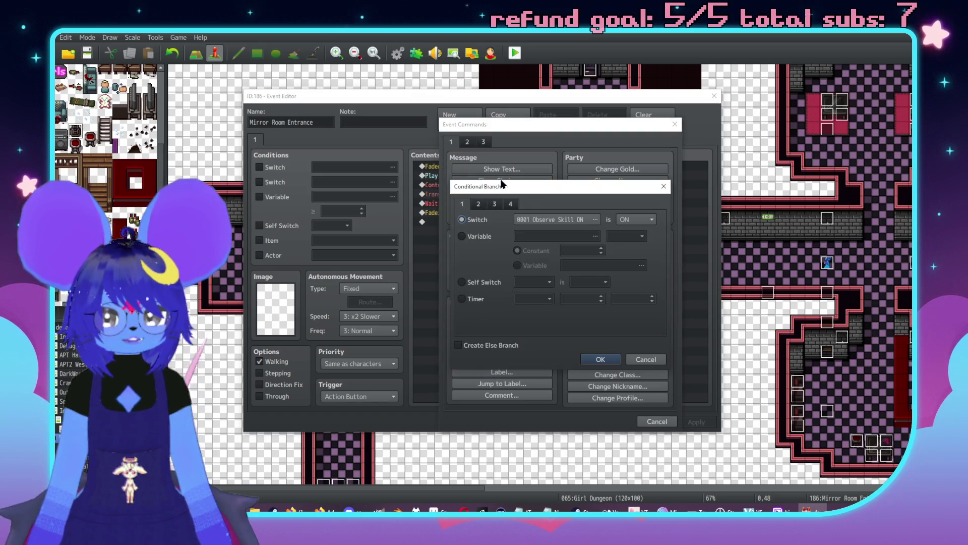
click(554, 220)
double_click(589, 177)
click(636, 219)
click(631, 238)
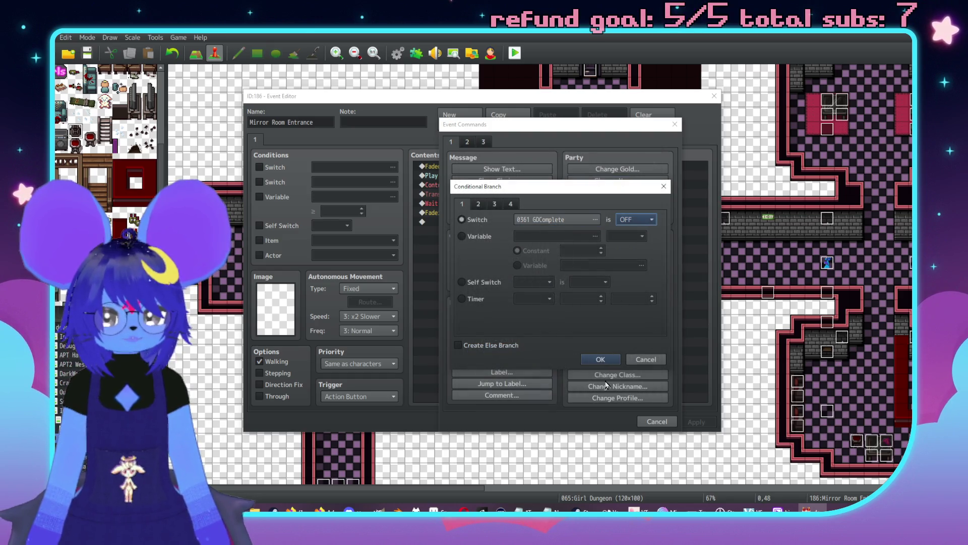
click(601, 359)
- Inside the branch, set switch 0365 StoolReposition OFF, then apply and close the event
double_click(469, 205)
click(516, 252)
click(546, 259)
double_click(600, 213)
click(547, 301)
click(567, 321)
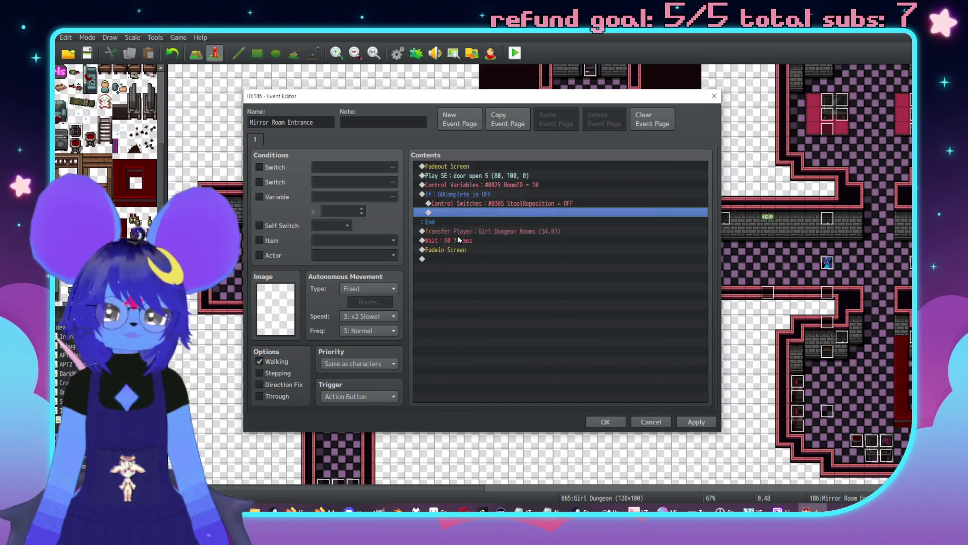
click(467, 196)
click(696, 421)
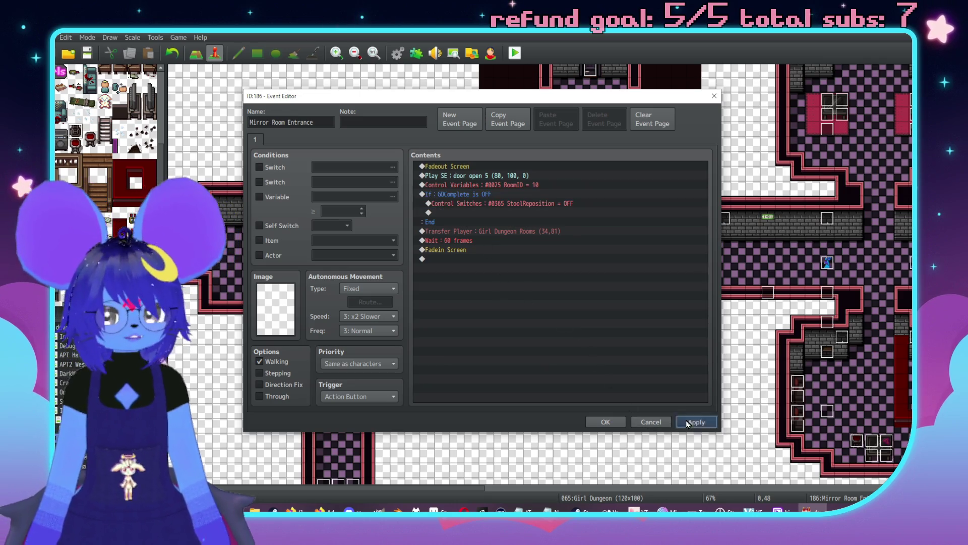
click(606, 421)
scroll(456, 366, down, 3)
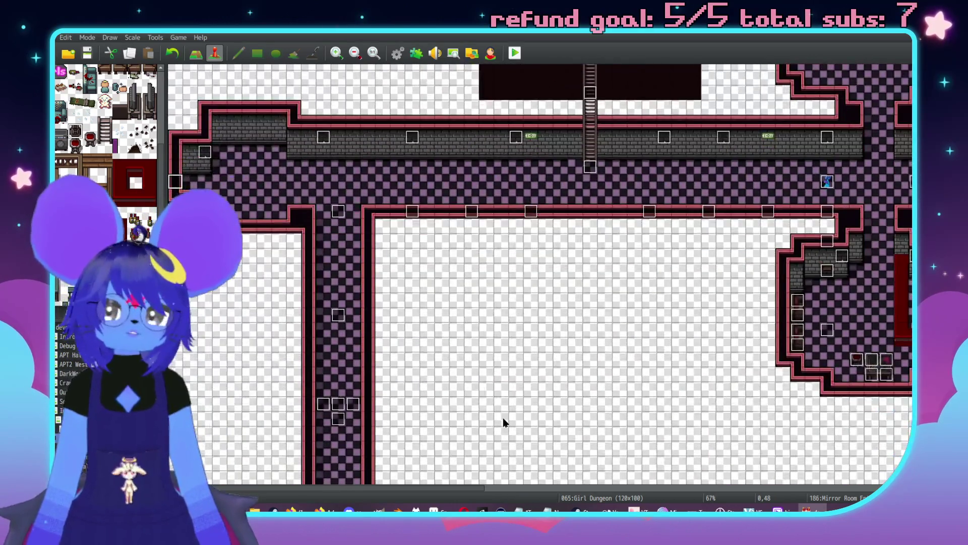
- Delete the existing GDComplete branch from the Mirror Room Entrance event
scroll(504, 423, up, 4)
middle_click(440, 240)
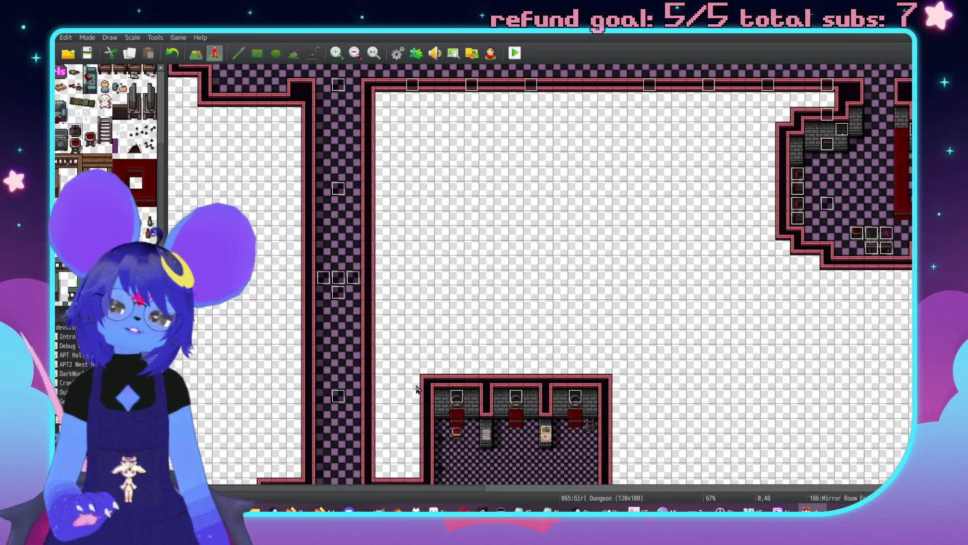
scroll(404, 303, up, 5)
key(Return)
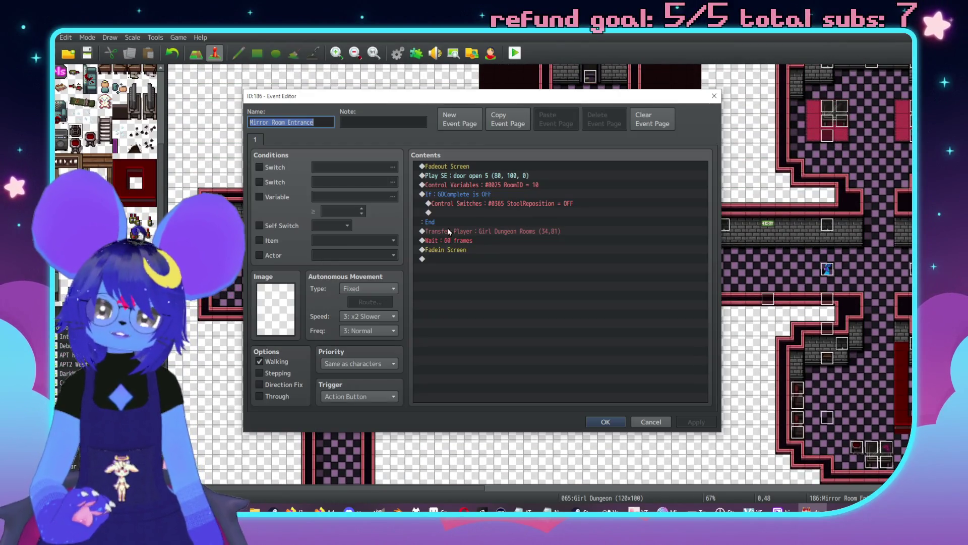
click(462, 196)
key(Delete)
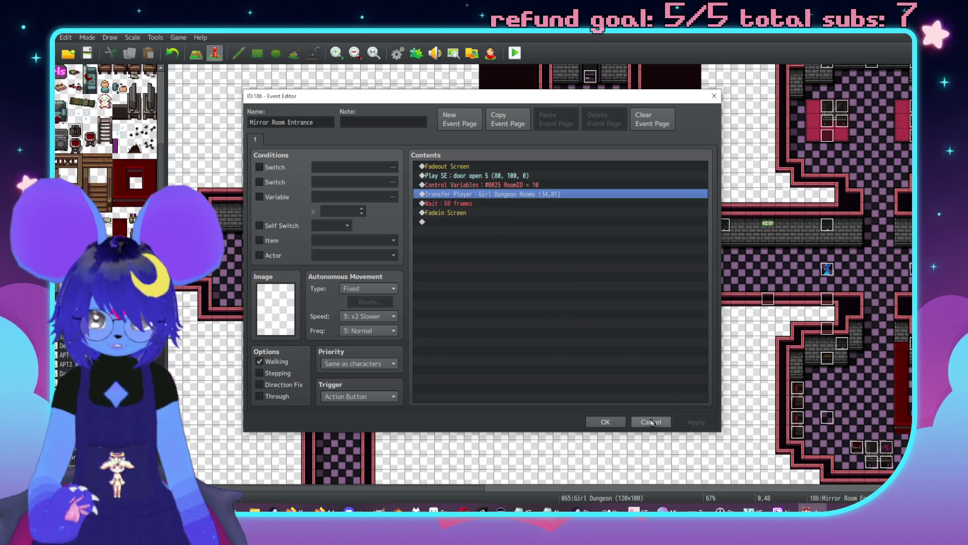
click(614, 419)
- Paste the If GDComplete block above Mirror Room Entrance's Transfer Player command
scroll(318, 217, down, 1)
scroll(359, 244, up, 2)
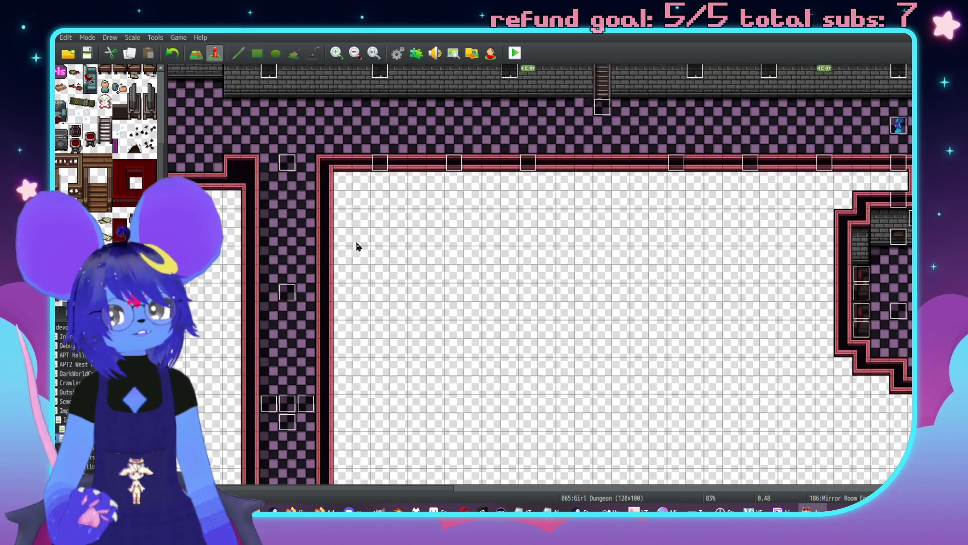
scroll(454, 282, down, 1)
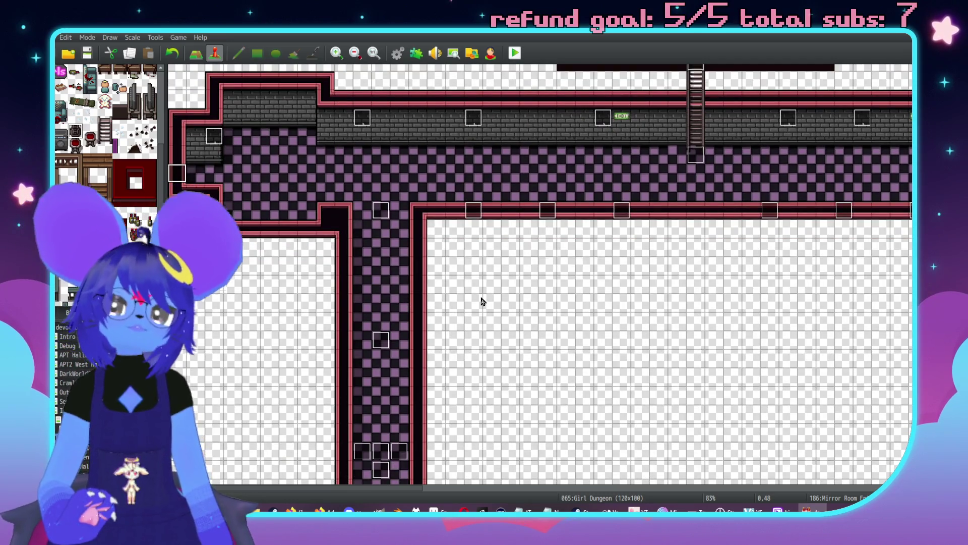
scroll(415, 255, up, 3)
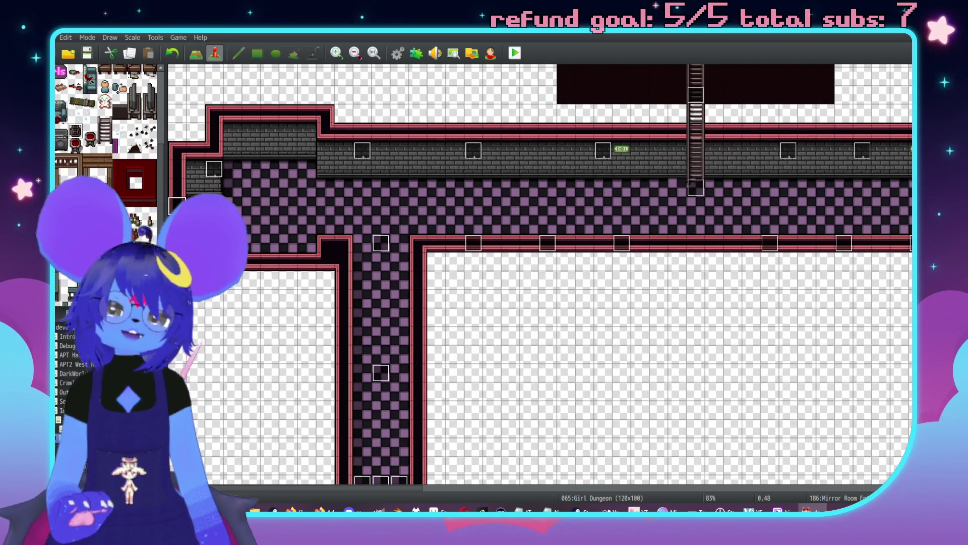
double_click(177, 206)
click(511, 191)
key(ctrl+v)
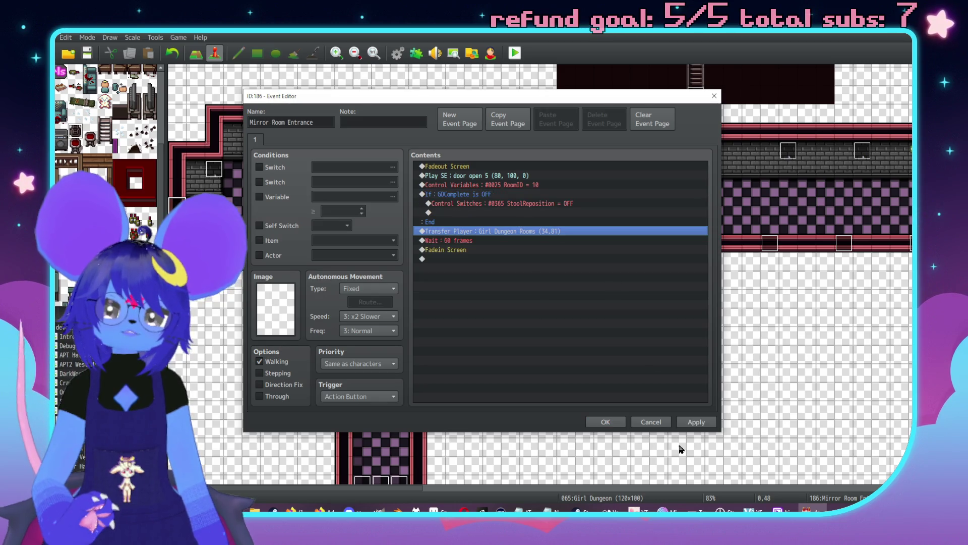
click(606, 421)
- On Girls Door 1 page 4, paste the GDComplete check above Control Variables
scroll(564, 226, up, 5)
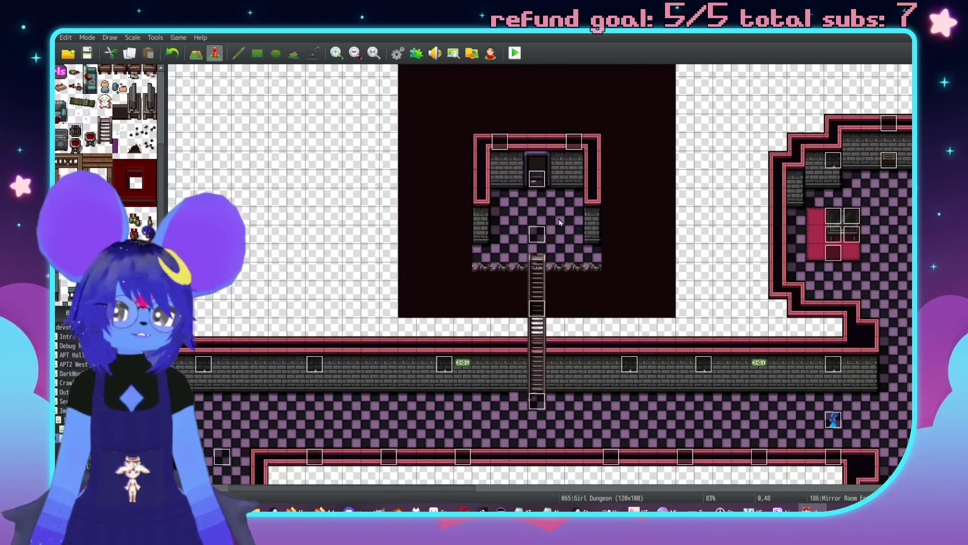
double_click(538, 182)
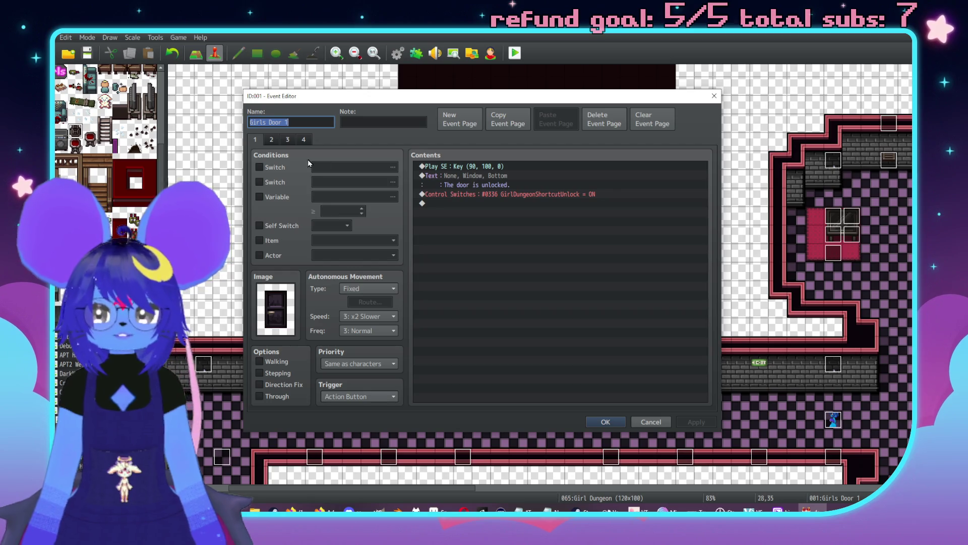
click(310, 140)
click(506, 190)
key(ctrl+v)
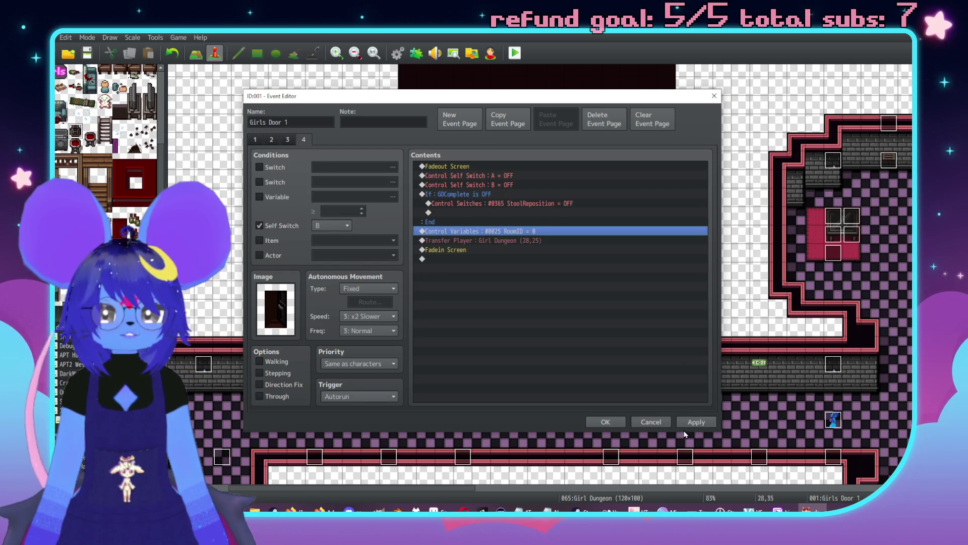
click(693, 423)
click(601, 424)
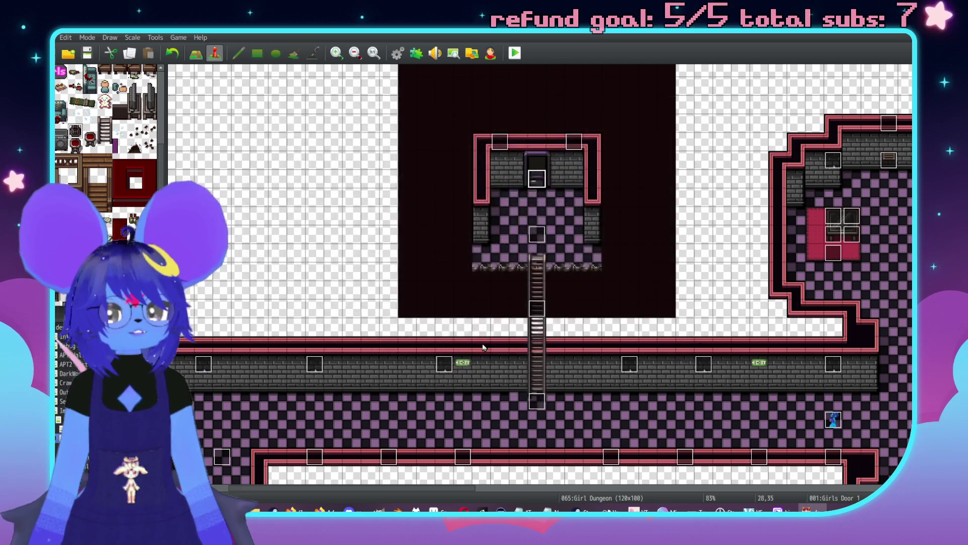
- Paste the GDComplete check into the corridor DangerGrate's page 2, then discard that edit
scroll(524, 319, right, 5)
scroll(612, 199, down, 10)
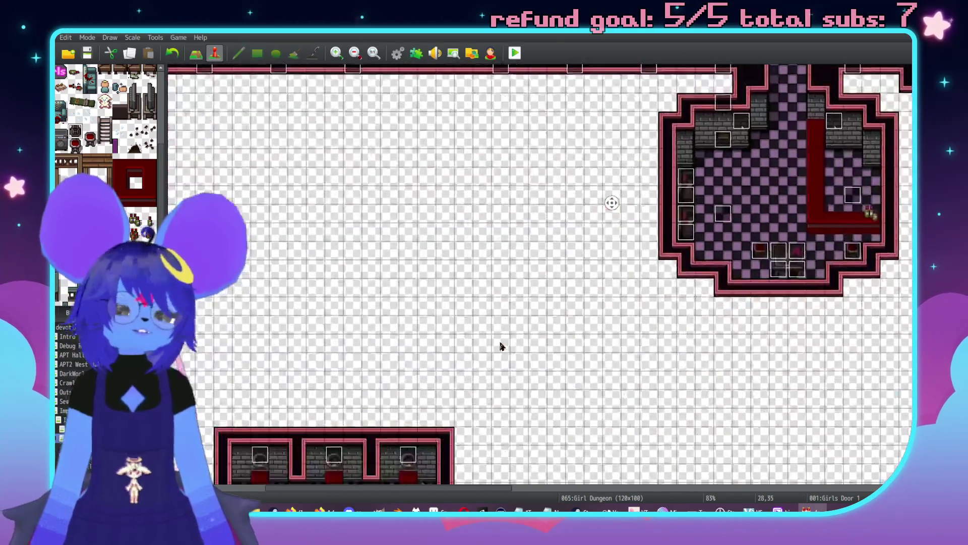
scroll(551, 224, up, 5)
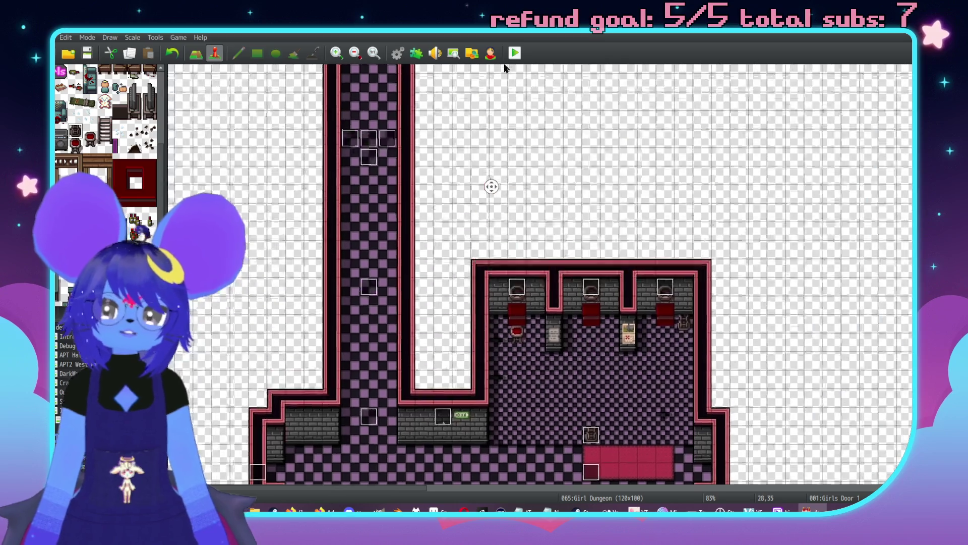
scroll(581, 441, down, 3)
scroll(581, 440, right, 1)
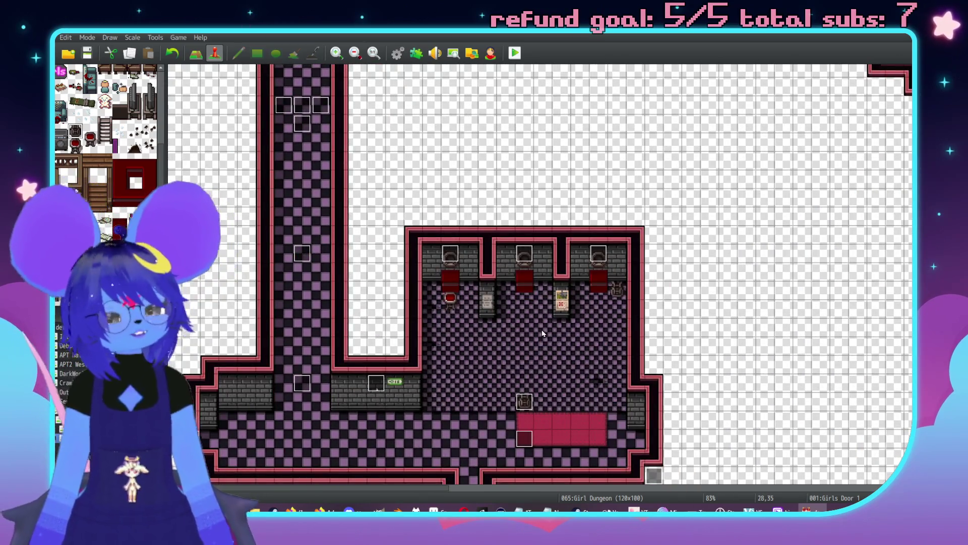
scroll(524, 311, up, 5)
scroll(525, 312, left, 3)
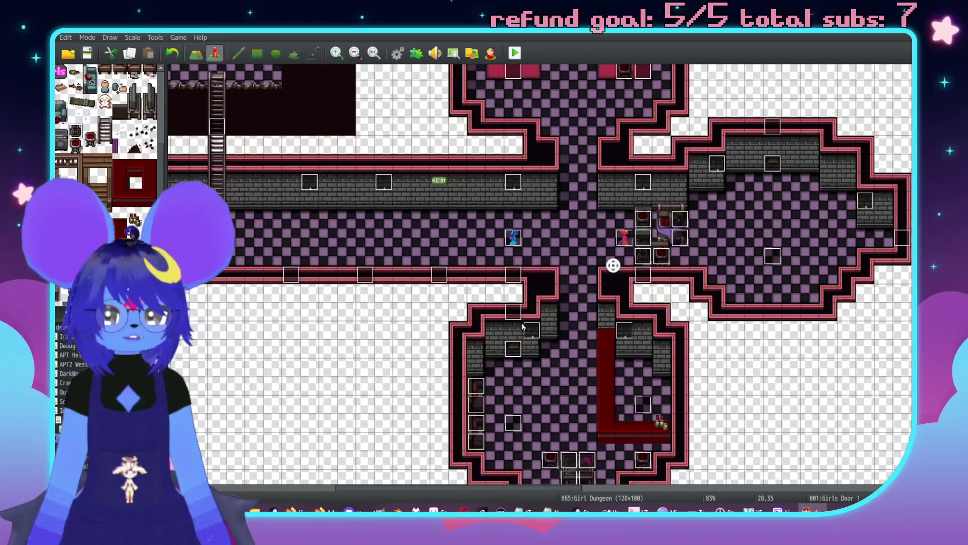
double_click(515, 347)
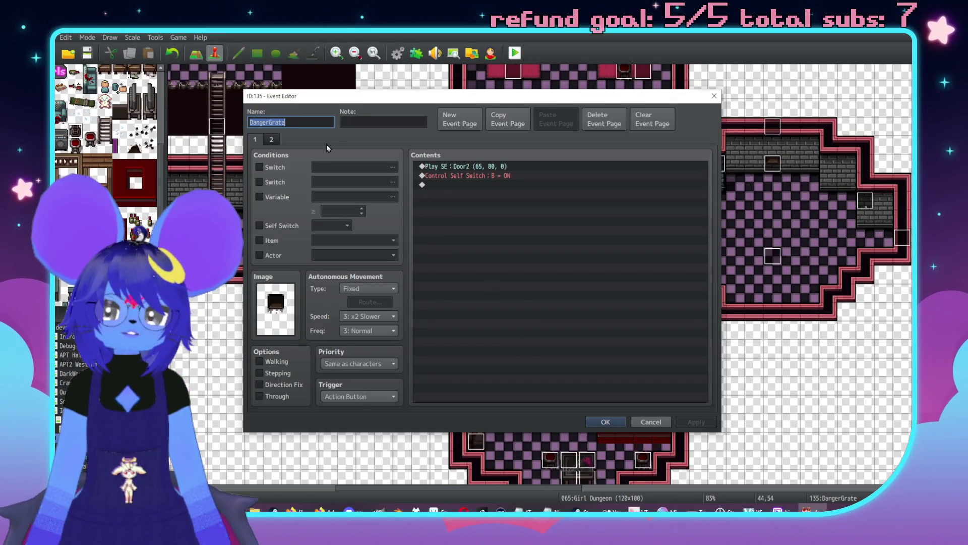
click(280, 138)
click(499, 204)
key(ctrl+v)
click(637, 423)
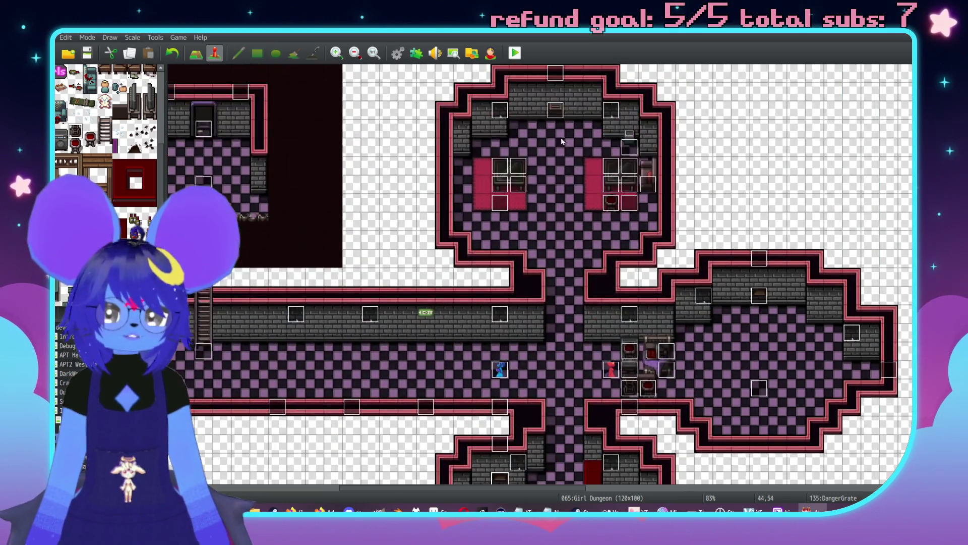
- Paste the GDComplete check above the transfer on the other DangerGrate vent's page 3
double_click(554, 117)
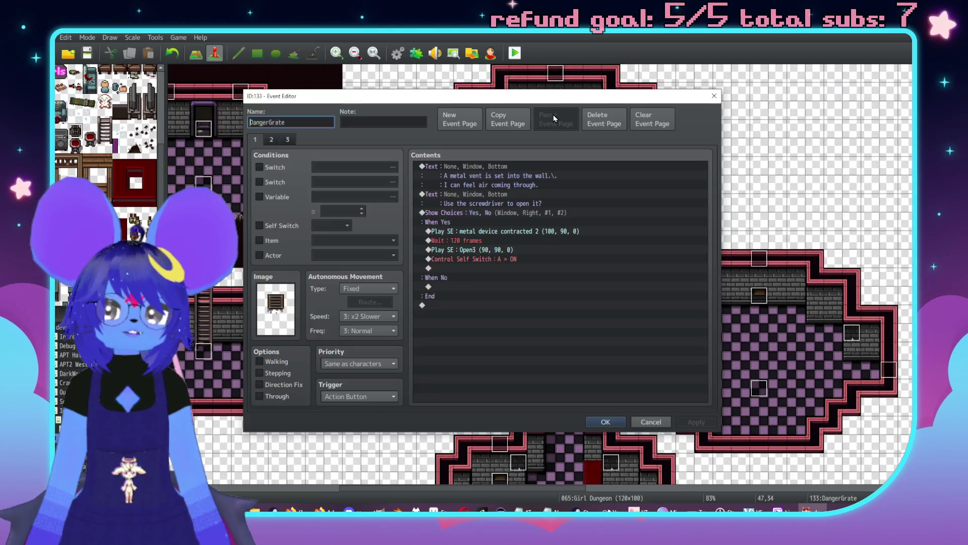
click(288, 140)
click(513, 203)
key(ctrl+v)
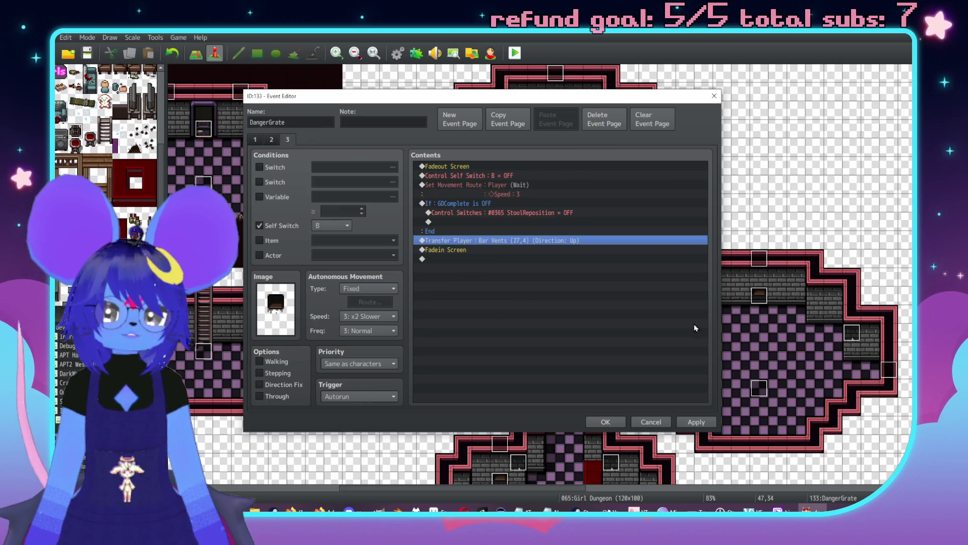
click(696, 423)
click(605, 422)
- Open the Stool Reposition event
scroll(610, 426, down, 2)
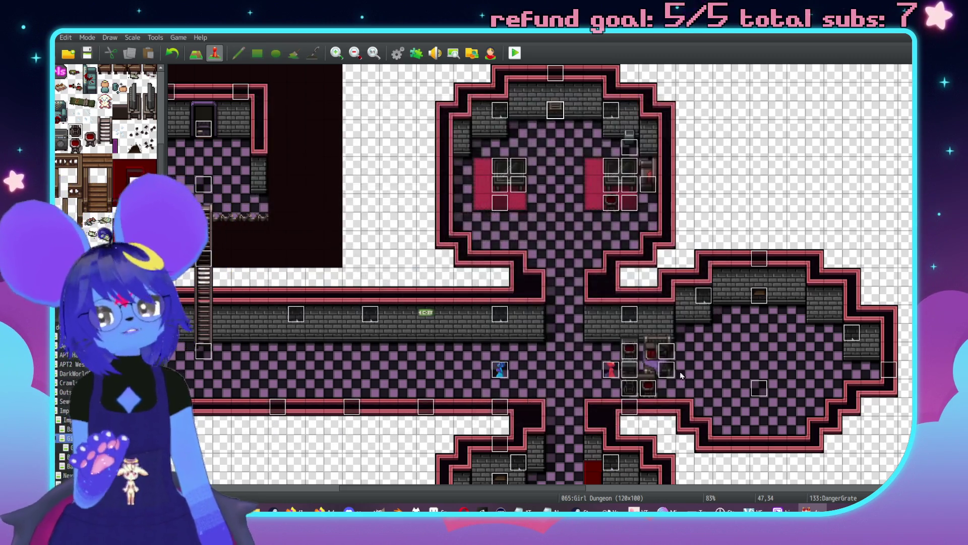
scroll(689, 326, up, 2)
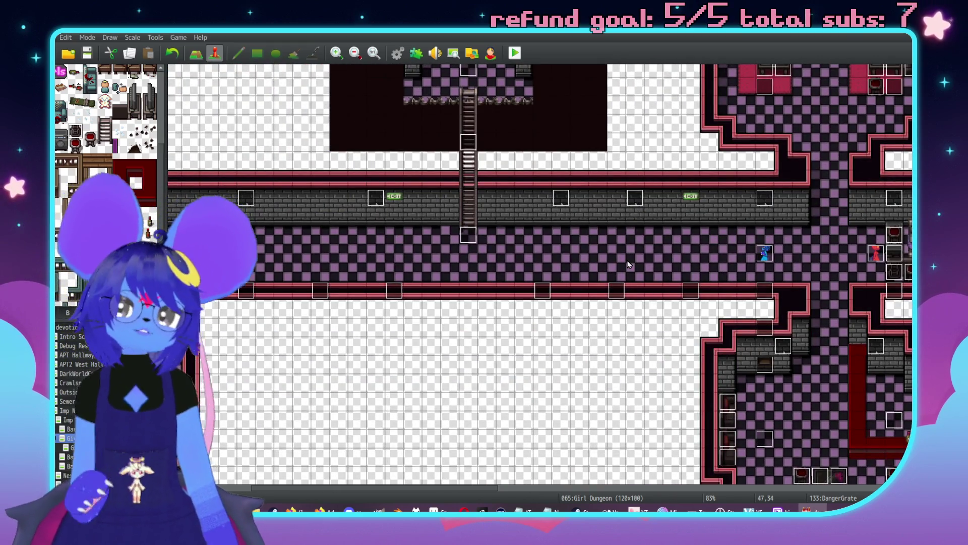
scroll(380, 294, down, 3)
scroll(519, 234, left, 5)
scroll(453, 151, down, 2)
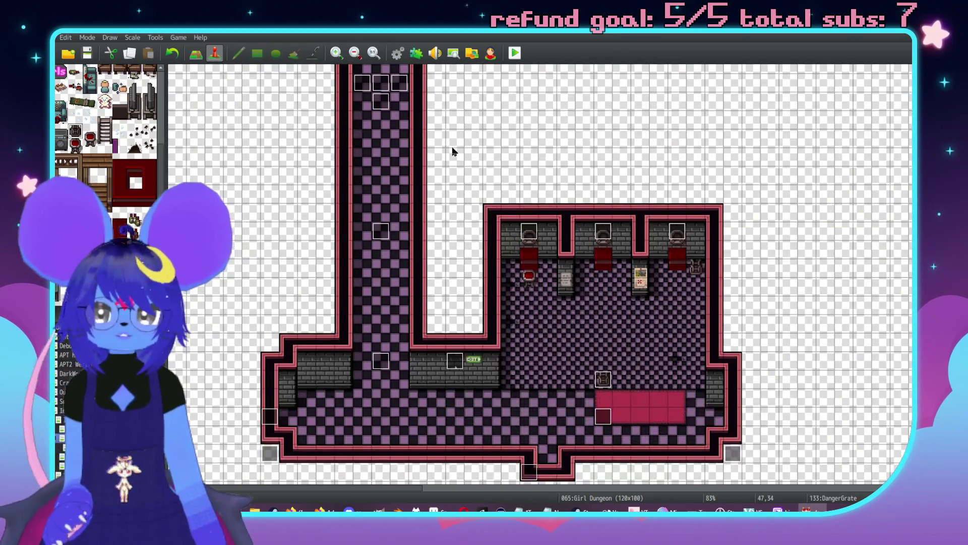
scroll(547, 304, up, 3)
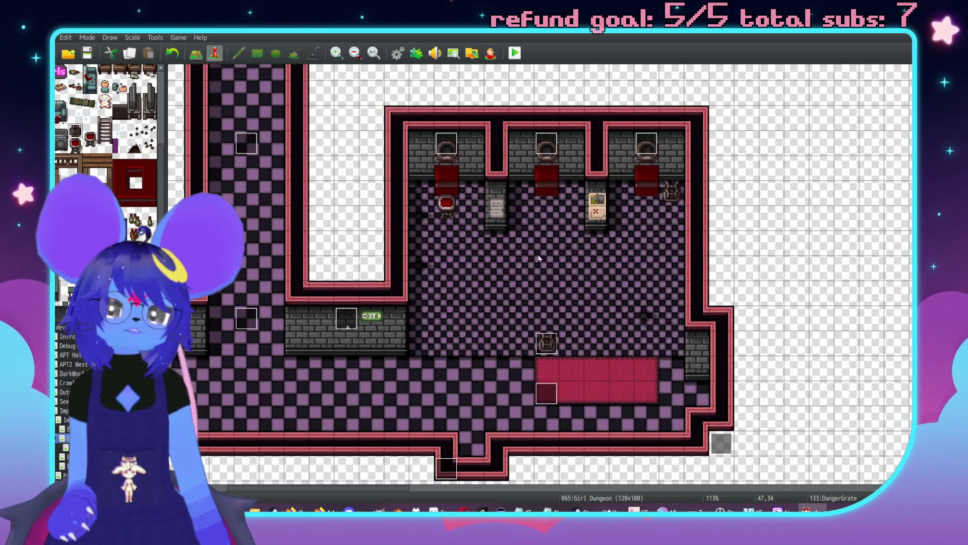
scroll(475, 367, up, 3)
scroll(475, 367, left, 2)
double_click(334, 126)
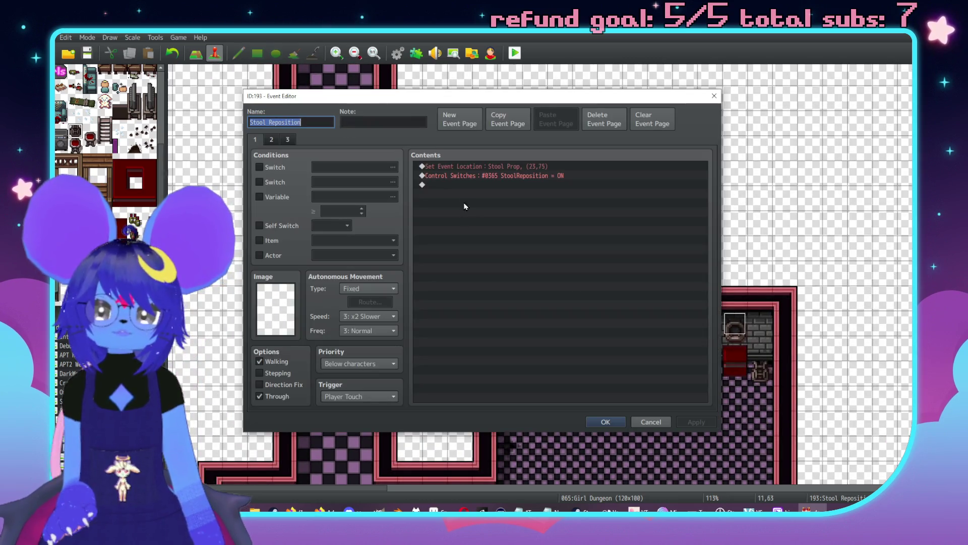
- Set the stool's target spot in the Set Event Location command and close Stool Reposition
double_click(475, 166)
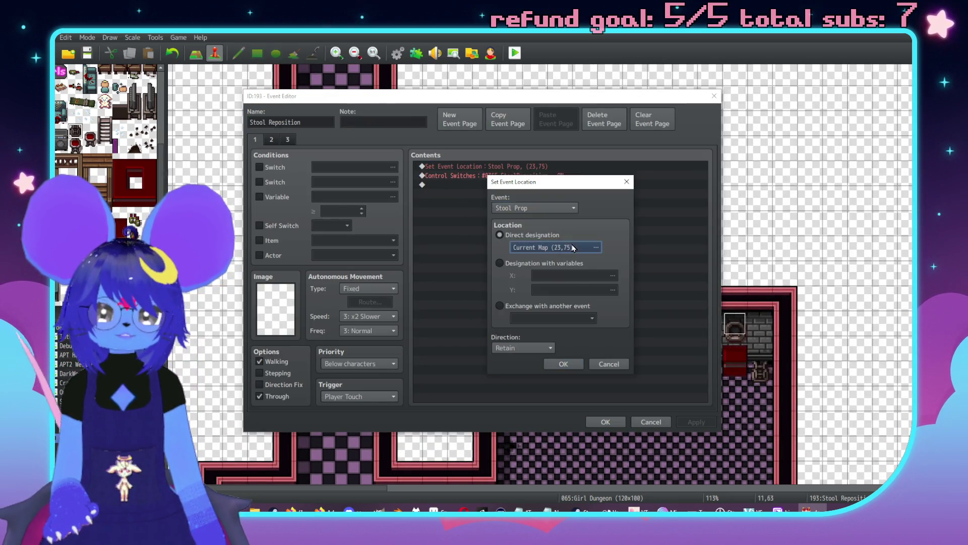
click(555, 248)
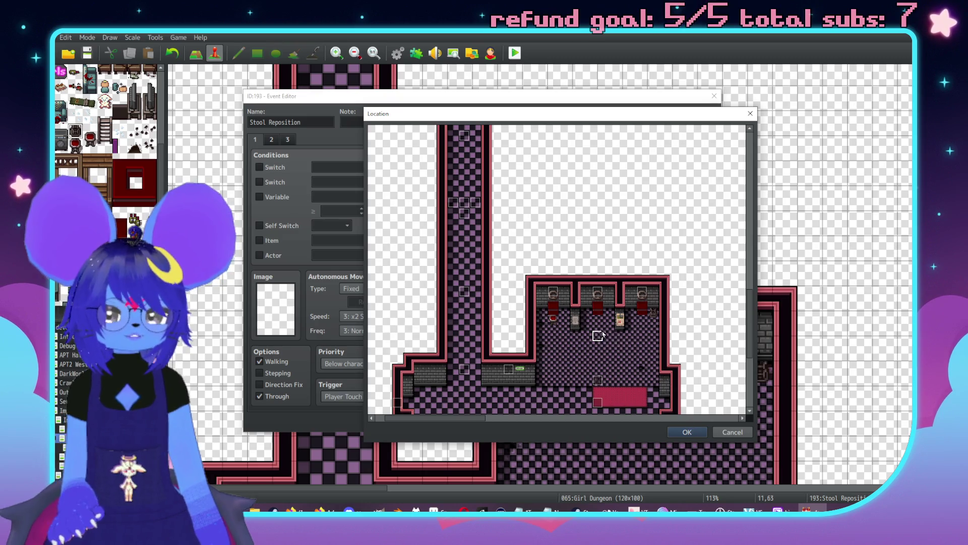
click(732, 432)
click(612, 363)
key(Escape)
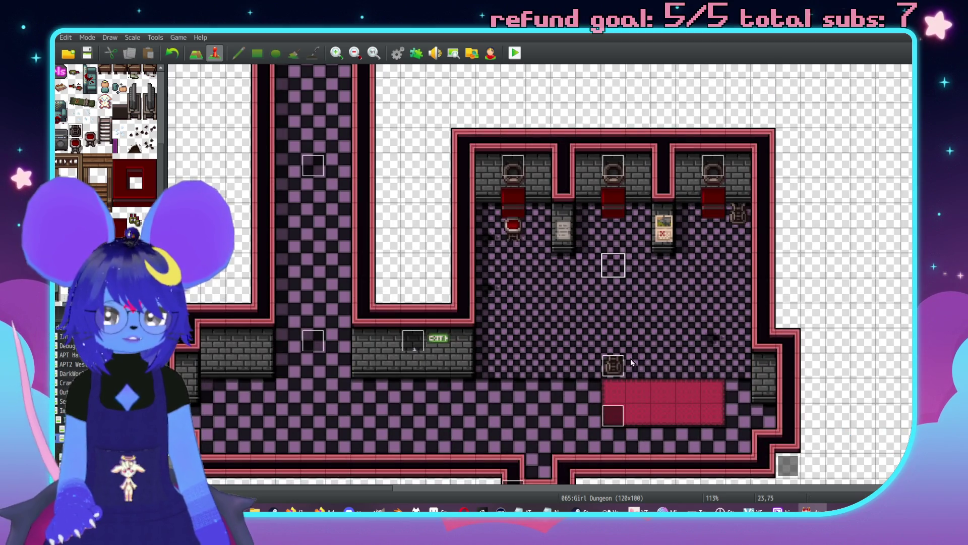
- Make Stool Prop's page 1 Through, and add a page 2 copied from it
double_click(614, 365)
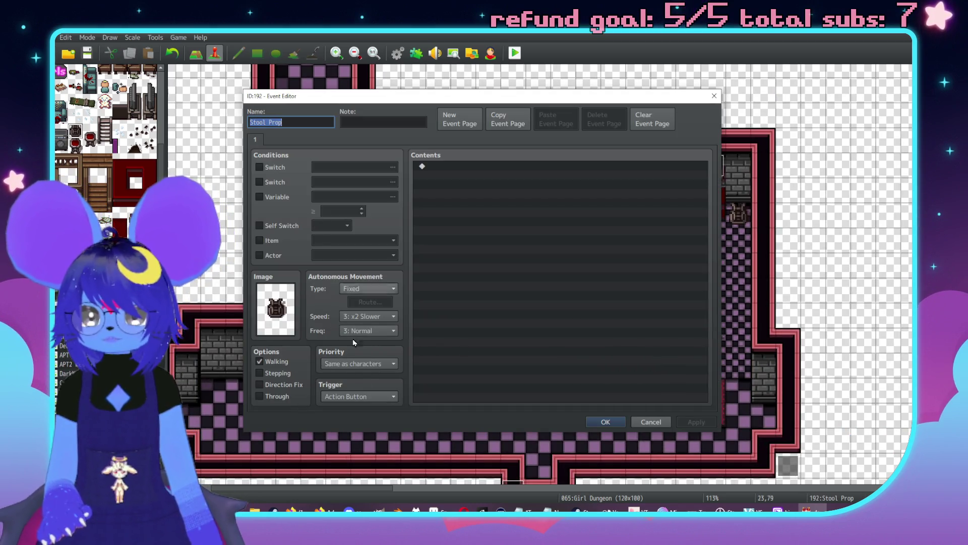
click(277, 397)
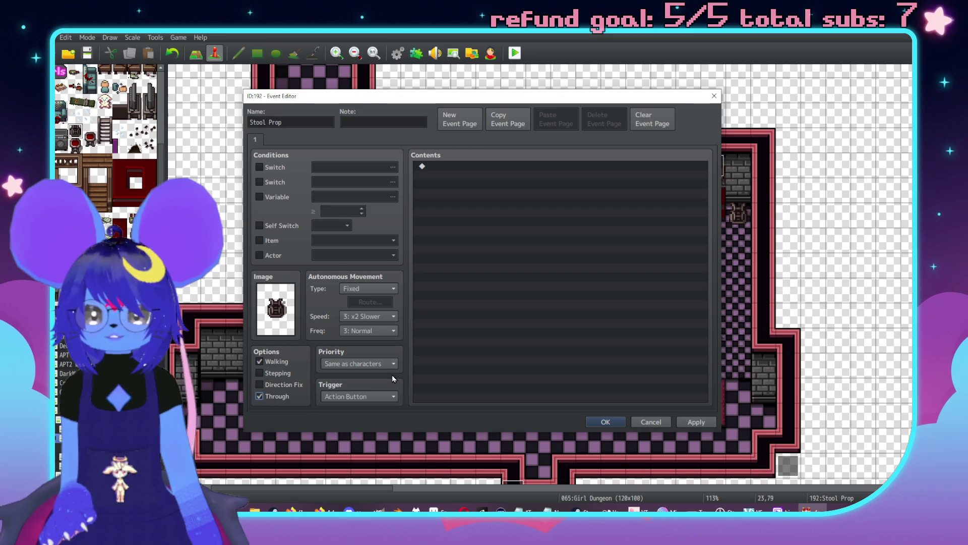
click(460, 126)
click(623, 115)
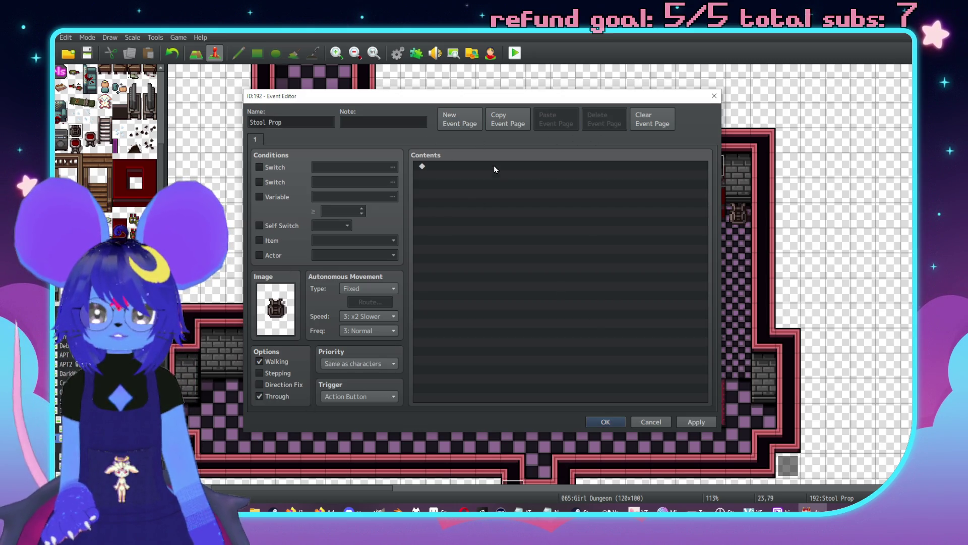
click(507, 119)
click(550, 123)
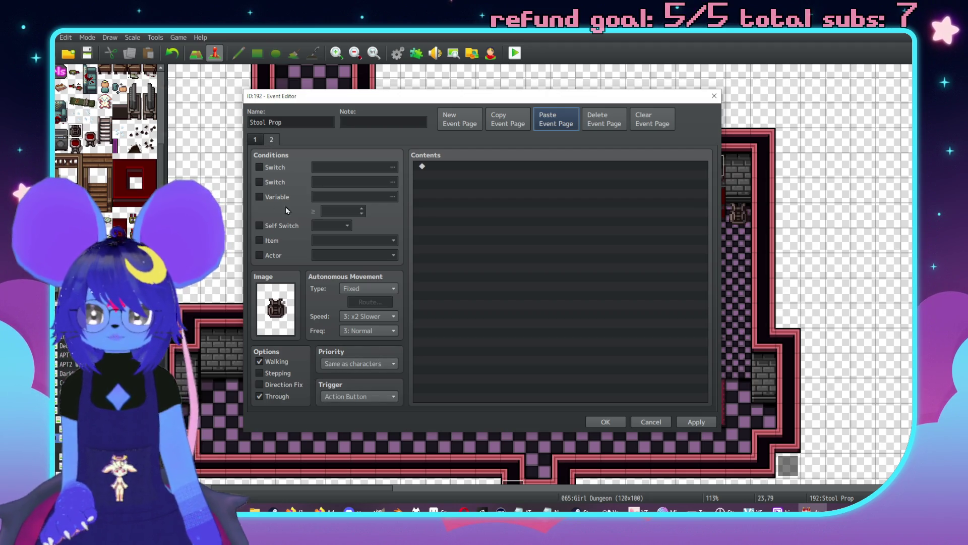
- Turn Through off on page 2 and condition it on switch 0361 GDComplete
click(260, 396)
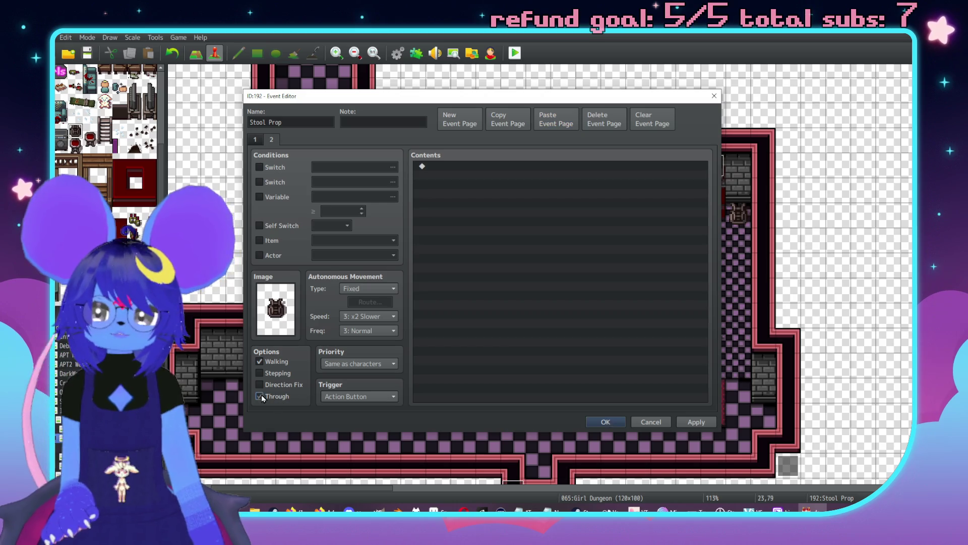
click(259, 167)
click(383, 167)
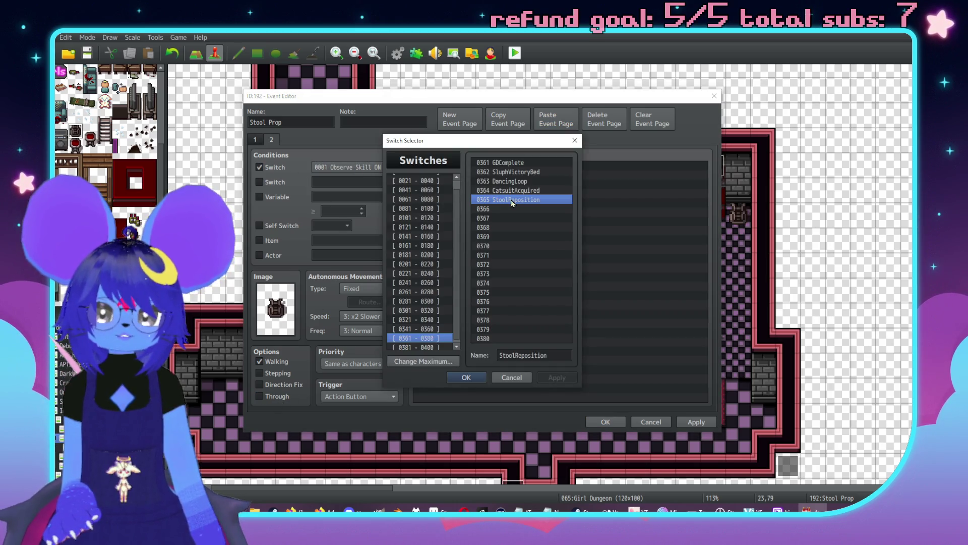
double_click(511, 163)
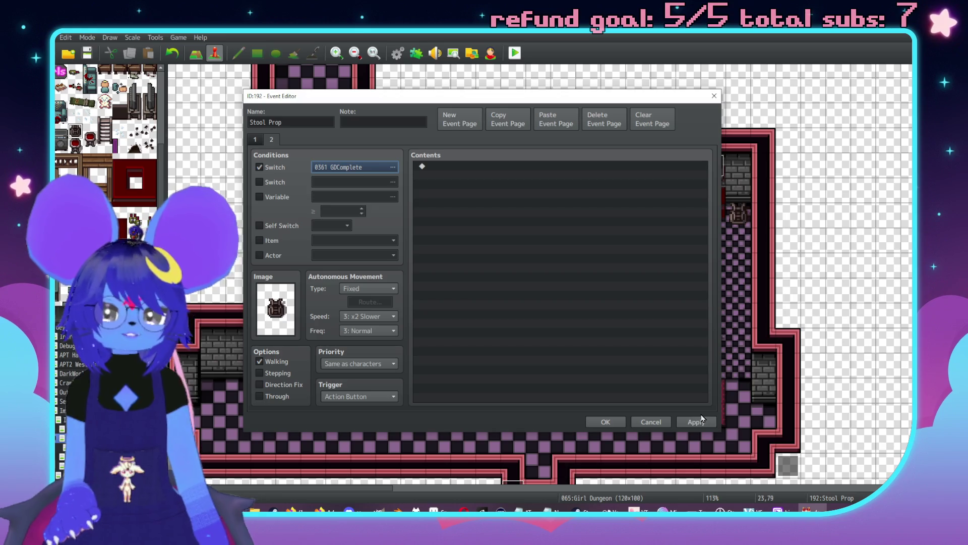
click(605, 422)
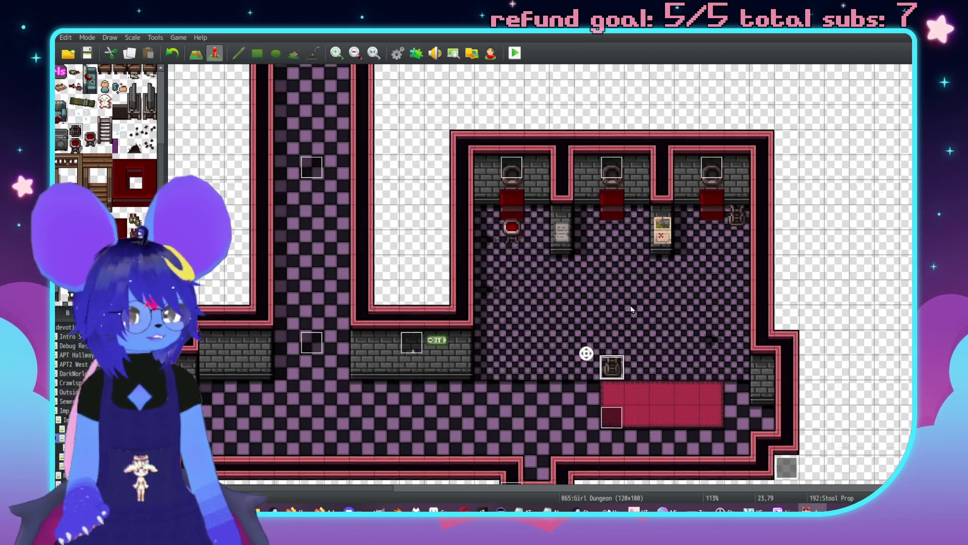
- Open the Lightsource event and close it unchanged
scroll(616, 323, right, 5)
scroll(684, 405, down, 3)
scroll(465, 329, left, 3)
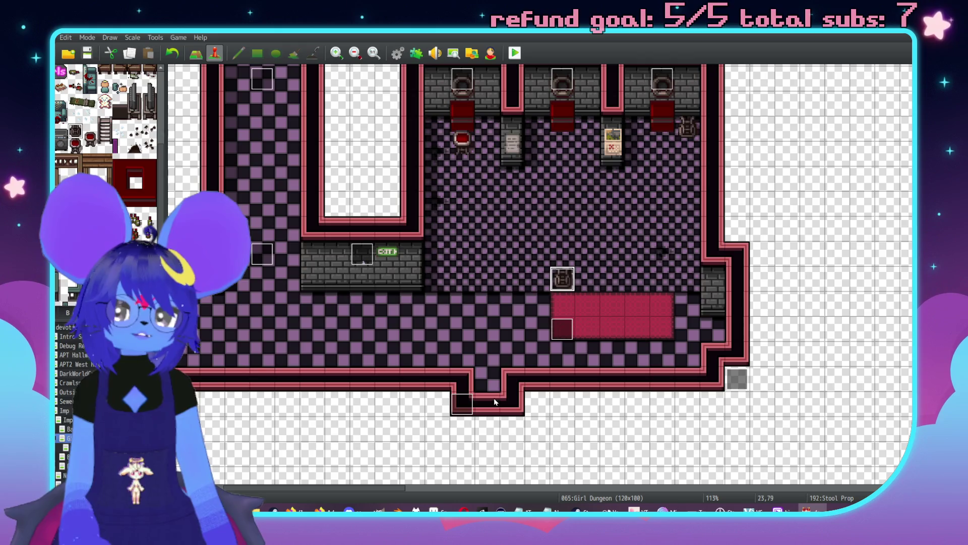
double_click(470, 401)
key(Return)
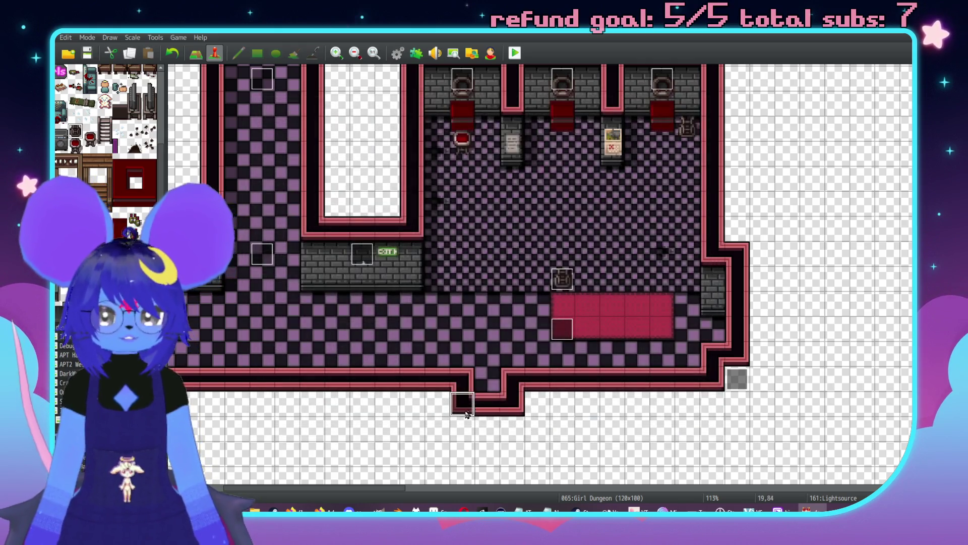
- Point the Mirror Room Back transfer at the arrival spot in the Imp Bar map
double_click(460, 274)
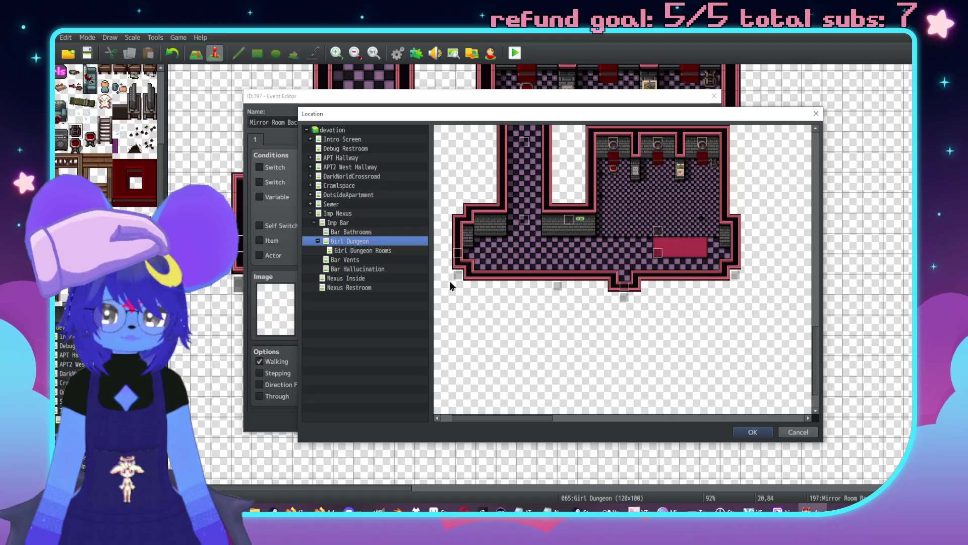
click(348, 223)
scroll(681, 292, down, 5)
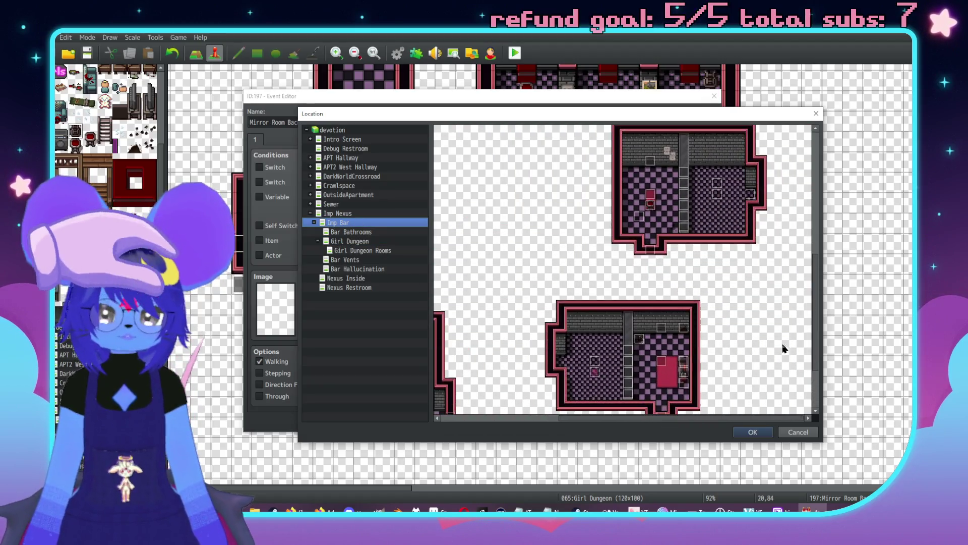
scroll(719, 327, up, 6)
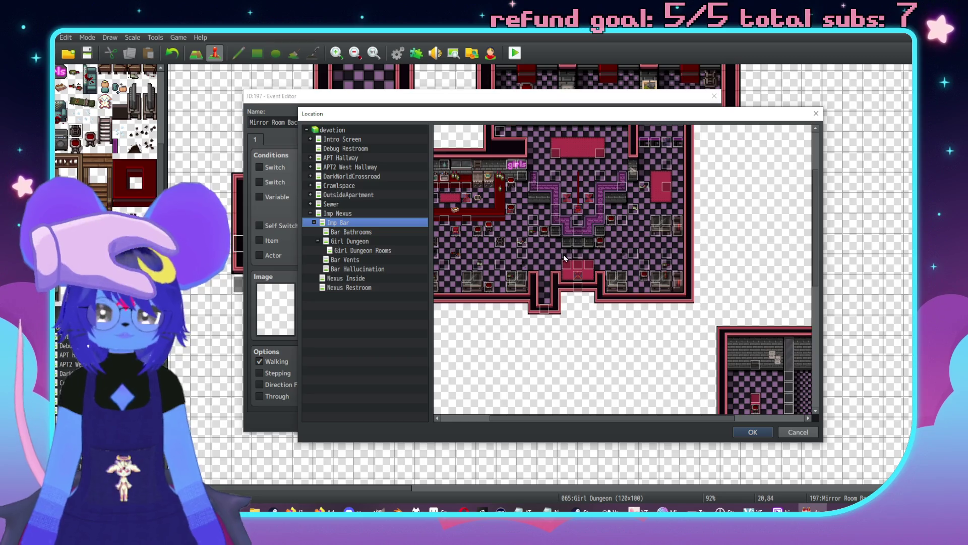
scroll(584, 131, left, 2)
scroll(566, 292, down, 5)
scroll(555, 313, up, 5)
scroll(625, 219, left, 2)
scroll(574, 271, left, 2)
double_click(582, 220)
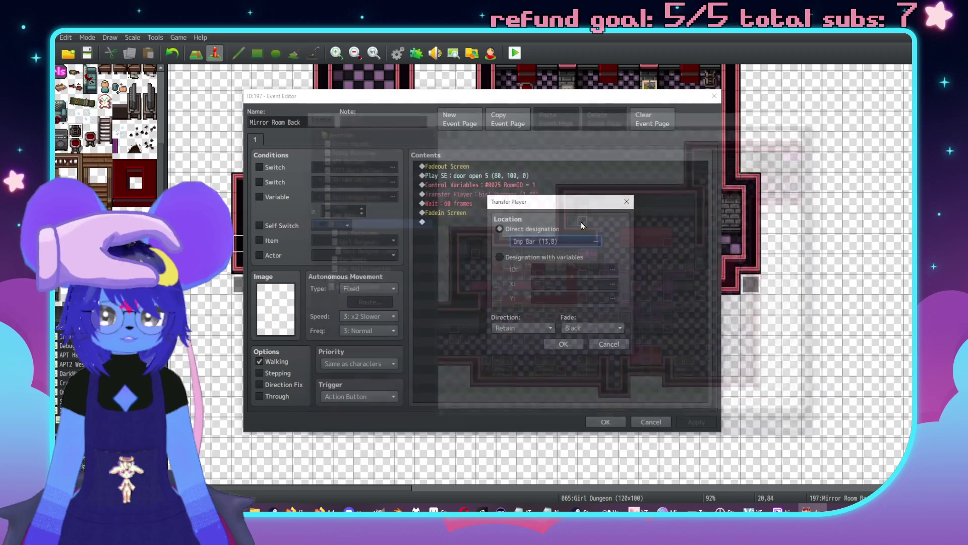
click(564, 342)
click(695, 425)
click(605, 422)
- Switch to Map mode for tile editing
scroll(511, 339, up, 3)
scroll(607, 353, right, 3)
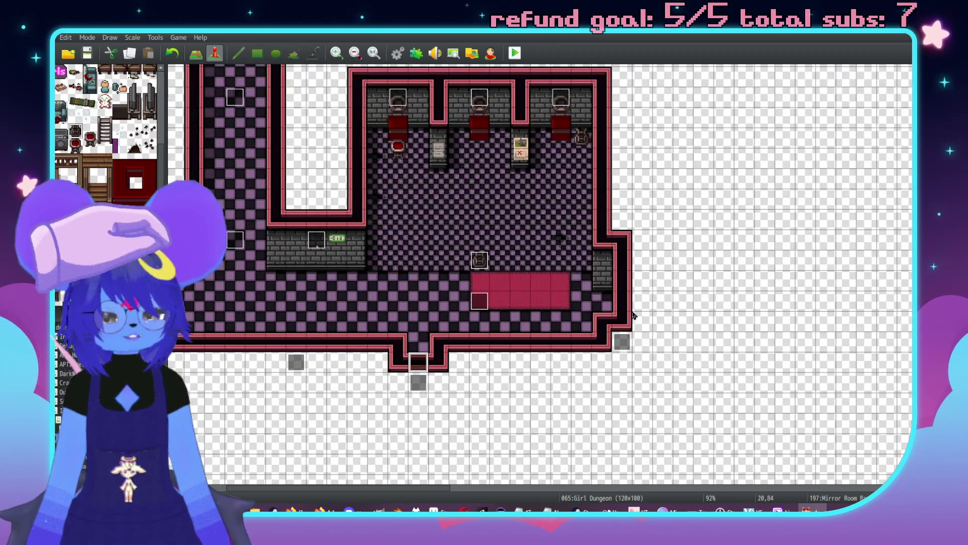
key(F5)
scroll(597, 281, right, 5)
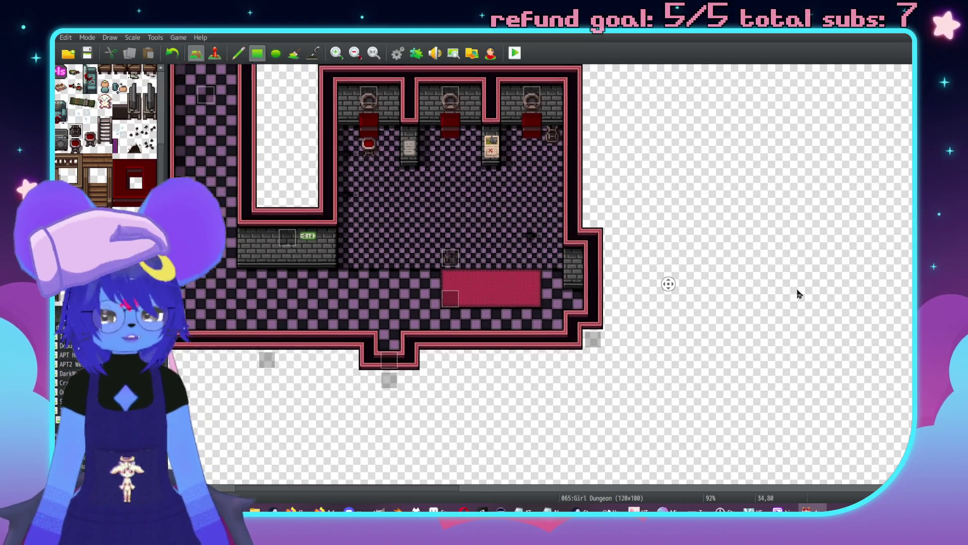
- Copy the lower room's tiles east of the room and floor over the dividing wall
drag(549, 309, 538, 272)
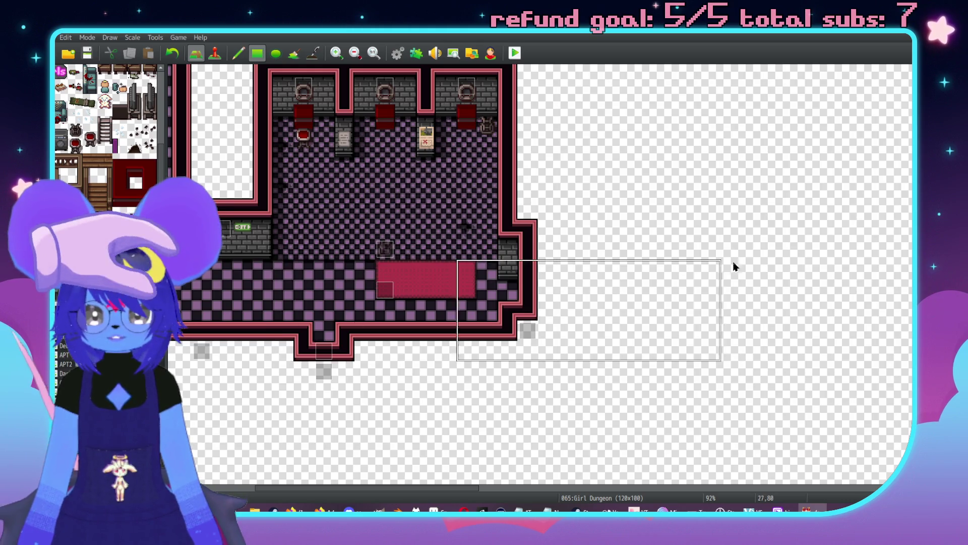
drag(800, 265, 570, 266)
click(570, 265)
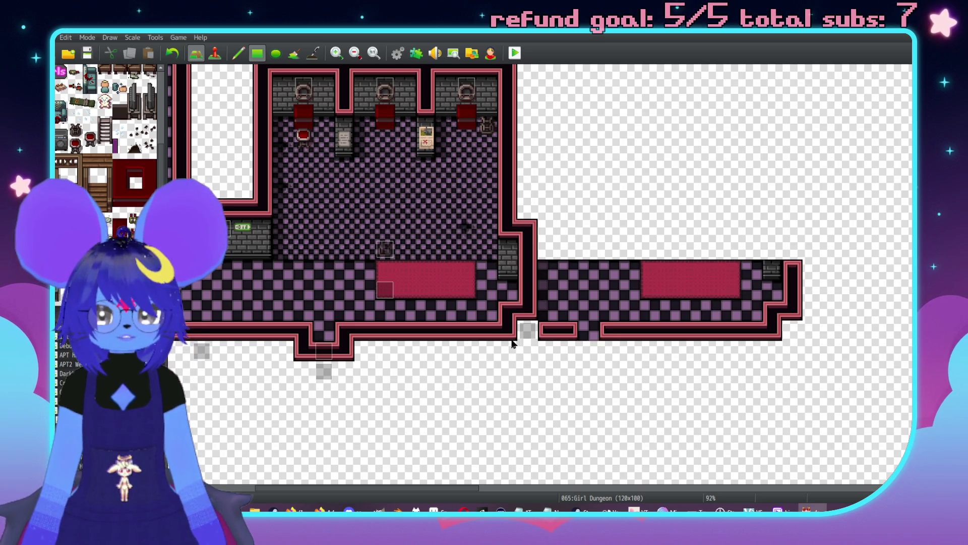
right_click(580, 259)
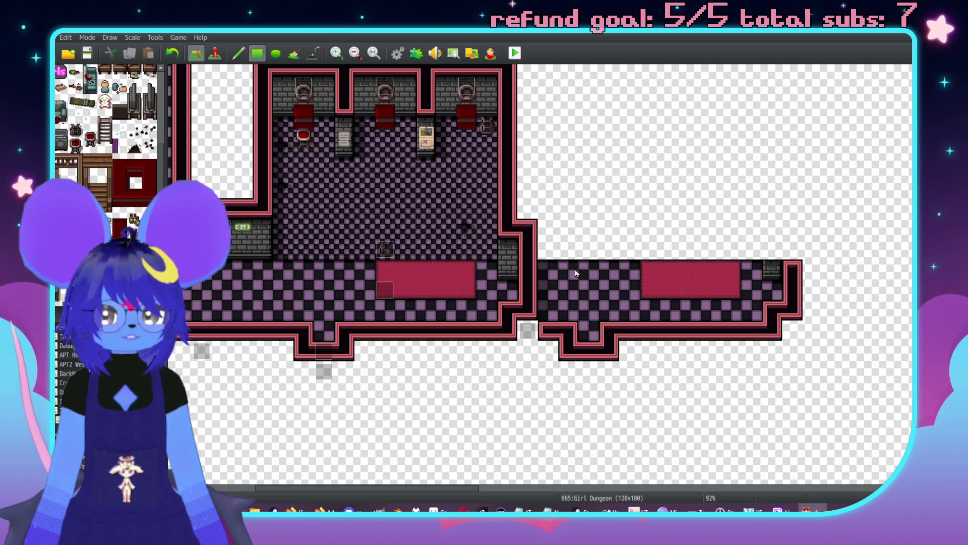
drag(535, 272, 475, 279)
- Paint the hallway's brick wall, cover the right red rug, and erase the wall notch
mouse_move(545, 247)
mouse_down()
mouse_move(720, 233)
mouse_move(792, 258)
mouse_move(789, 224)
mouse_move(532, 222)
mouse_up()
scroll(604, 322, left, 1)
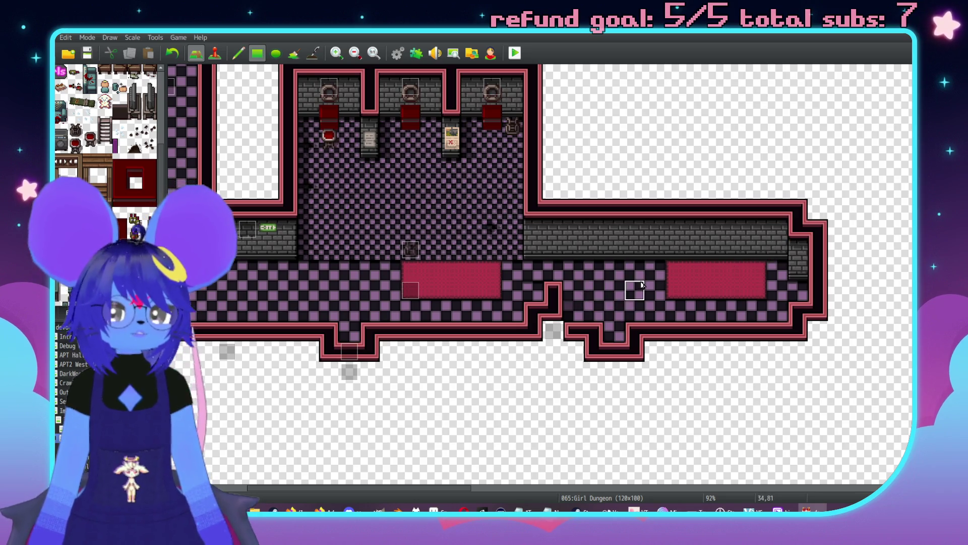
mouse_move(640, 274)
mouse_down()
mouse_move(767, 274)
mouse_move(666, 289)
mouse_up()
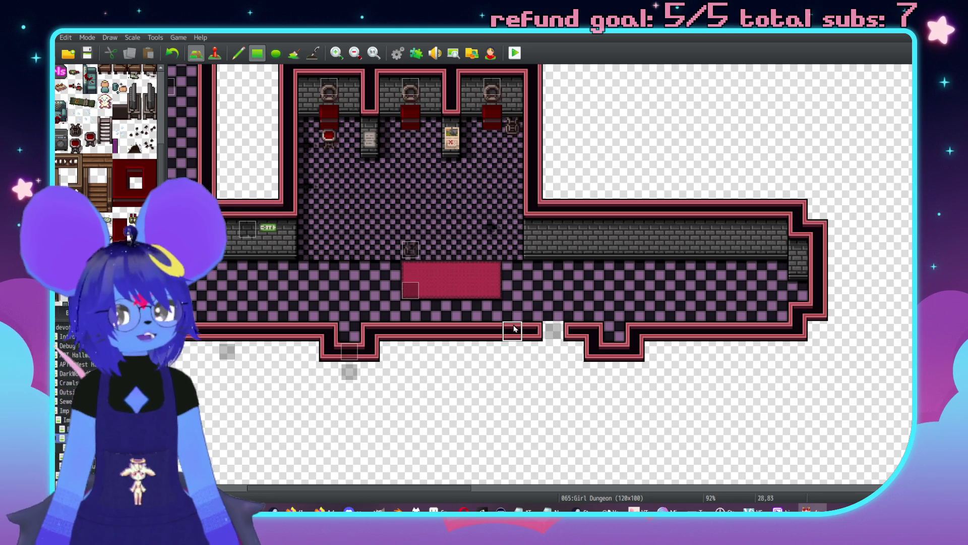
scroll(434, 325, left, 2)
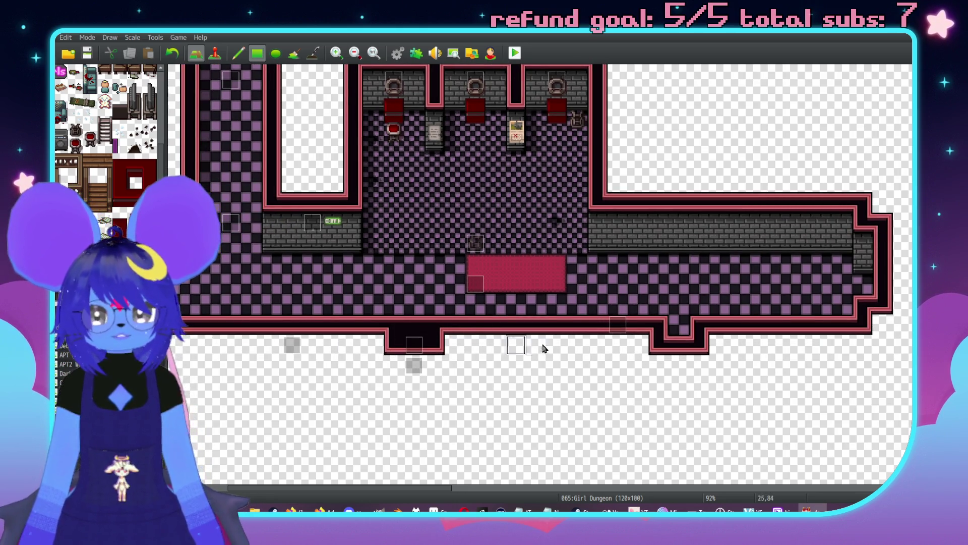
scroll(545, 333, right, 2)
drag(406, 358, 323, 353)
key(F7)
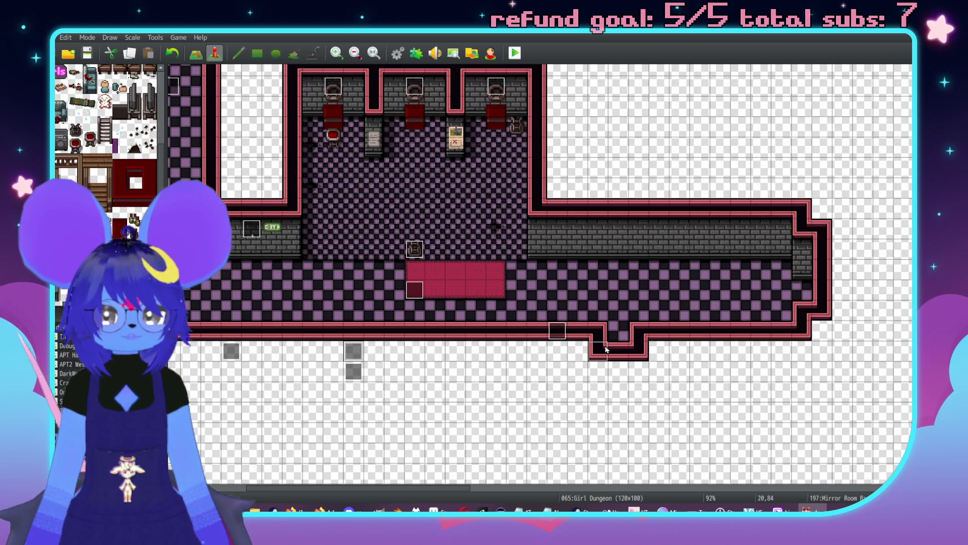
- Move the grey light event to just below the hallway notch
click(624, 355)
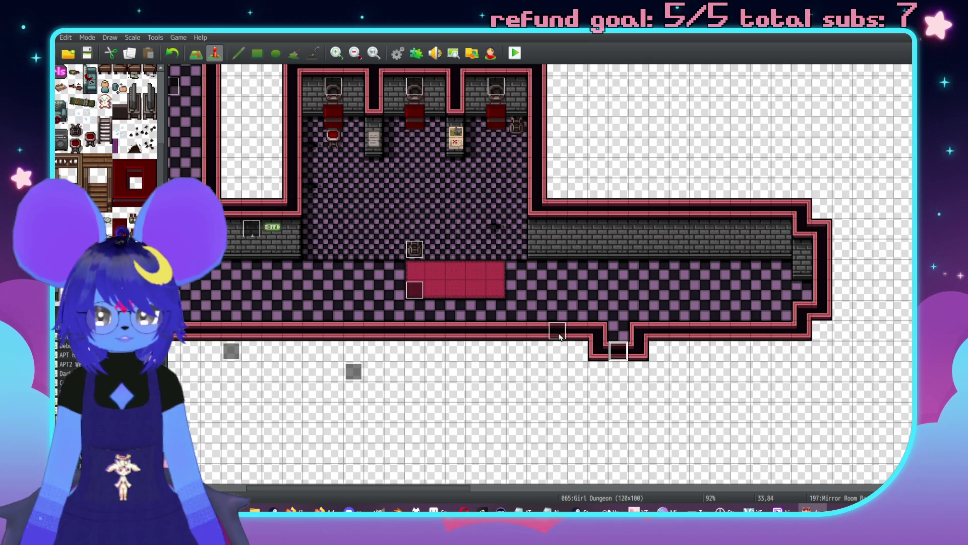
click(822, 331)
mouse_move(354, 374)
mouse_down()
mouse_move(631, 368)
mouse_move(618, 372)
mouse_up()
- Paste copies of the left-wall Lightsource event onto two wall cells of the new hallway
click(255, 231)
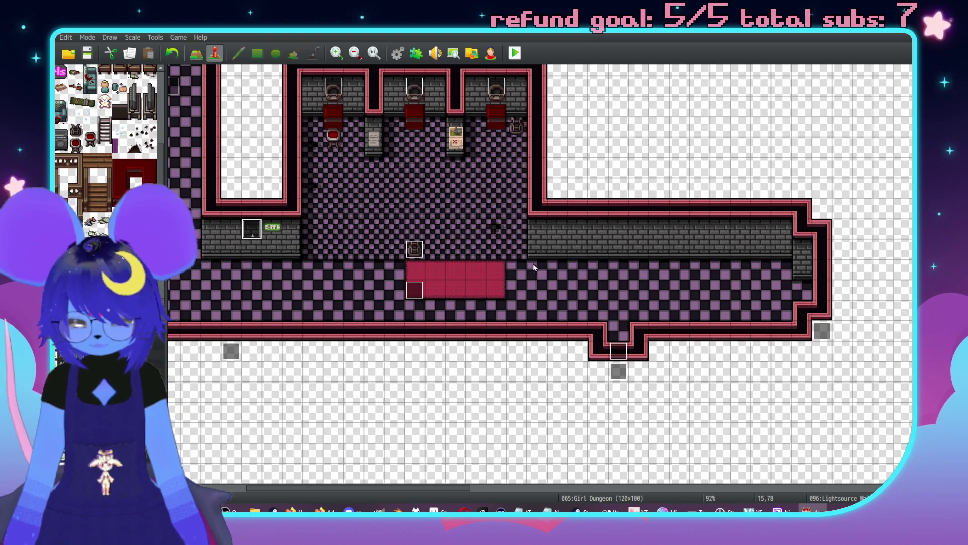
click(601, 229)
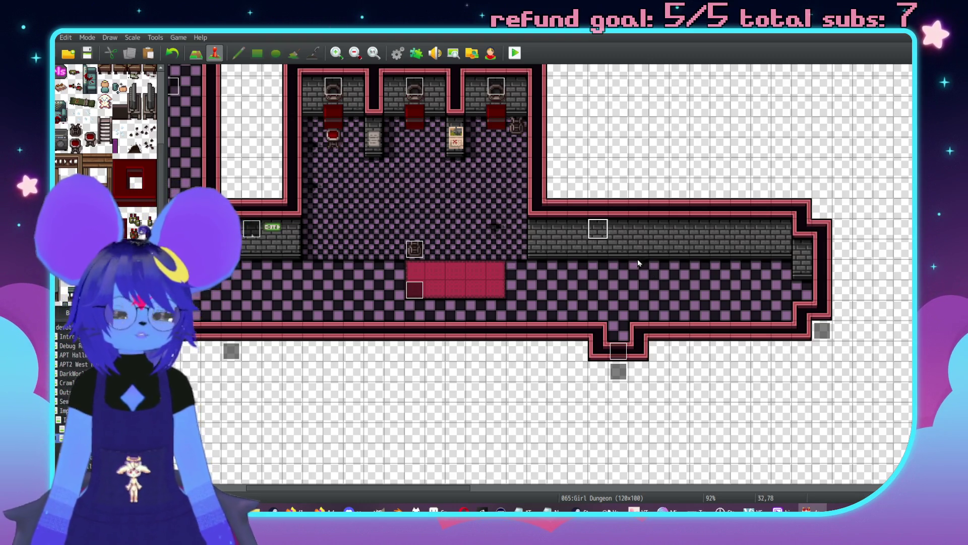
key(ctrl+v)
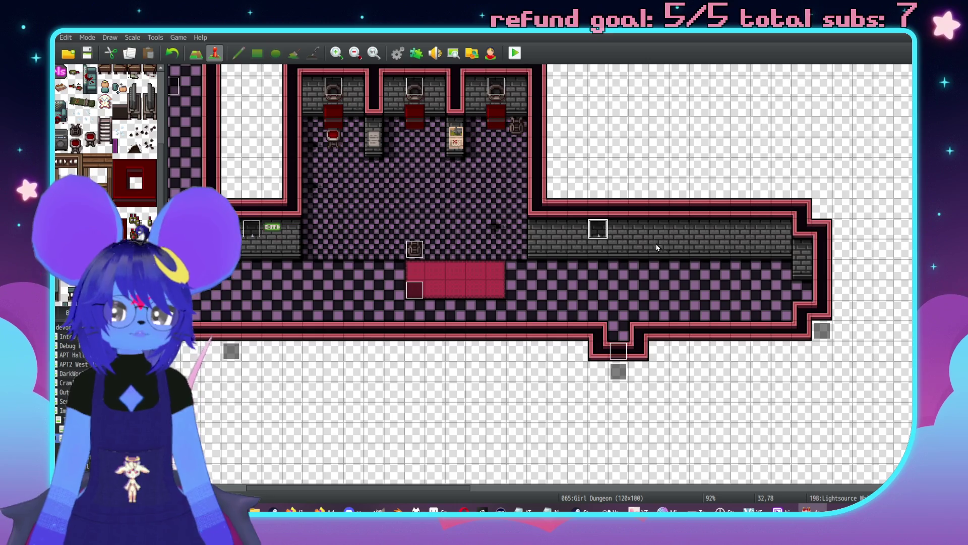
click(717, 229)
key(ctrl+v)
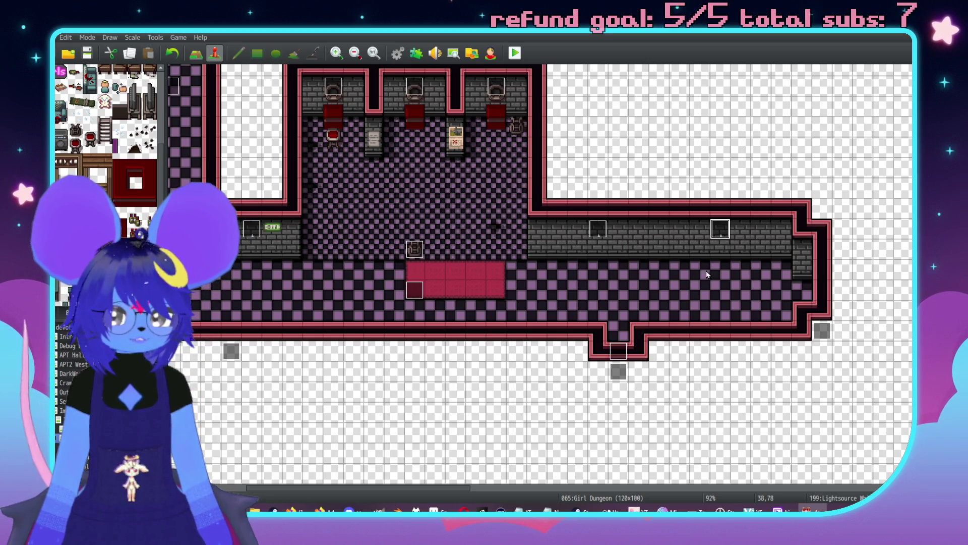
middle_click(655, 329)
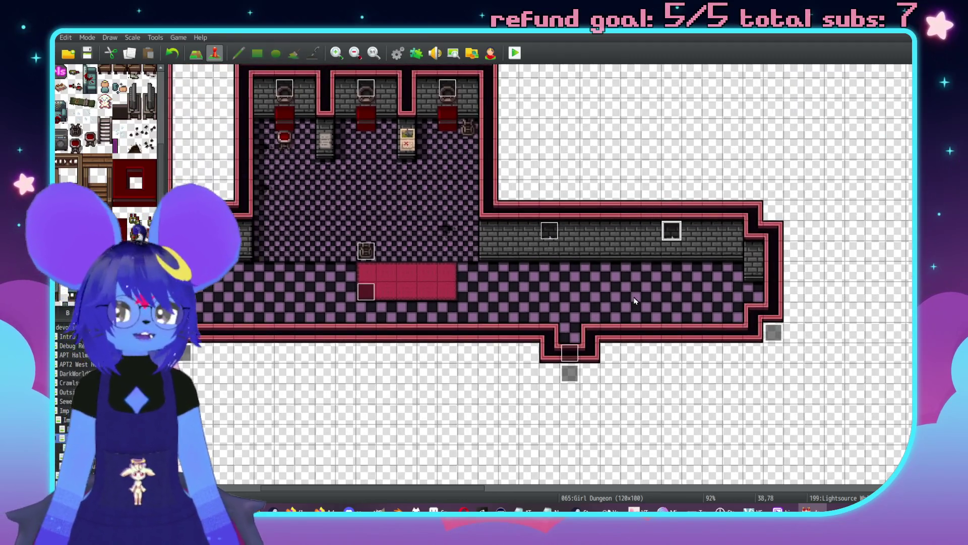
middle_click(594, 291)
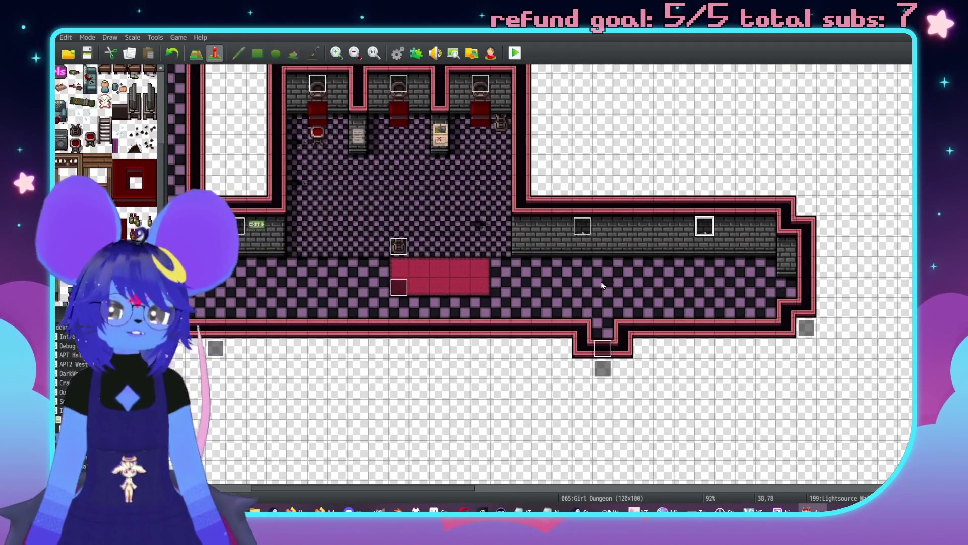
click(644, 267)
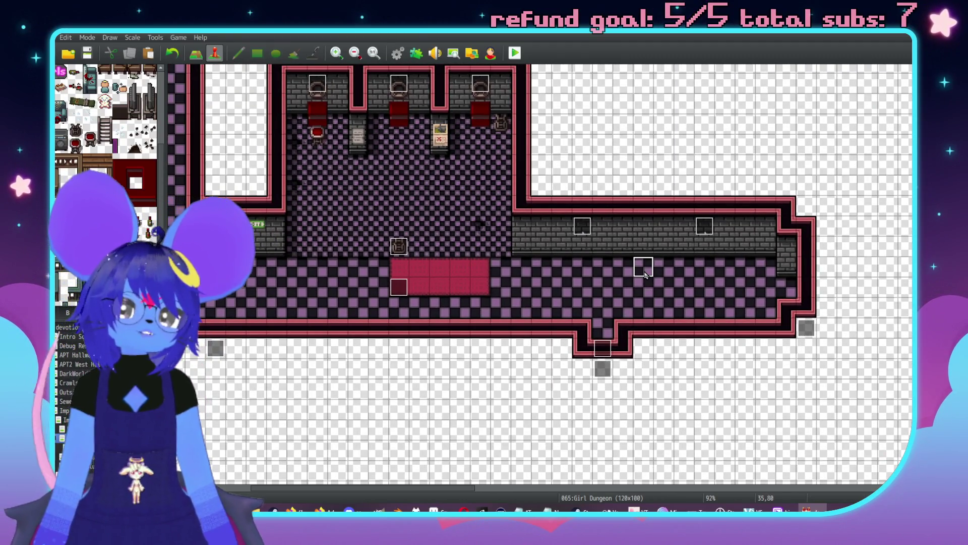
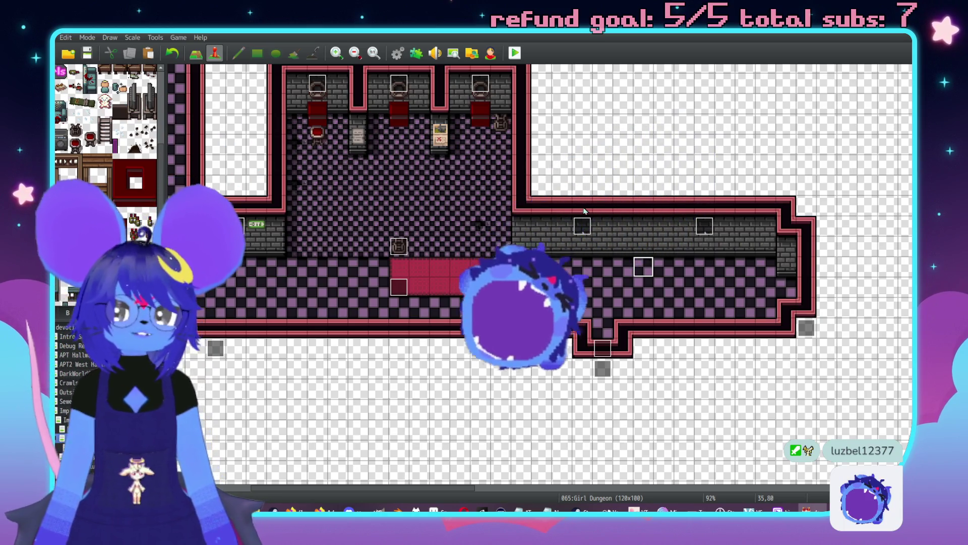
- Raise wall tiles above the east corridor and cut a block of floor into its north wall
scroll(621, 198, up, 2)
scroll(621, 198, right, 1)
key(F5)
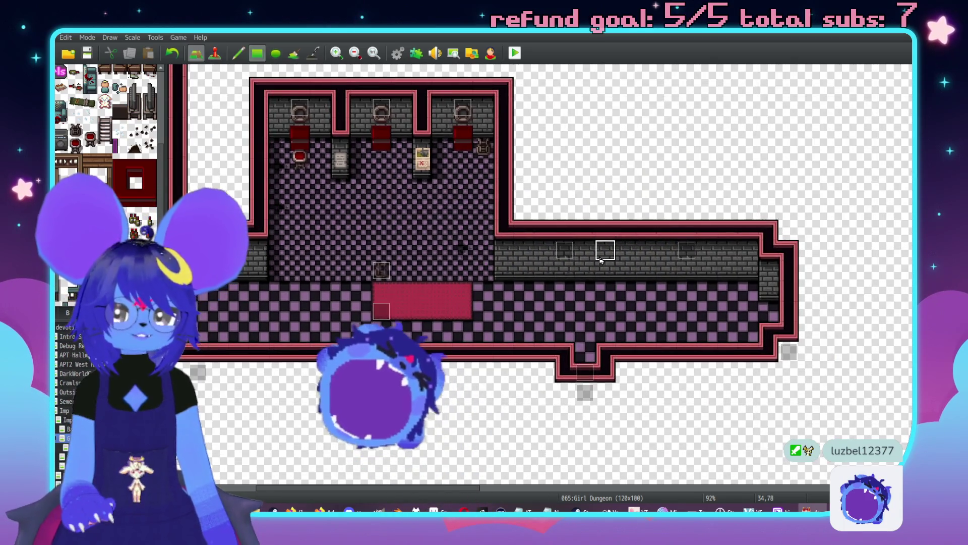
click(568, 211)
drag(669, 206, 686, 206)
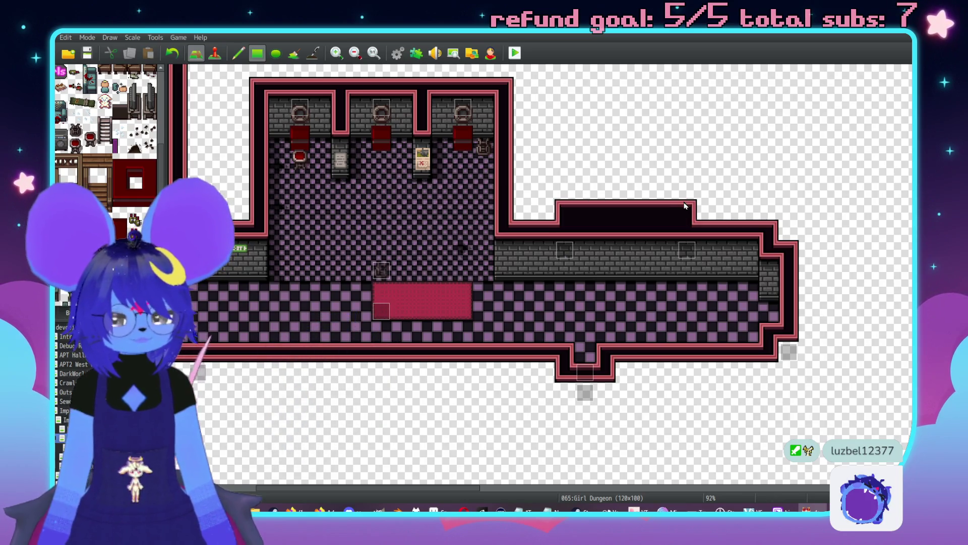
mouse_move(610, 281)
mouse_down()
mouse_move(646, 258)
mouse_move(651, 207)
mouse_up()
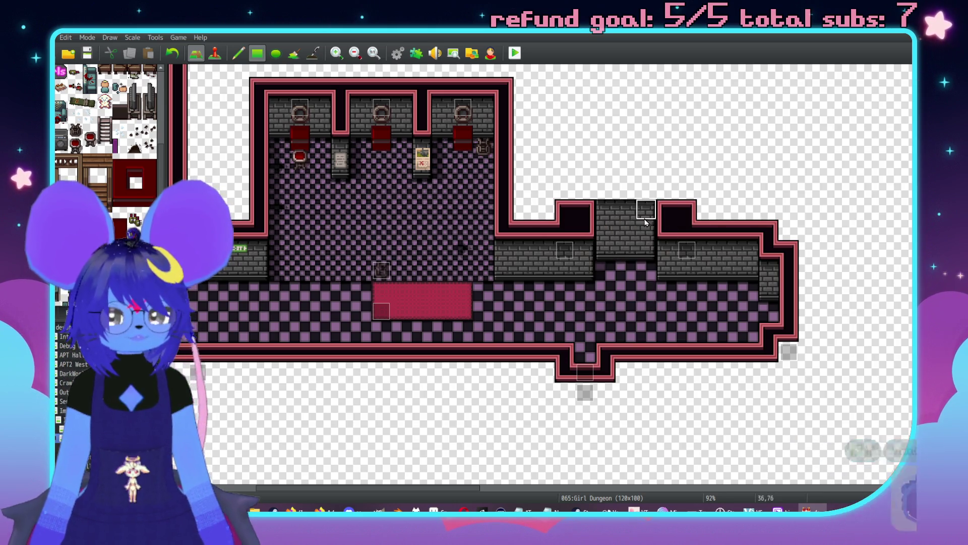
- Add brick wall columns on both sides of the alcove with floor tiles below them
scroll(642, 229, up, 3)
scroll(655, 234, right, 2)
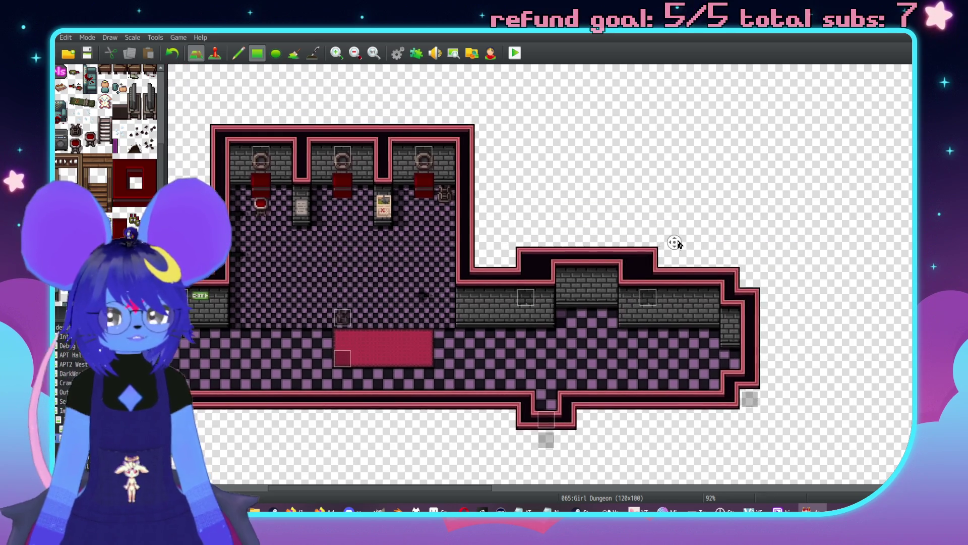
click(549, 284)
click(626, 285)
click(625, 320)
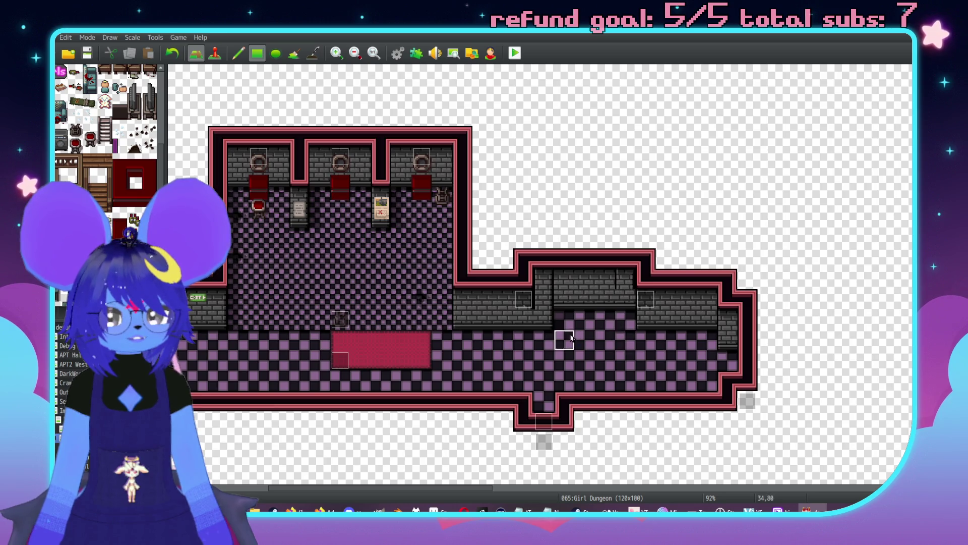
click(544, 319)
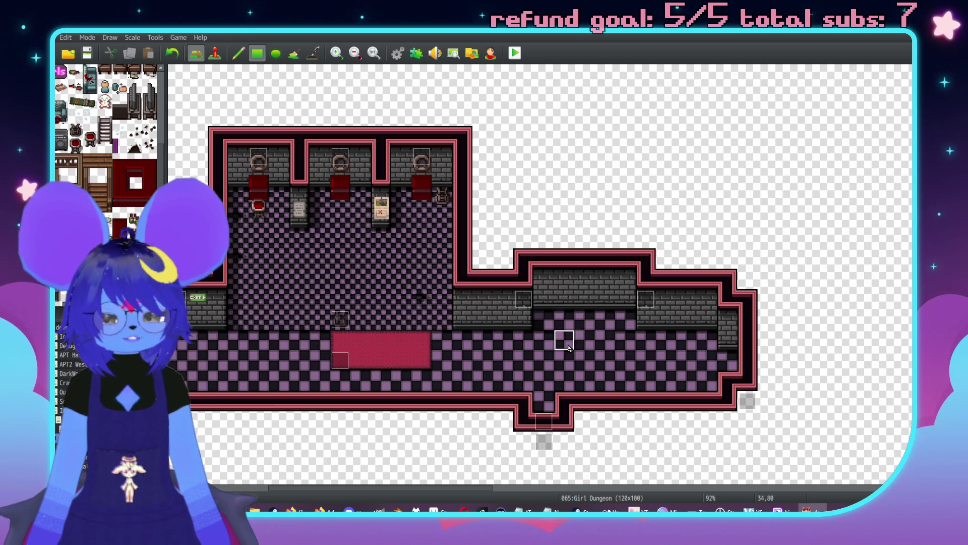
- Undo the floor and brick notch, then repaint a narrower brick alcove in the corridor wall
key(F6)
key(F5)
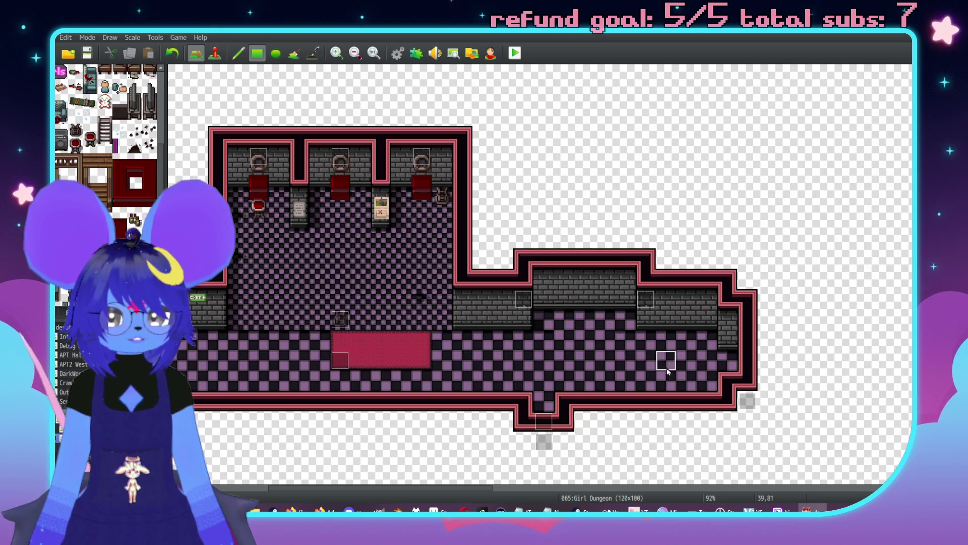
key(ctrl+z)
key(ctrl+z)
key(ctrl+z)
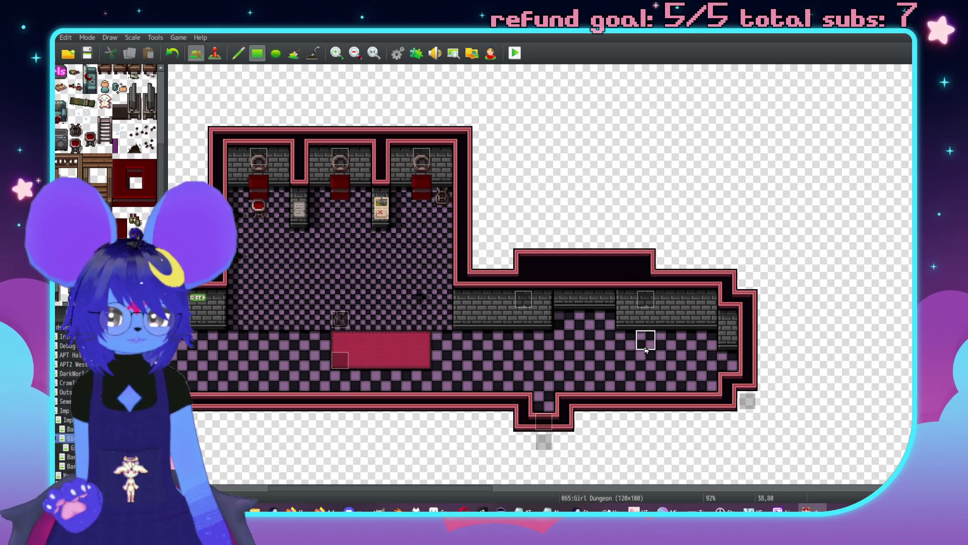
key(ctrl+z)
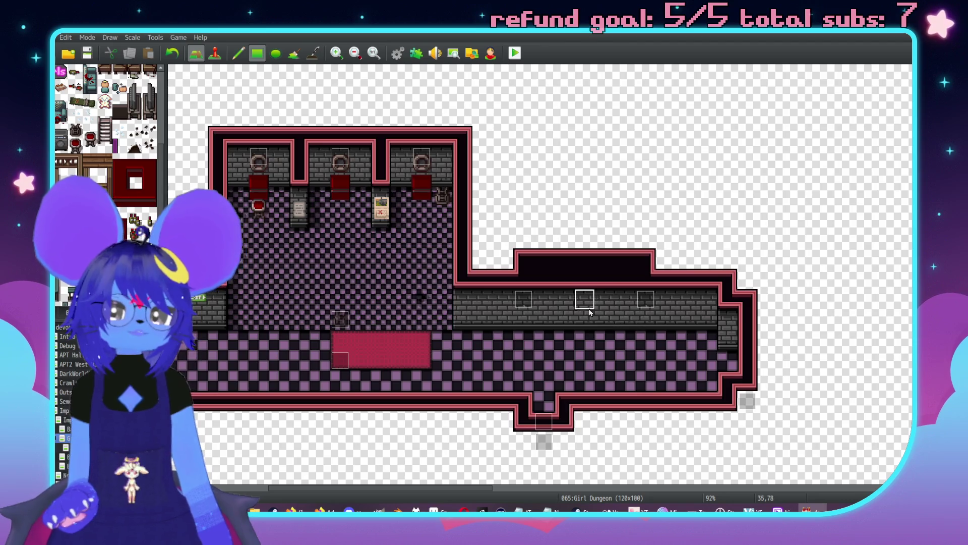
click(564, 320)
mouse_move(560, 275)
mouse_down()
mouse_move(612, 281)
mouse_move(642, 257)
mouse_move(538, 263)
mouse_up()
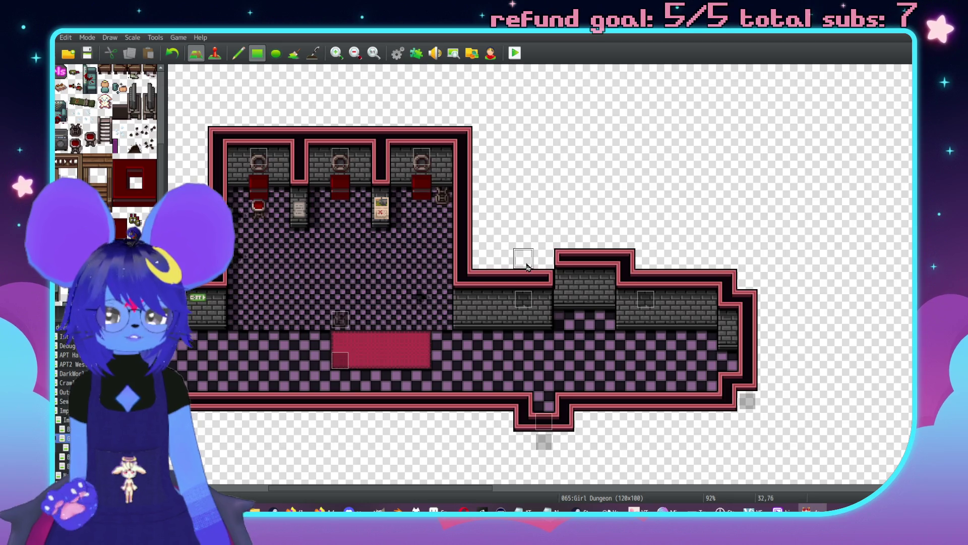
scroll(780, 327, left, 3)
- Switch to Event mode and open the vending machine event 200 with the 'blood' dialogue
scroll(629, 307, down, 3)
scroll(636, 351, up, 1)
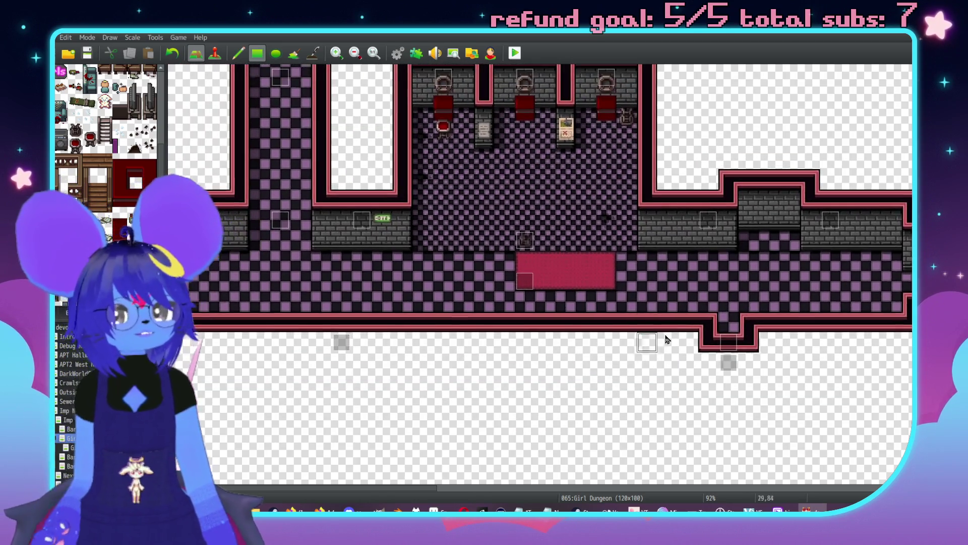
scroll(681, 312, right, 1)
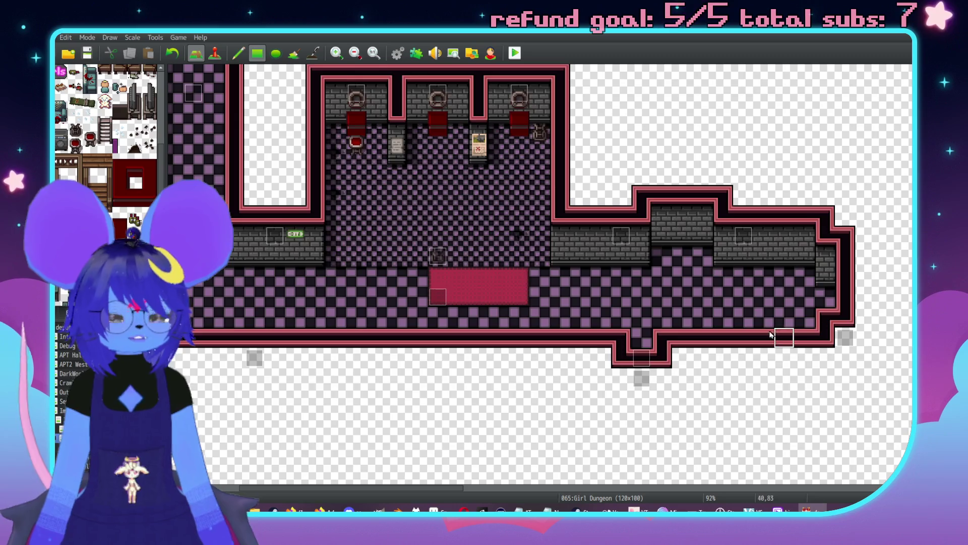
scroll(731, 320, up, 2)
scroll(731, 320, right, 3)
scroll(706, 343, down, 2)
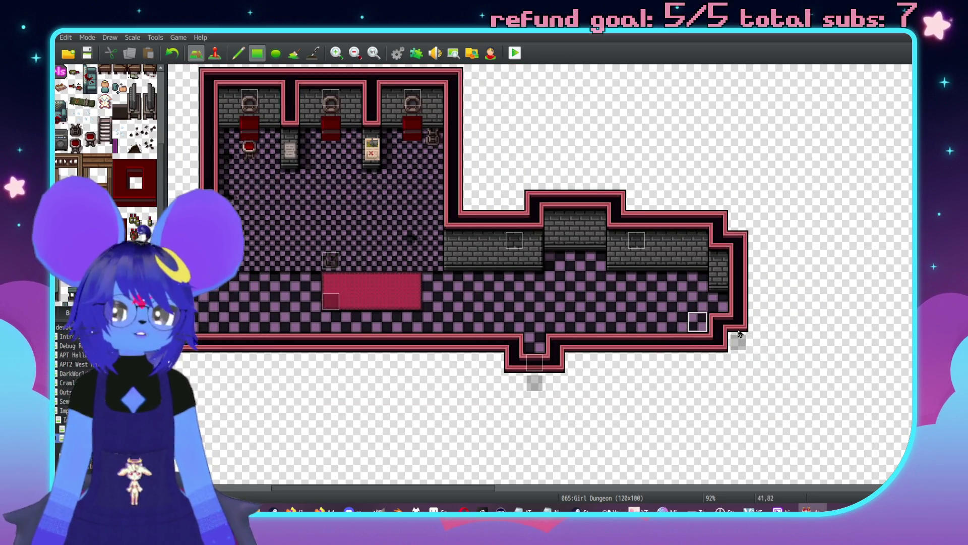
scroll(746, 338, left, 2)
scroll(655, 212, up, 4)
scroll(554, 151, up, 5)
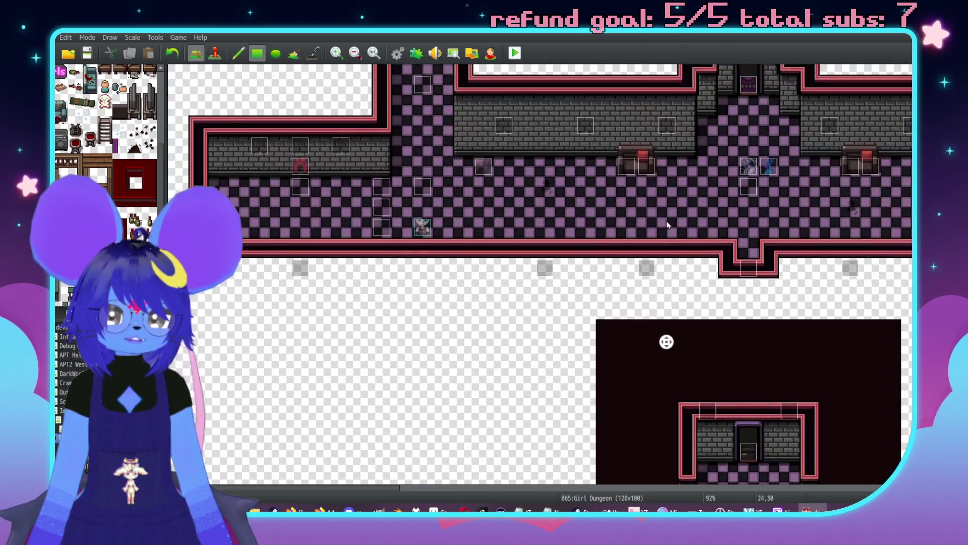
scroll(454, 278, up, 4)
key(F7)
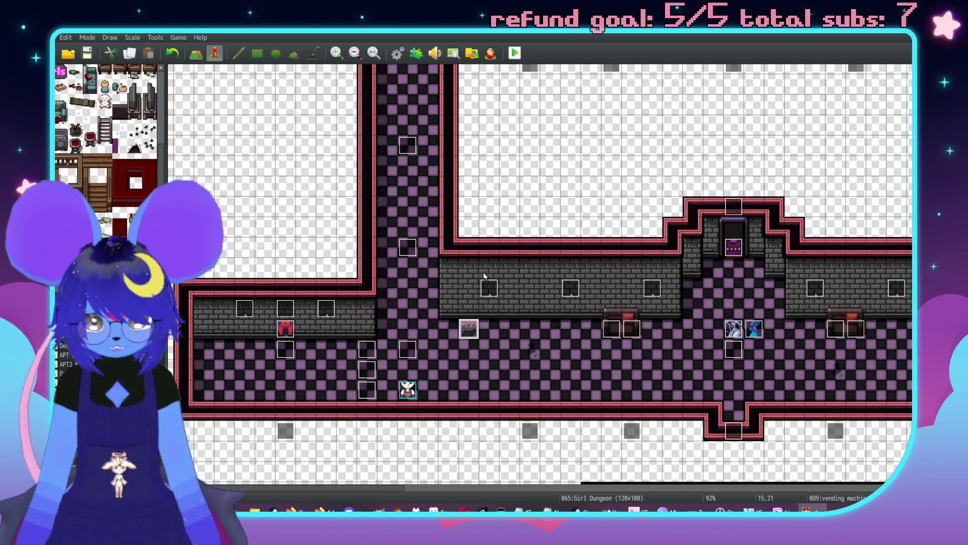
scroll(482, 145, down, 5)
scroll(617, 411, up, 5)
scroll(617, 411, right, 3)
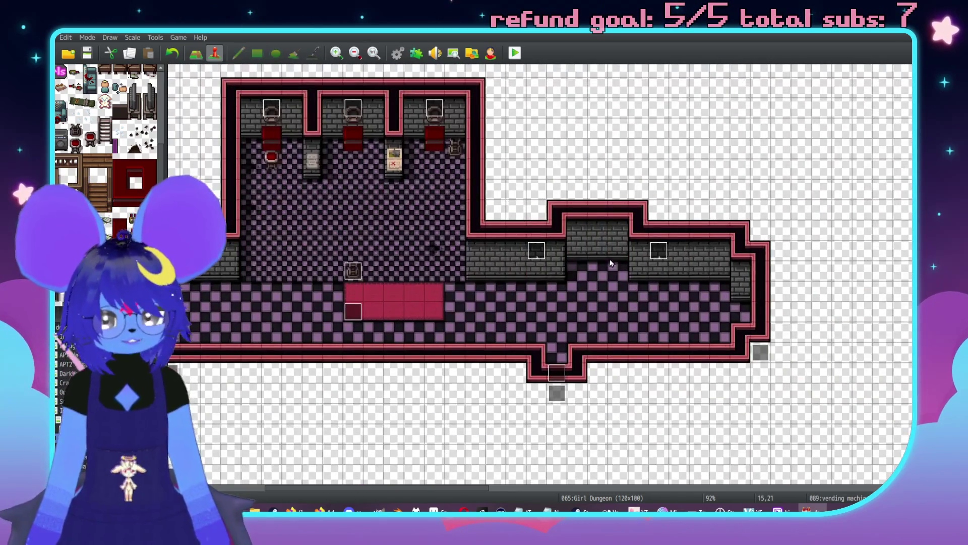
double_click(600, 273)
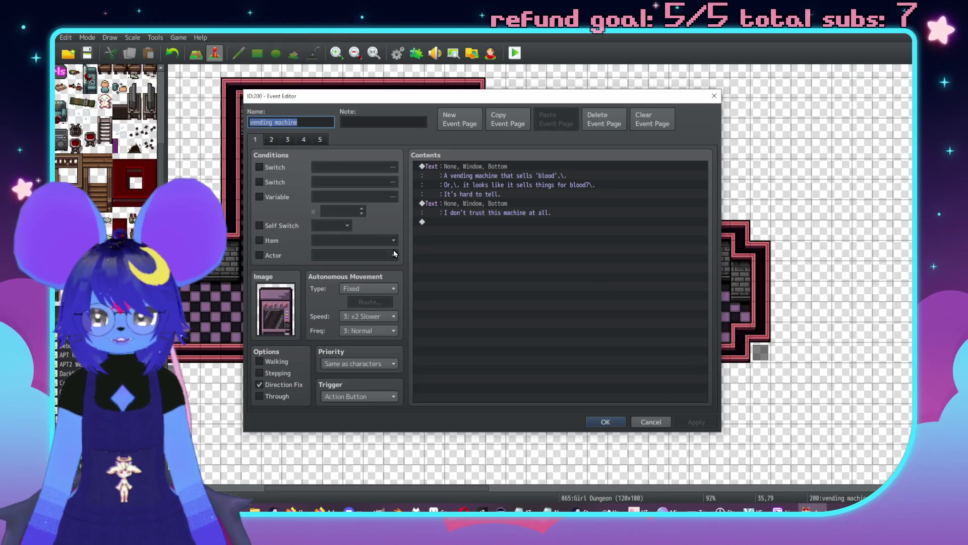
- From page 2's switch condition list, name switch 0366 'Dispenser3Aggro' and apply
click(272, 140)
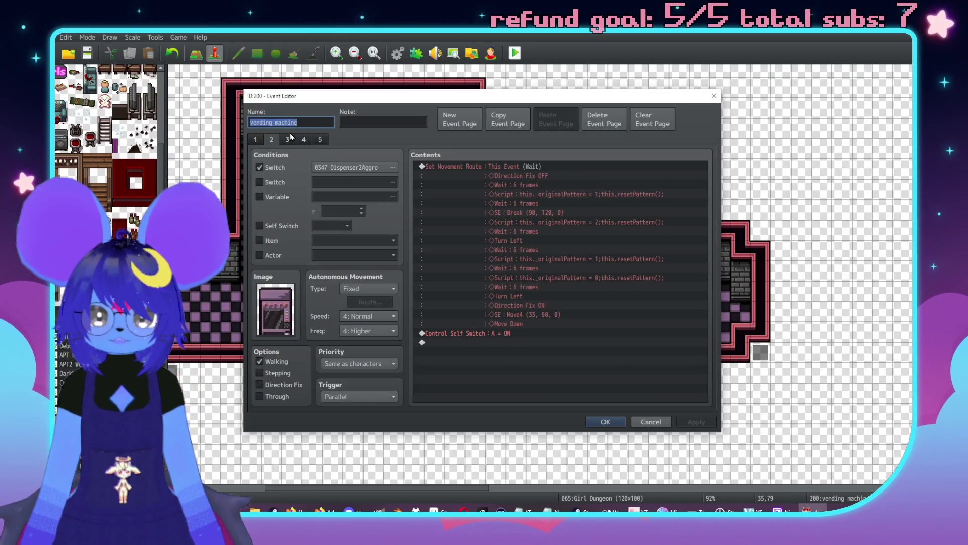
click(358, 167)
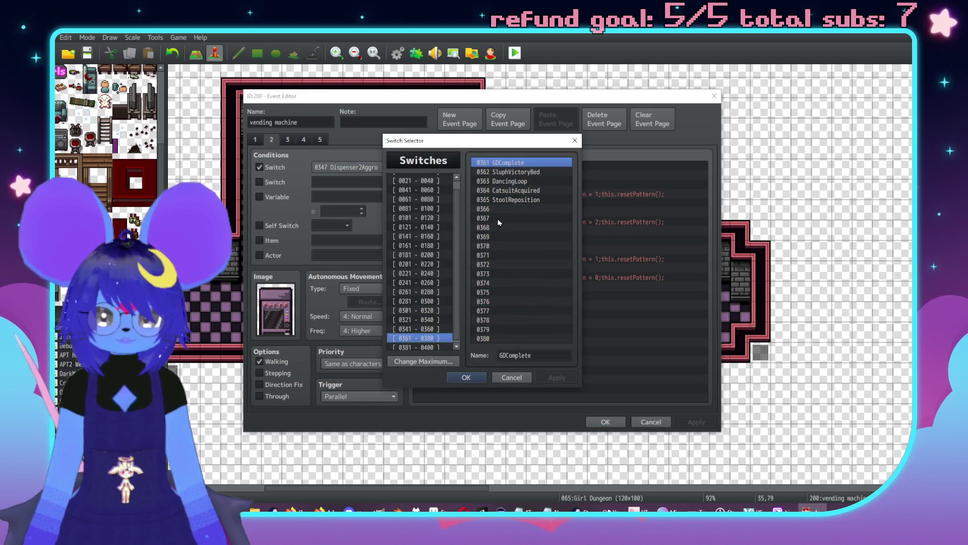
click(510, 210)
click(532, 355)
text(Dispend)
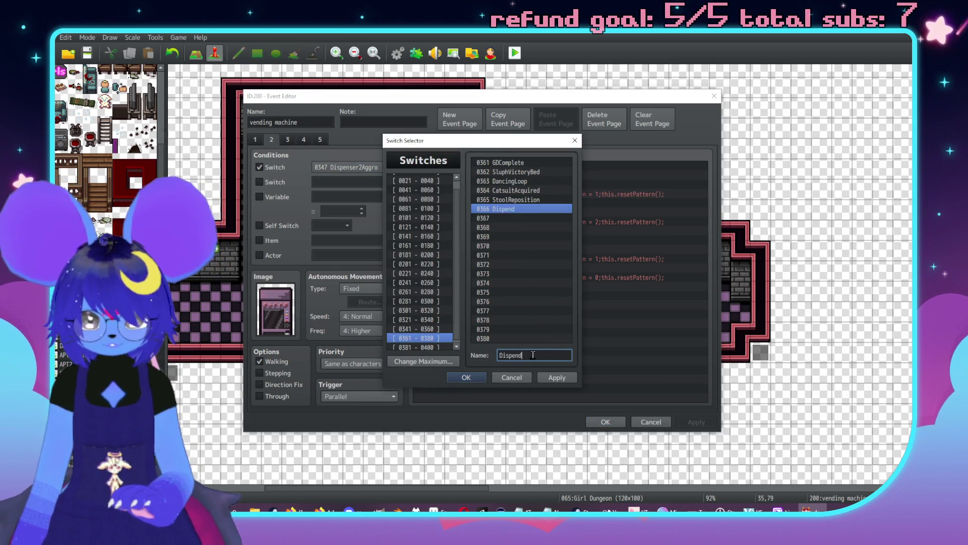
key(BackSpace)
text(ser3A)
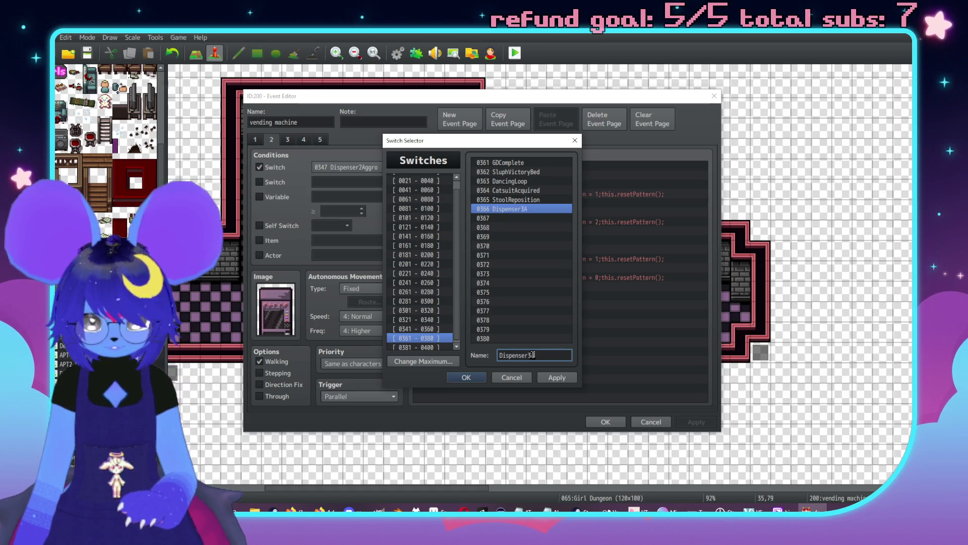
click(557, 377)
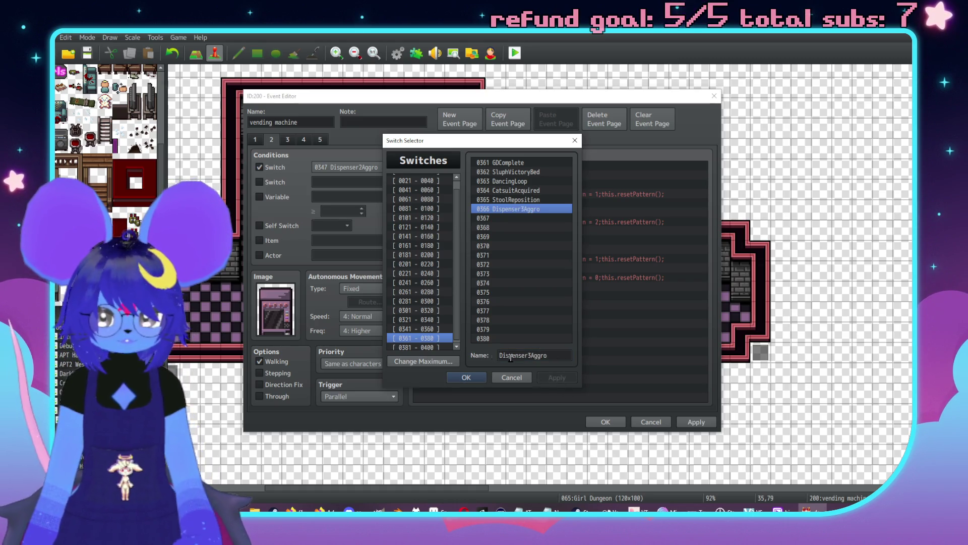
- Select 0366 Dispenser3Aggro as page 2's switch condition
click(432, 329)
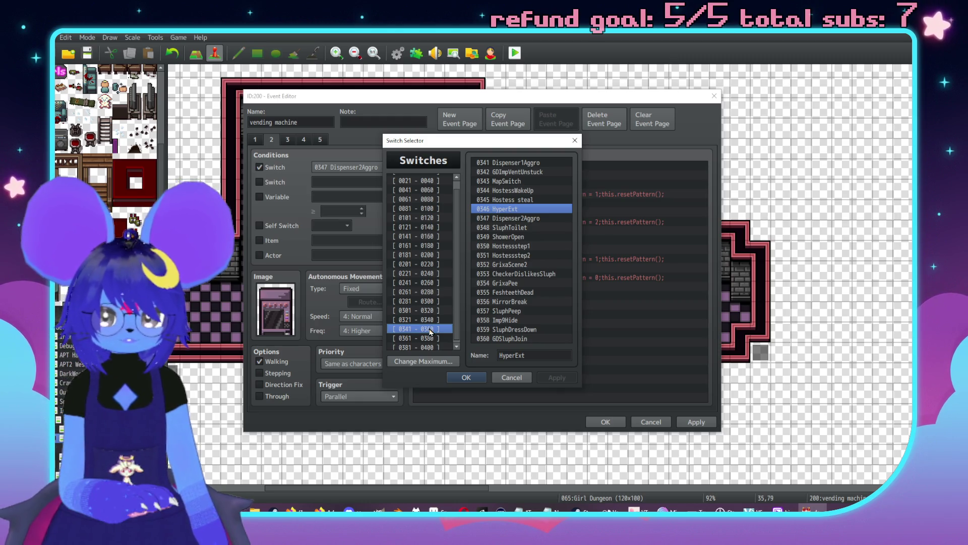
key(Up)
key(Up)
key(Down)
key(Up)
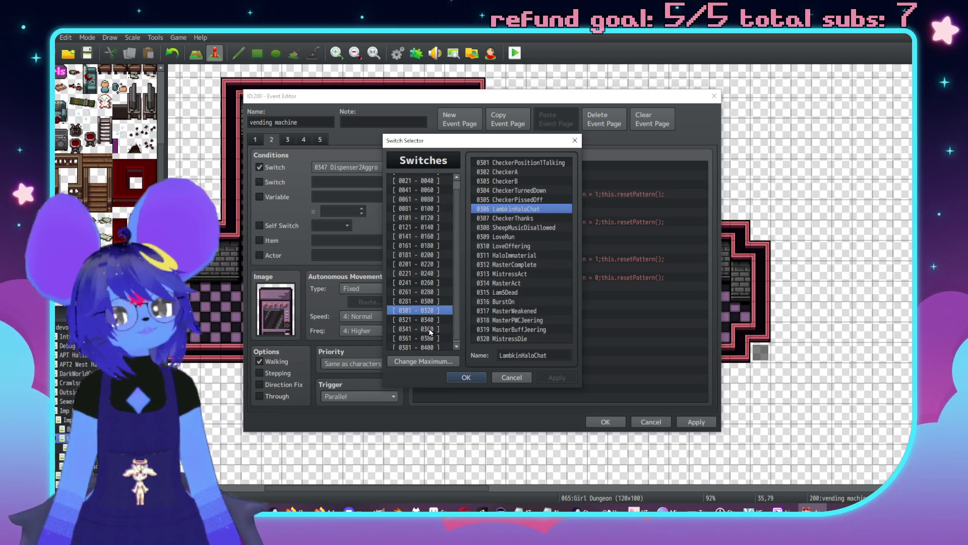
key(Up)
key(Down)
key(Down)
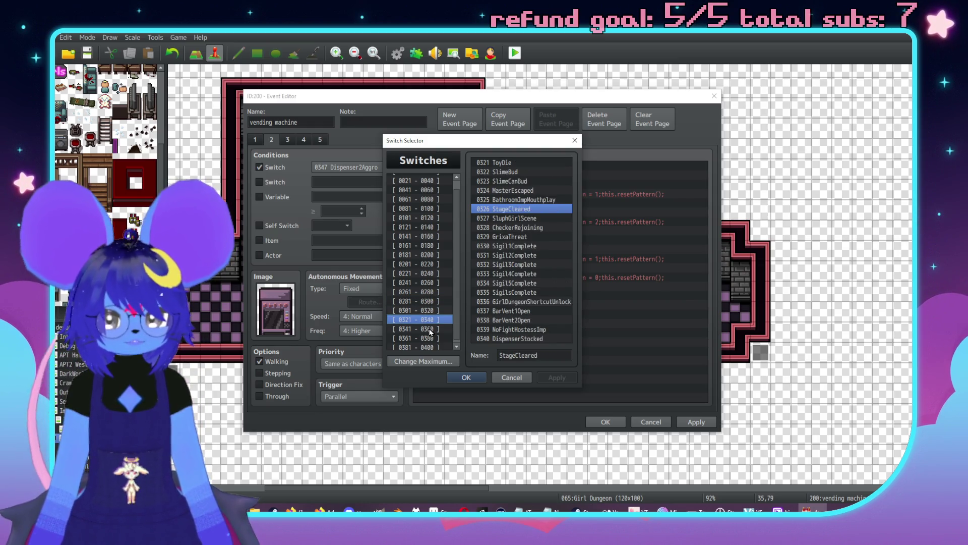
click(431, 329)
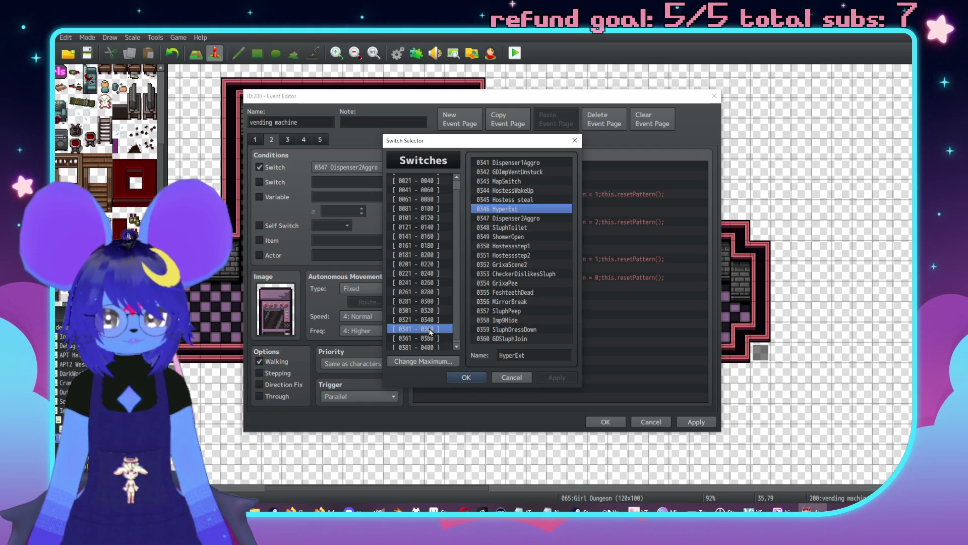
click(429, 338)
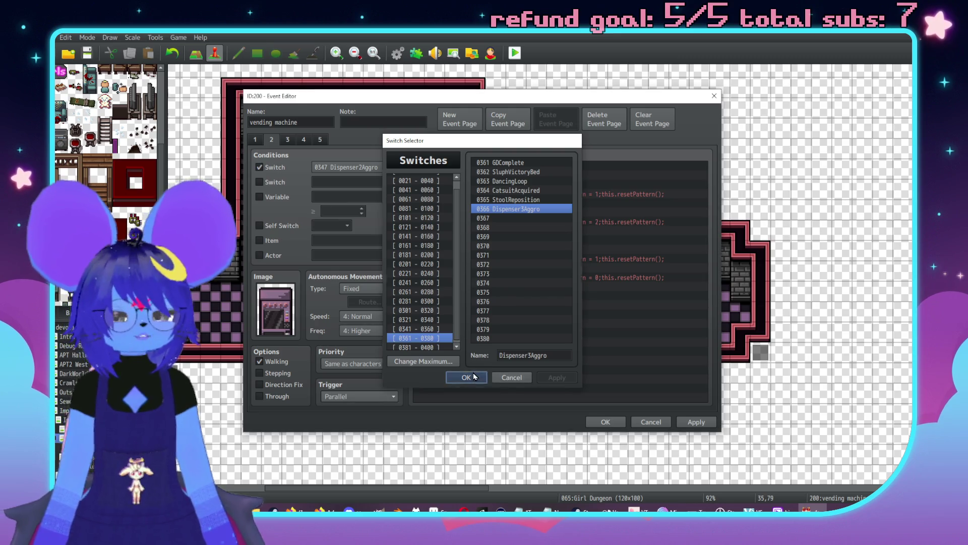
click(473, 377)
click(286, 140)
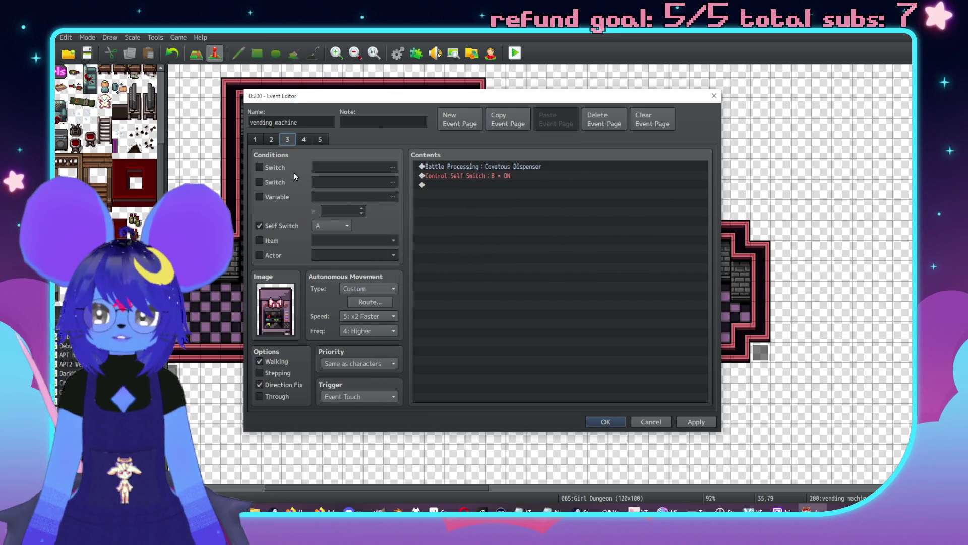
- Set switch 0366 Dispenser3Aggro as the condition on pages 3, 4 and 5, then save with OK
click(271, 140)
click(290, 140)
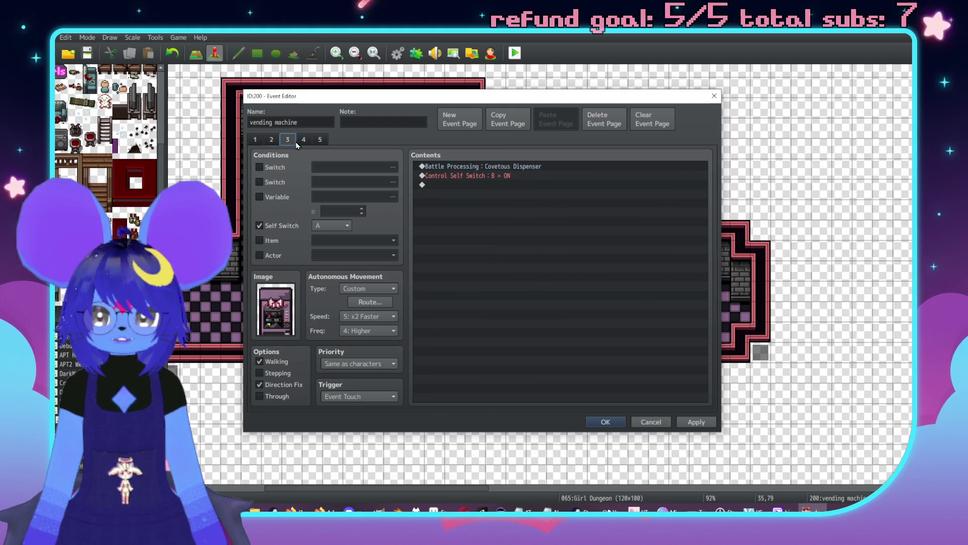
click(263, 167)
click(332, 168)
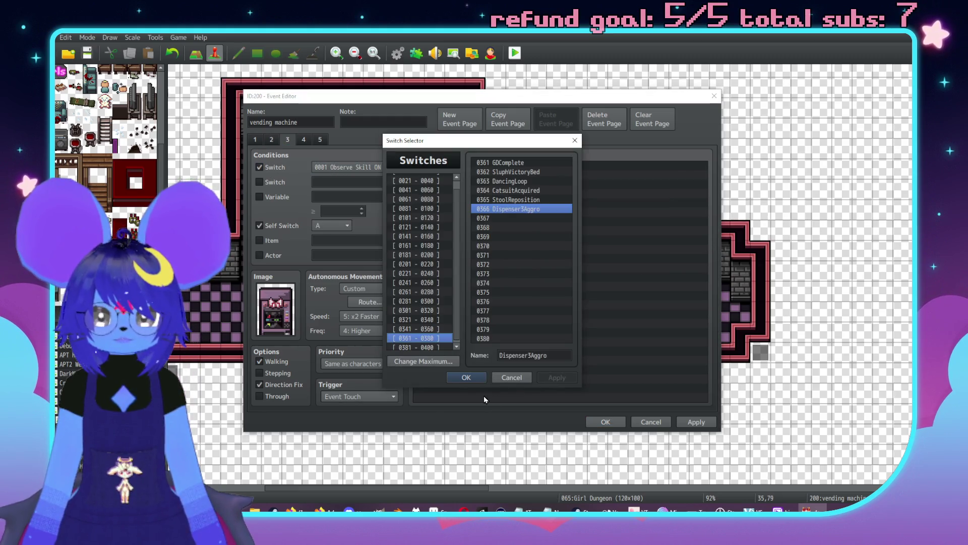
click(467, 377)
click(304, 139)
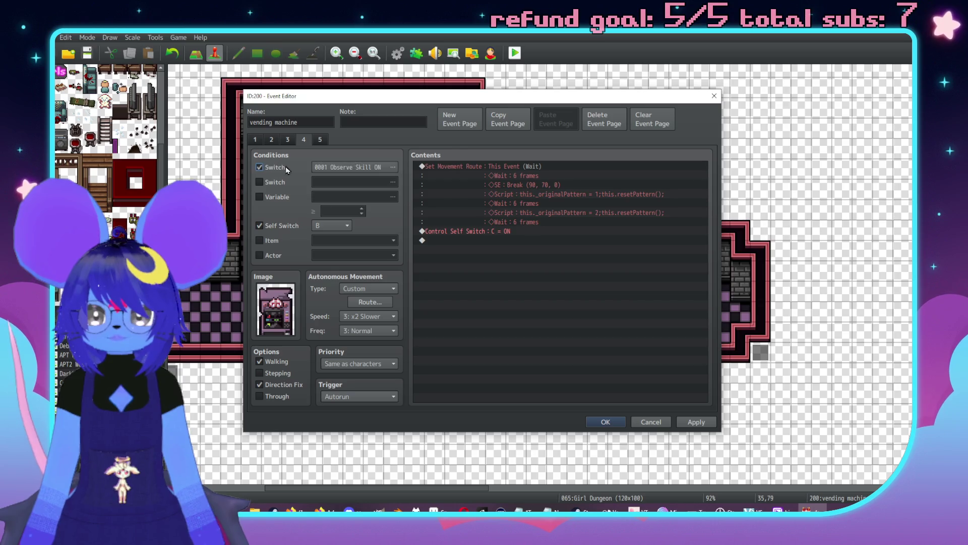
click(353, 167)
click(470, 381)
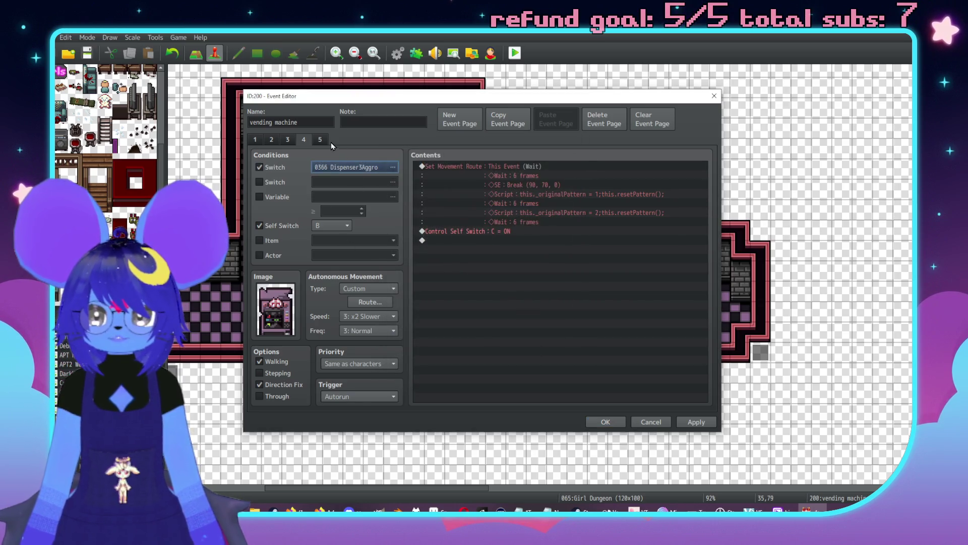
click(321, 140)
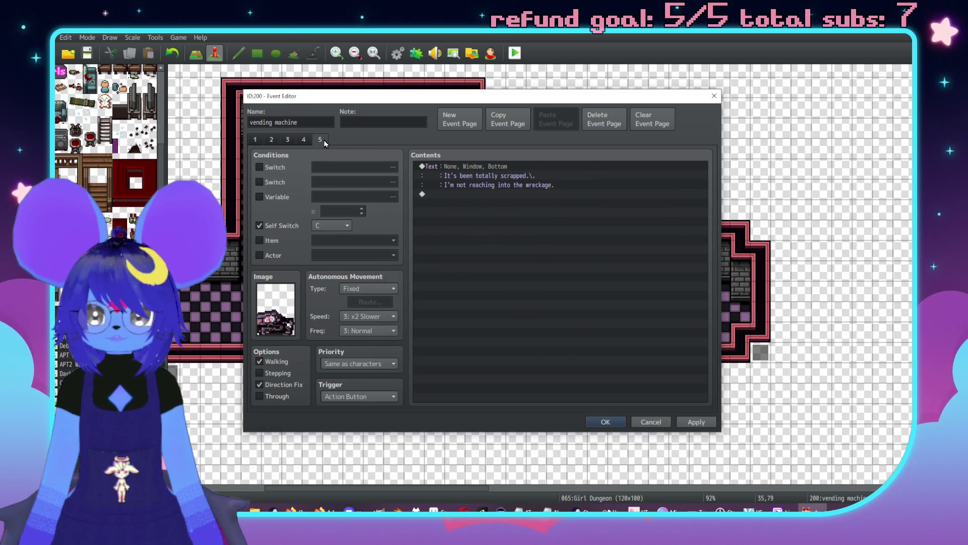
click(333, 167)
click(469, 378)
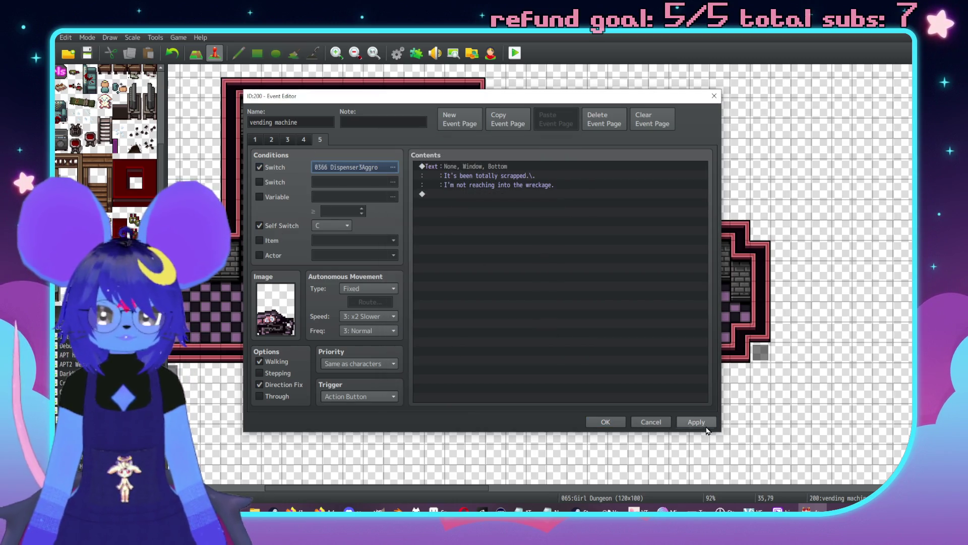
click(607, 422)
scroll(591, 155, up, 20)
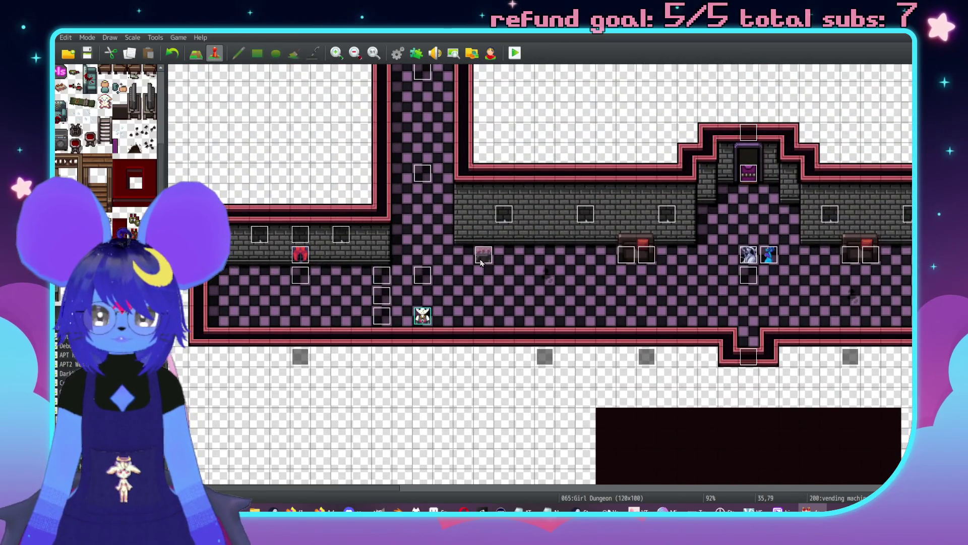
- Open event 089 and set pages 2 and 3 to require switch 0347 Dispenser2Aggro
double_click(482, 255)
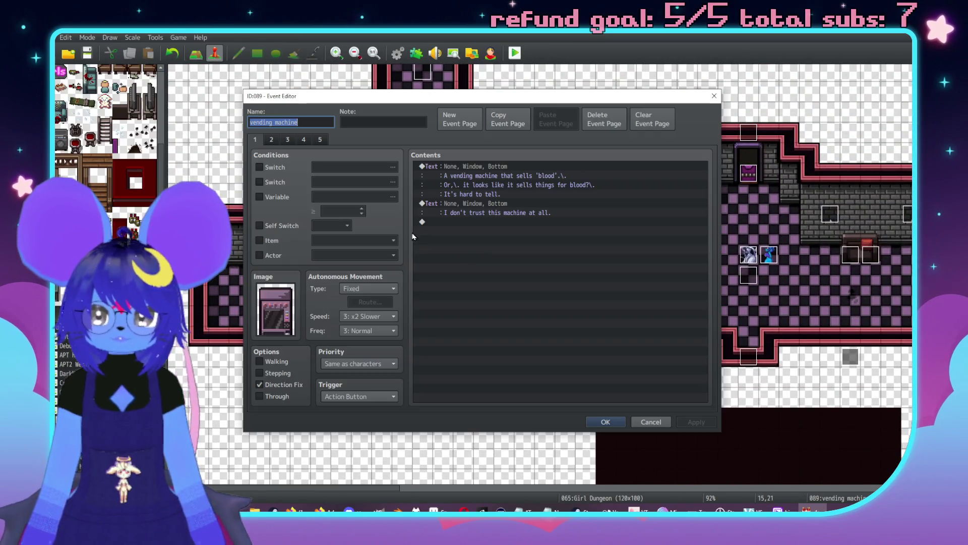
click(271, 139)
click(346, 172)
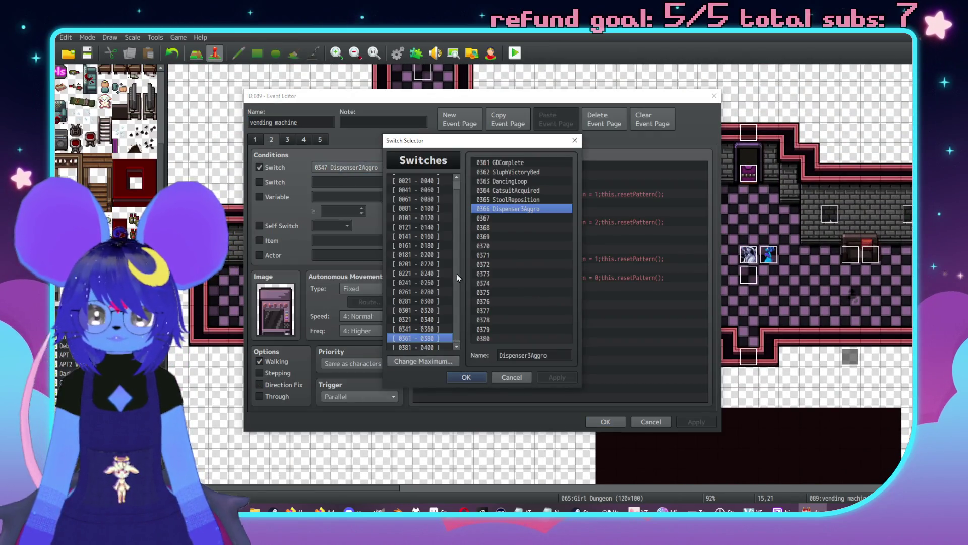
click(428, 330)
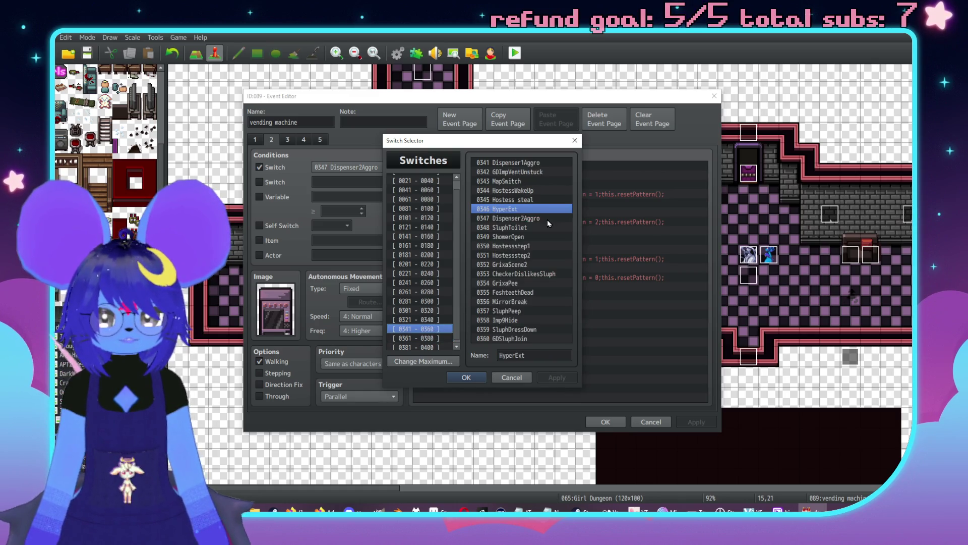
double_click(501, 221)
click(288, 139)
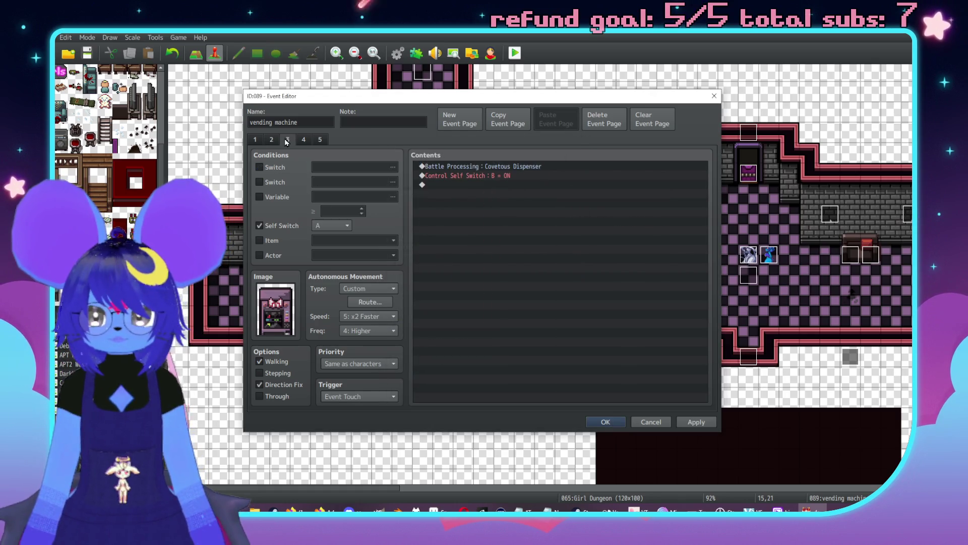
click(259, 182)
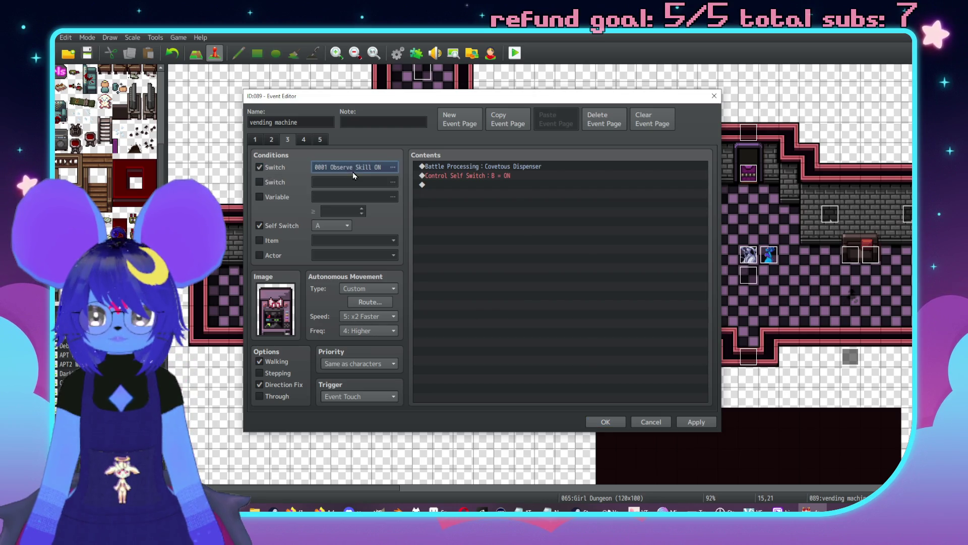
click(353, 169)
click(461, 375)
- Set pages 4 and 5 to require Dispenser2Aggro, then apply and close the editor
click(303, 140)
click(353, 167)
click(460, 376)
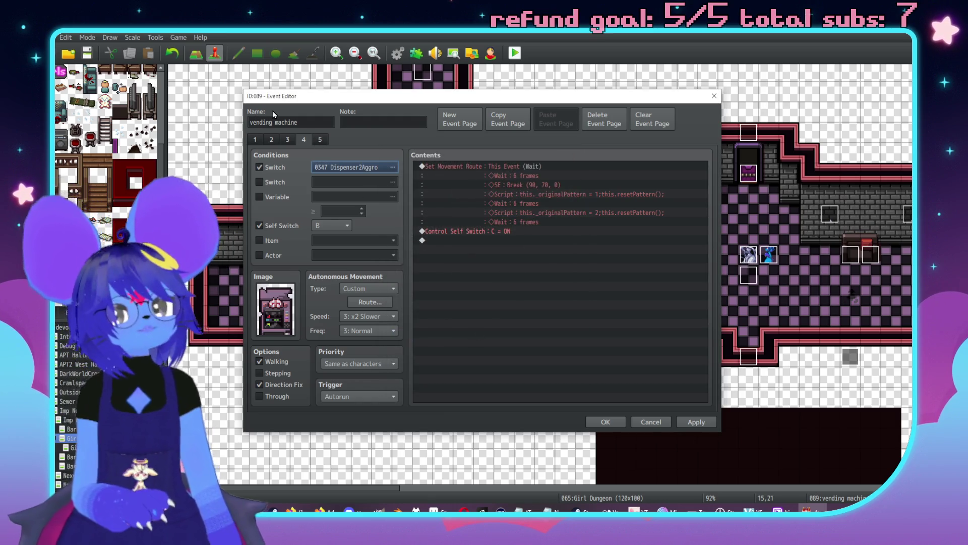
click(321, 142)
click(346, 168)
click(472, 369)
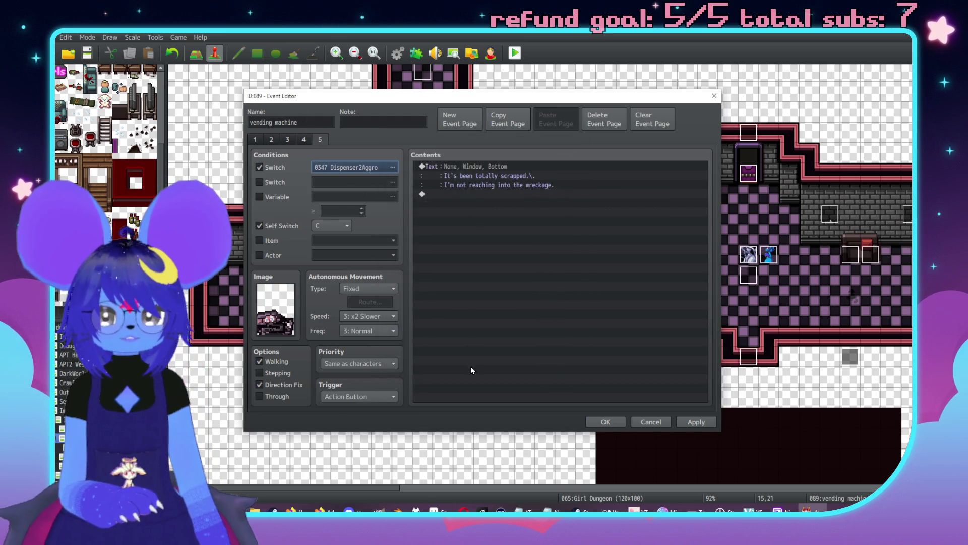
click(684, 418)
click(608, 422)
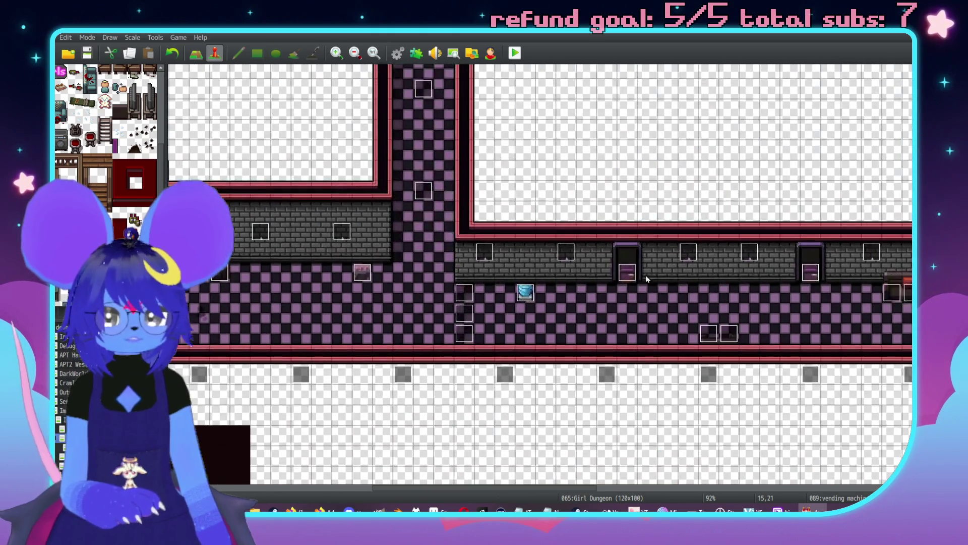
- Open event 108 and set page 2's switch condition to 0341 Dispenser1Aggro
double_click(362, 272)
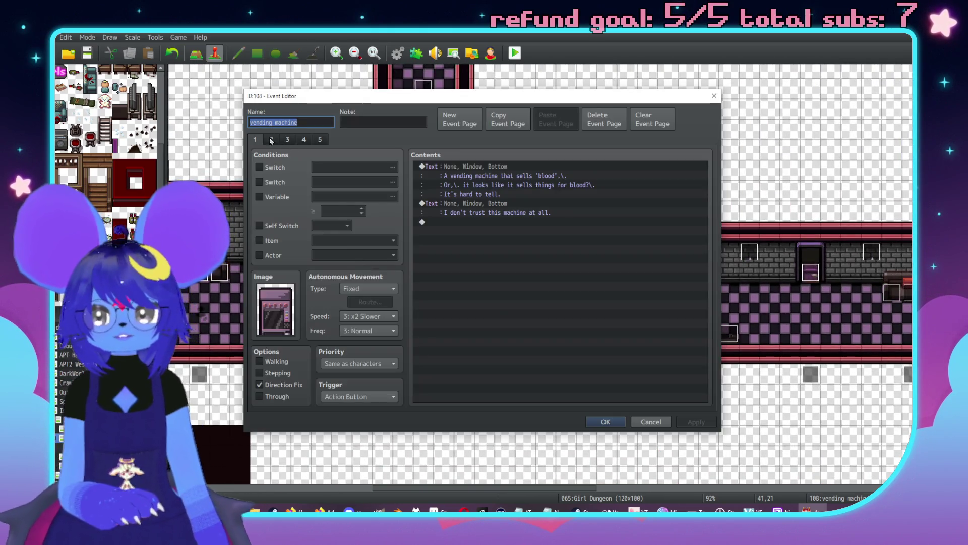
click(349, 167)
click(502, 172)
double_click(502, 172)
click(353, 167)
double_click(509, 162)
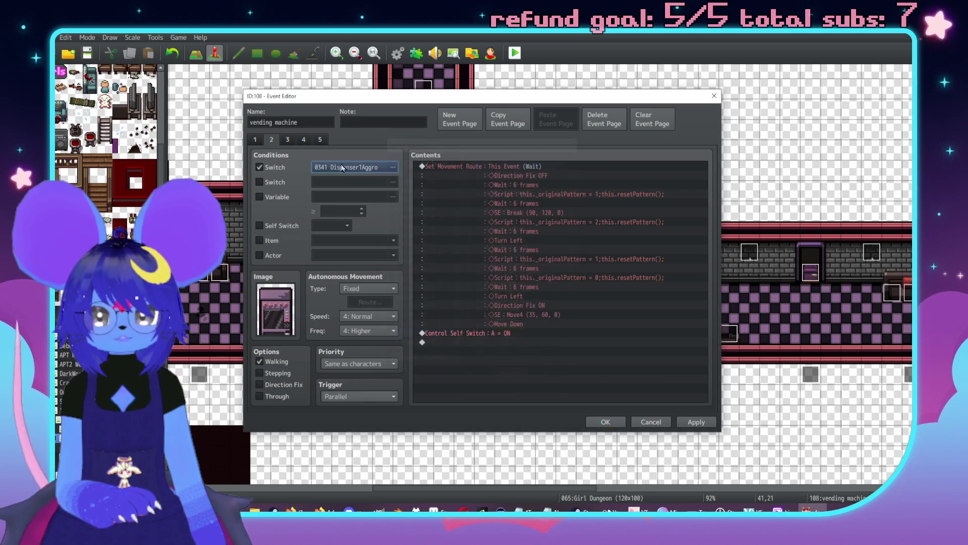
- Set the remaining pages to require Dispenser1Aggro, then close the editor with OK
click(285, 141)
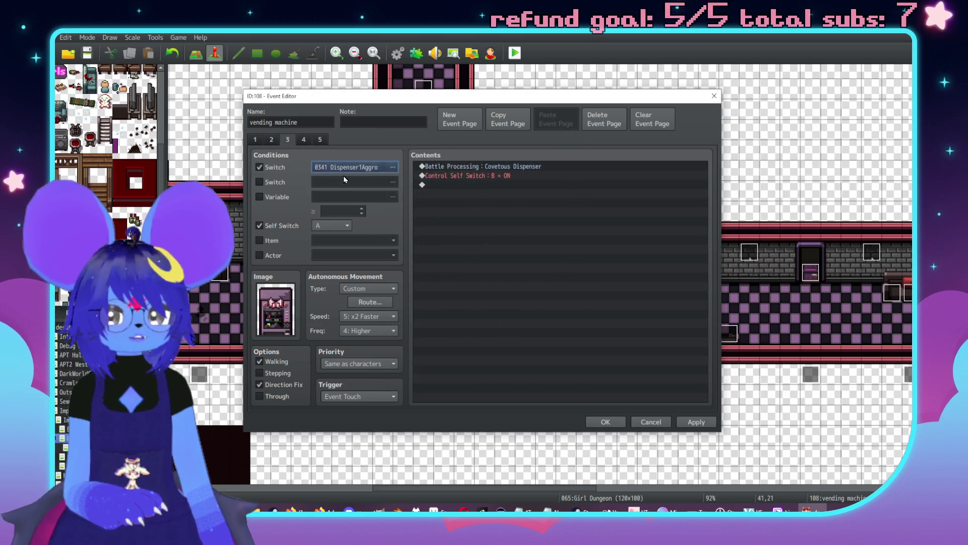
click(303, 141)
click(353, 167)
double_click(504, 162)
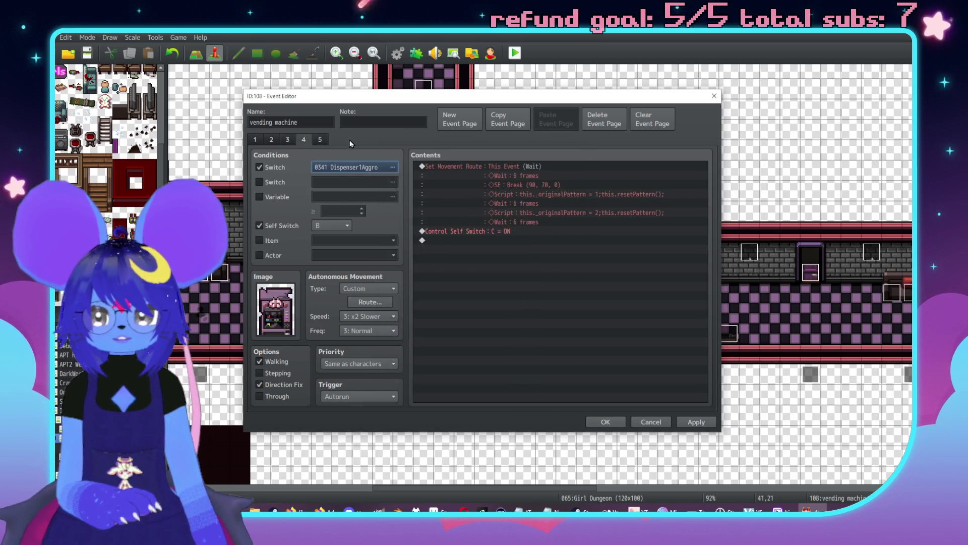
click(320, 140)
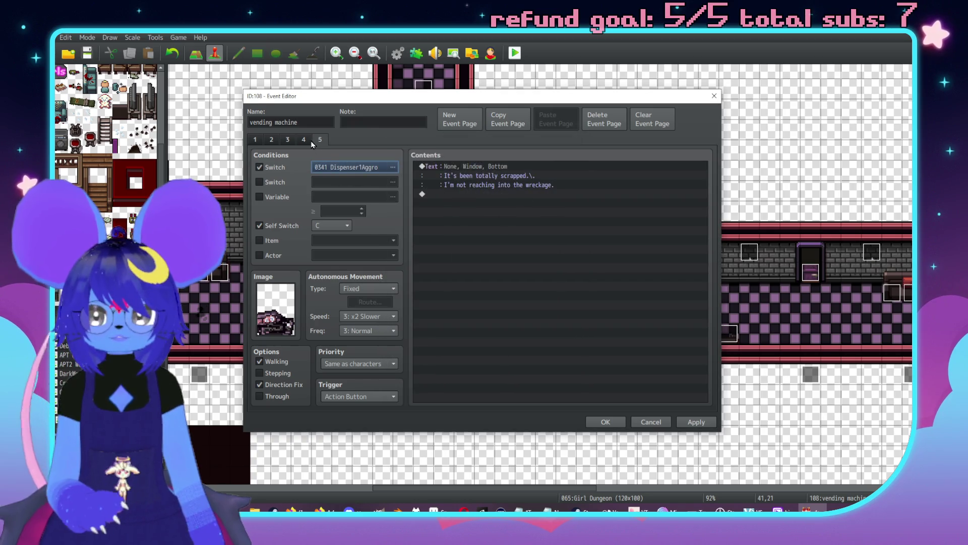
click(269, 139)
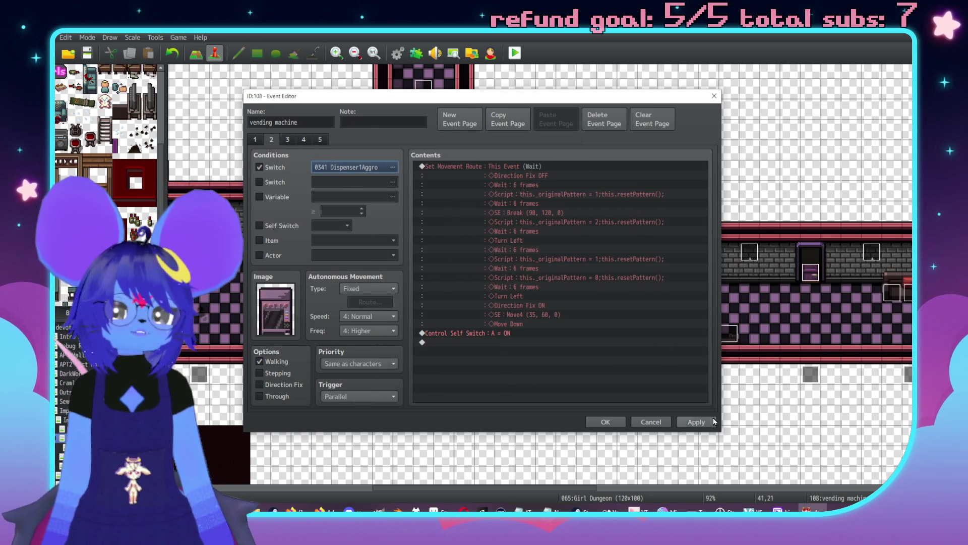
click(651, 422)
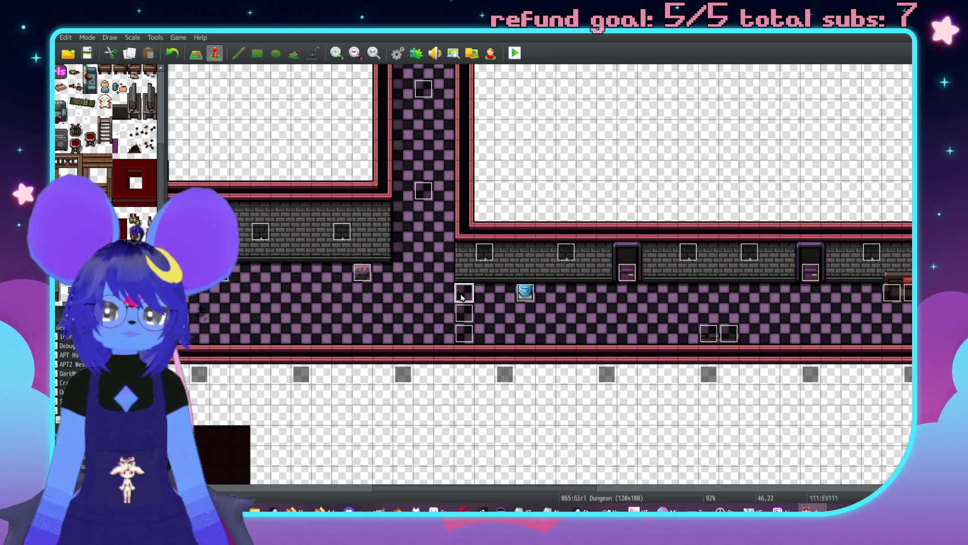
- Paste copies of the trigger event onto the floor tiles in the corridor
middle_click(600, 302)
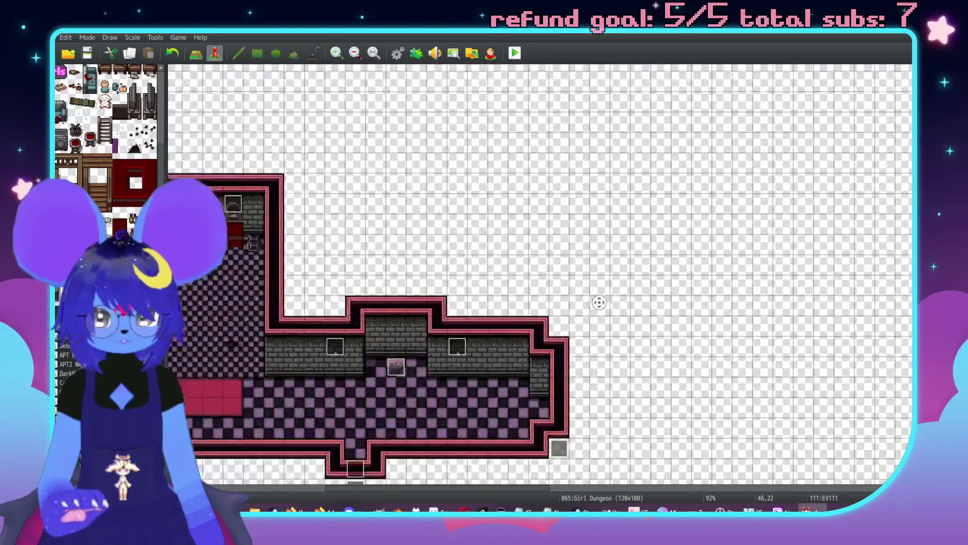
click(518, 257)
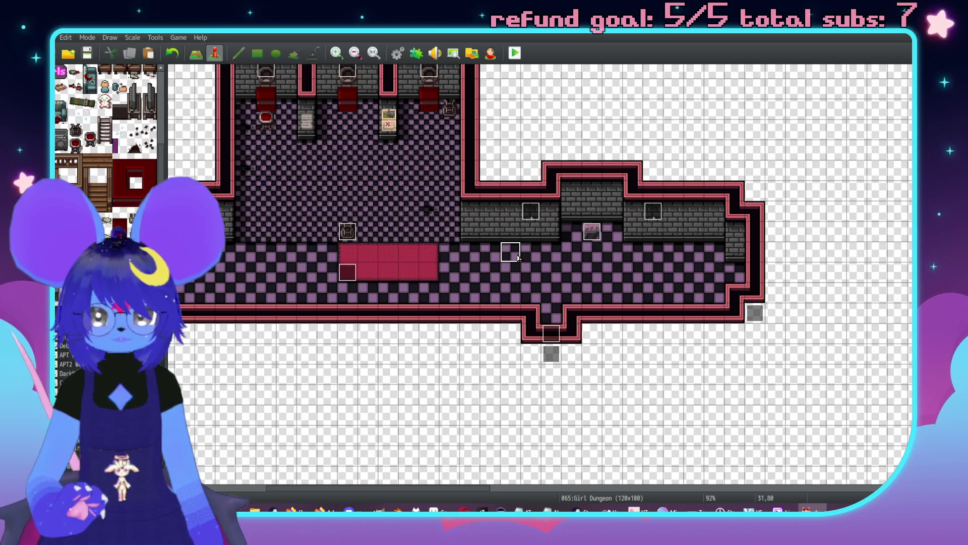
key(ctrl+v)
click(510, 272)
key(ctrl+v)
click(510, 292)
key(ctrl+v)
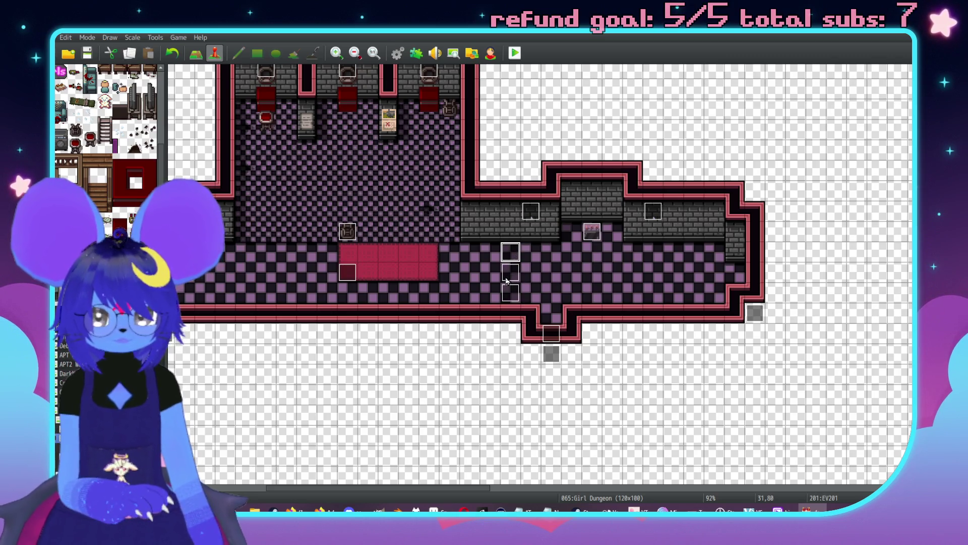
- Make the lowest touch event's Control Switches command turn 0366 Dispenser3Aggro ON
double_click(511, 294)
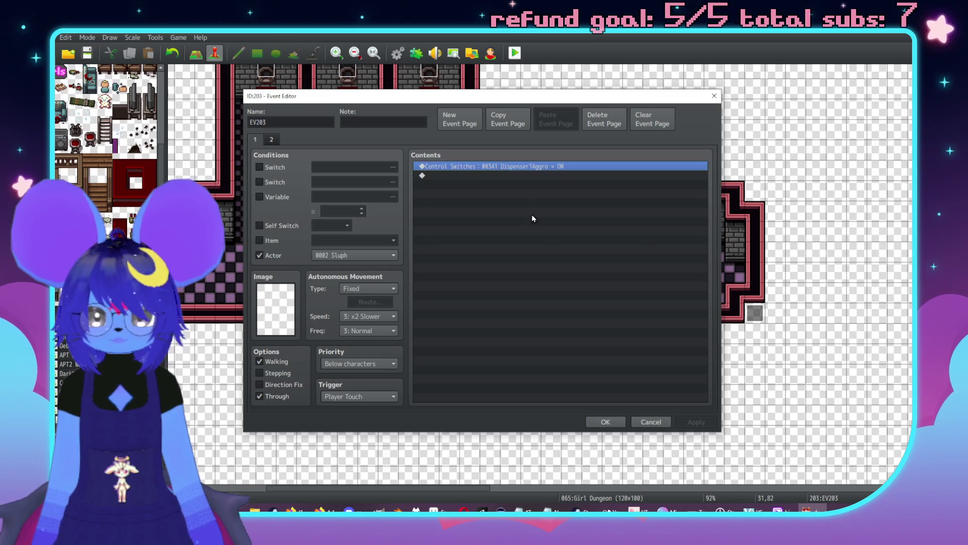
key(Return)
click(580, 260)
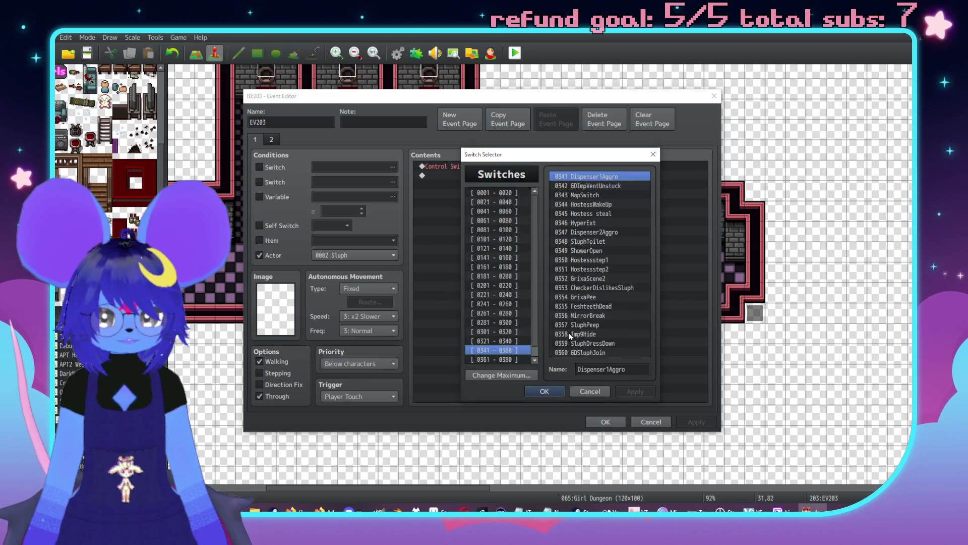
click(510, 359)
double_click(613, 225)
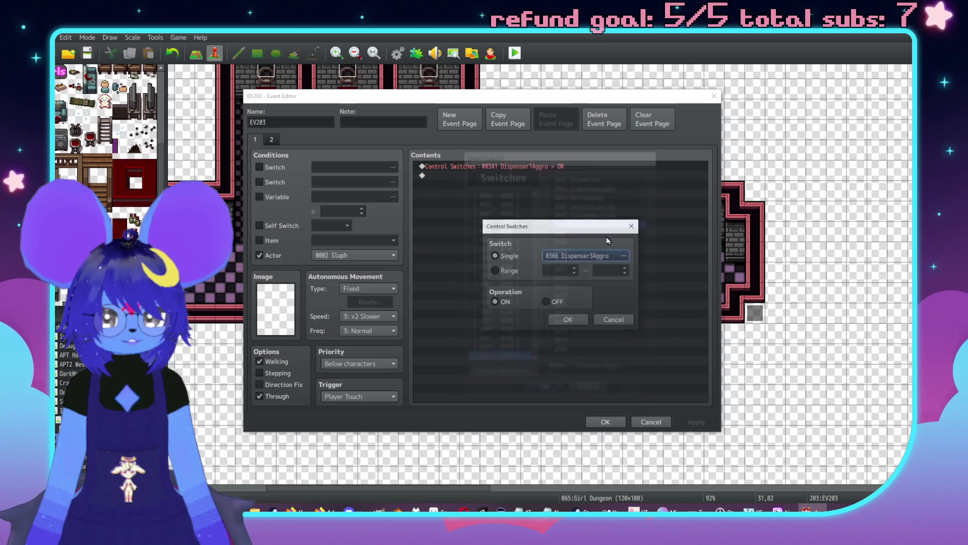
click(568, 319)
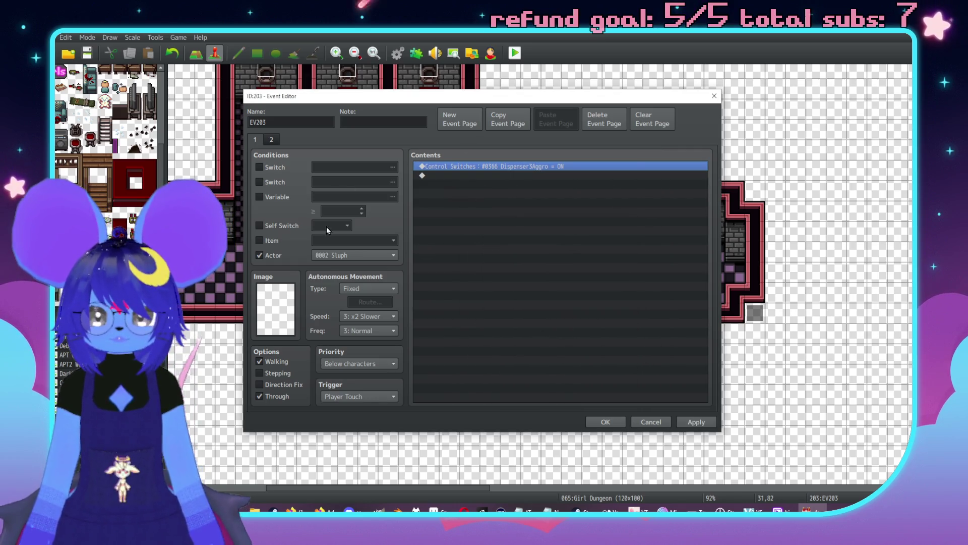
- Set page 2's condition to switch 0366, then apply and close the event
click(271, 139)
click(353, 168)
double_click(523, 210)
click(254, 140)
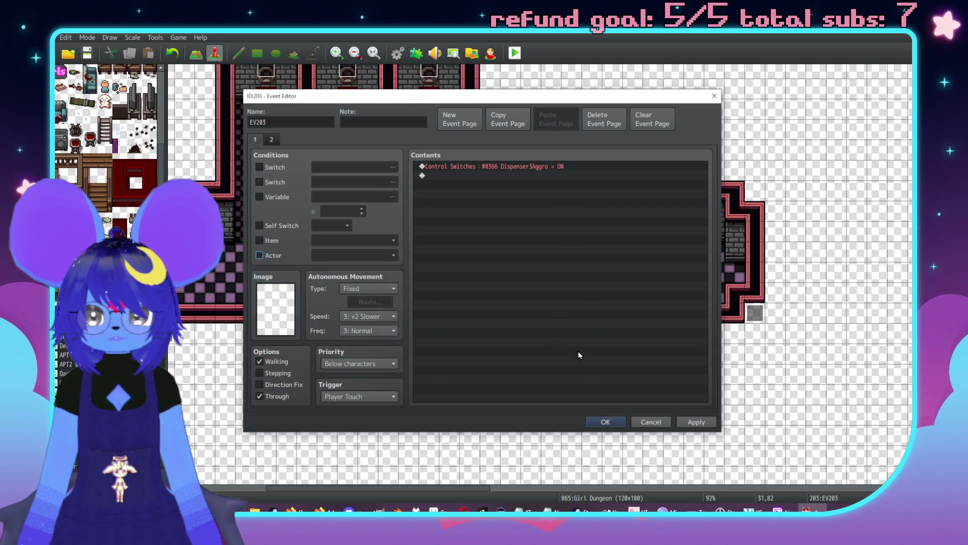
click(697, 422)
click(593, 422)
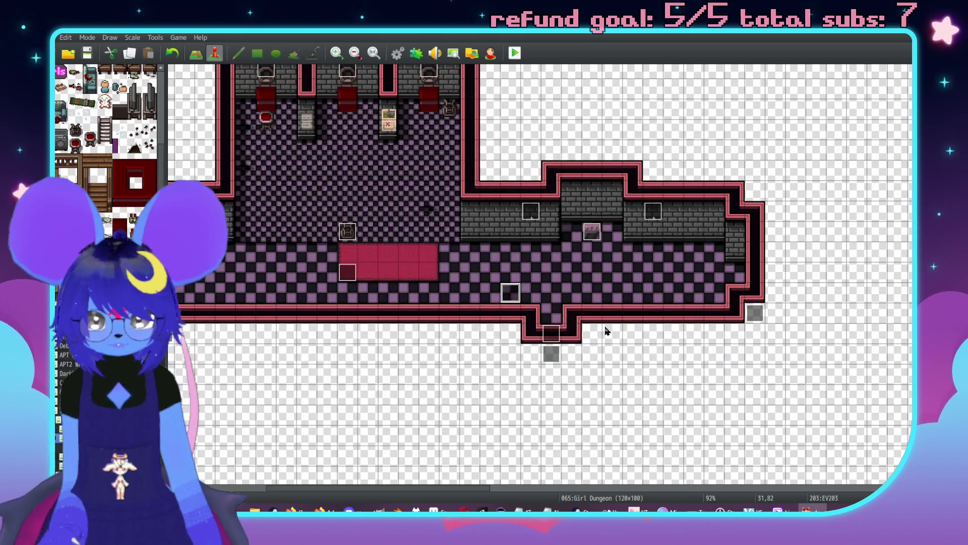
- Paste two copies of the finished touch event stacked directly above it
key(Up)
key(ctrl+v)
key(Up)
key(ctrl+v)
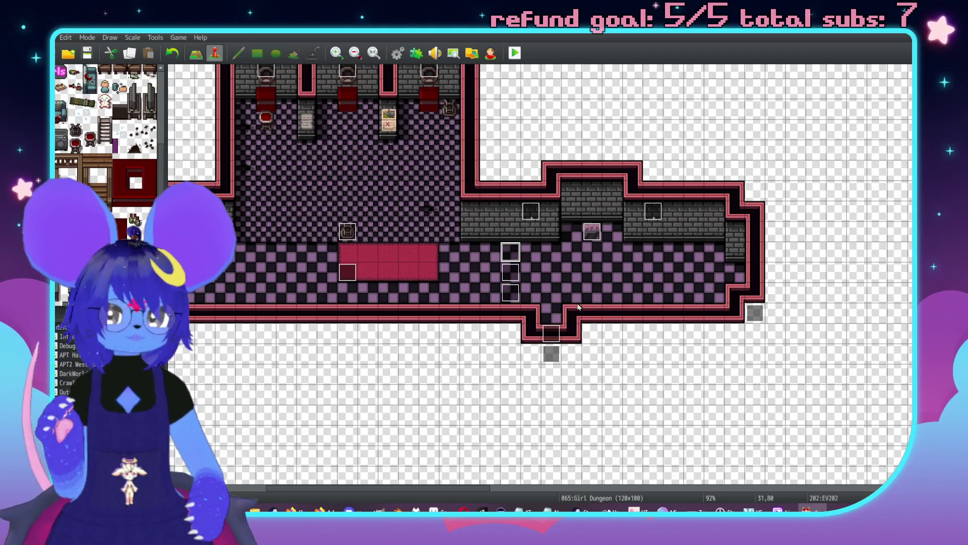
- Repaint the carpet's left column and top row as checker floor, then restore part of the top-row carpet
middle_click(656, 300)
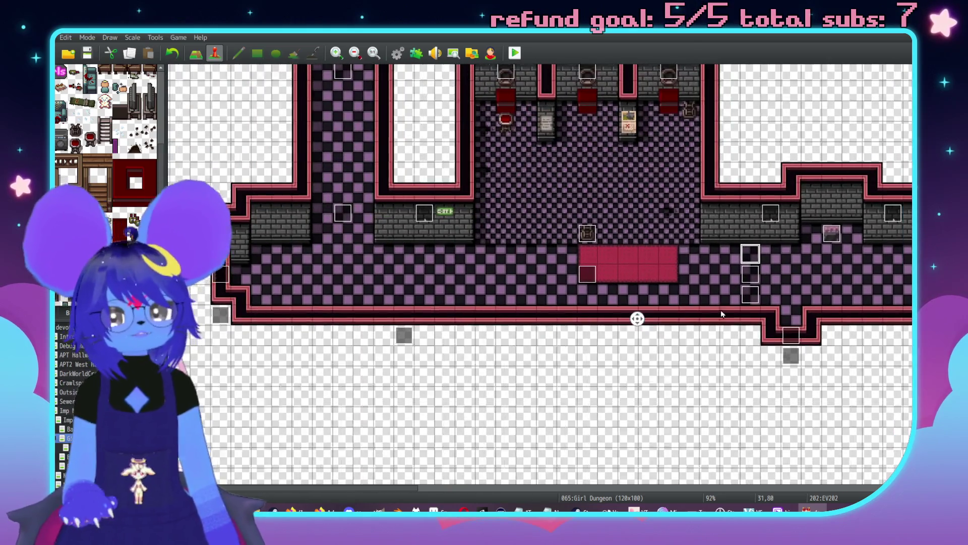
middle_click(642, 281)
key(F5)
mouse_move(515, 275)
mouse_down()
mouse_move(515, 295)
mouse_move(534, 293)
mouse_up()
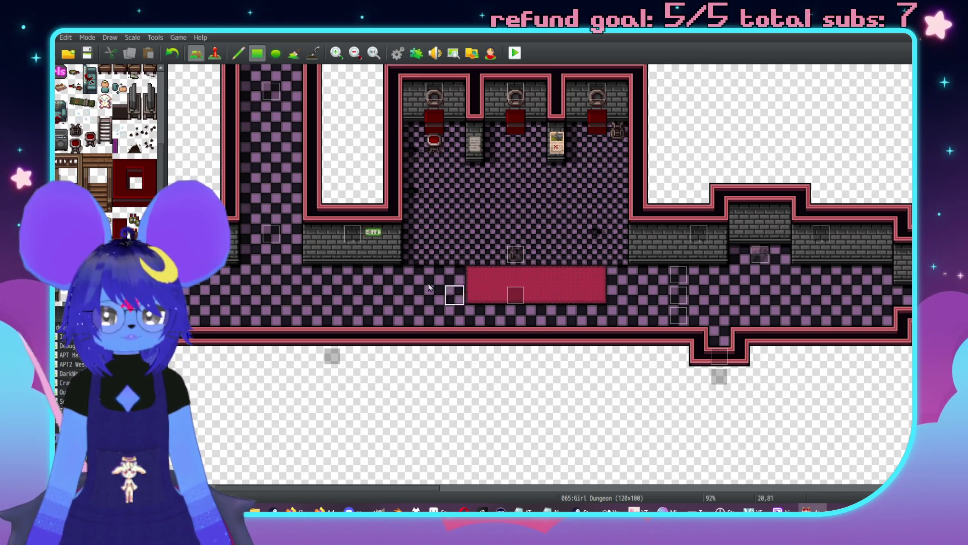
drag(454, 277, 600, 275)
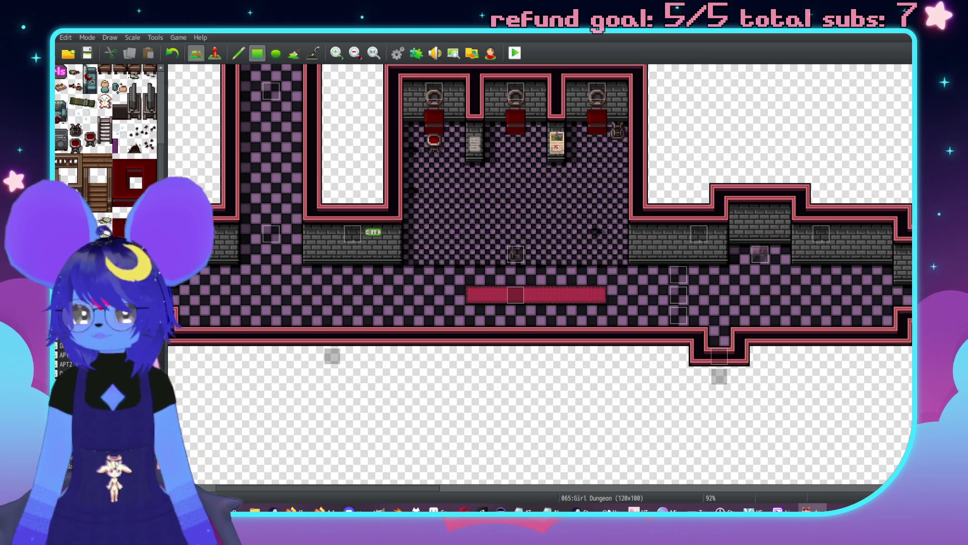
scroll(137, 165, up, 10)
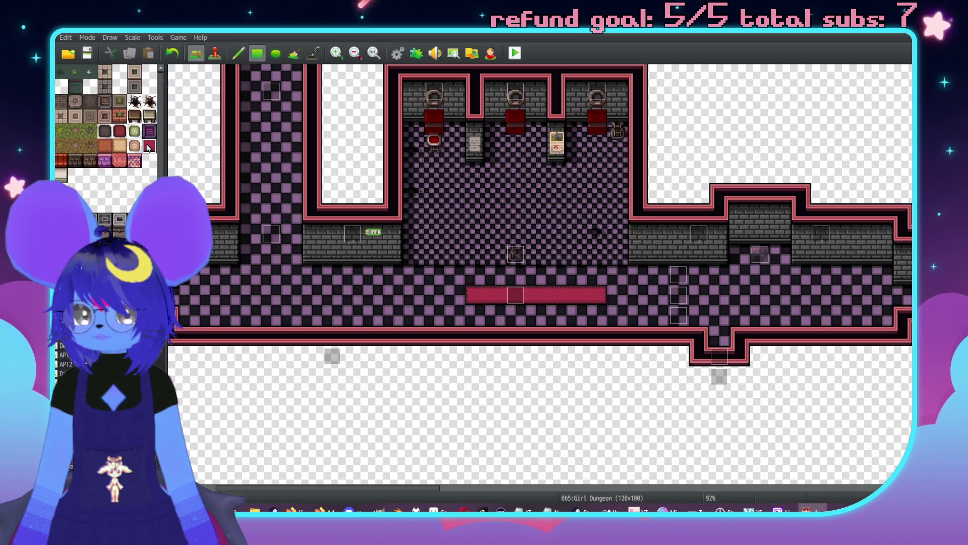
mouse_move(493, 274)
mouse_down()
mouse_move(540, 296)
mouse_move(575, 295)
mouse_up()
click(573, 277)
- Paint lighter checker floor along and across the room's upper area and fill the carpet's corner notch
scroll(615, 302, right, 3)
scroll(615, 303, up, 1)
scroll(608, 317, right, 1)
scroll(607, 317, up, 1)
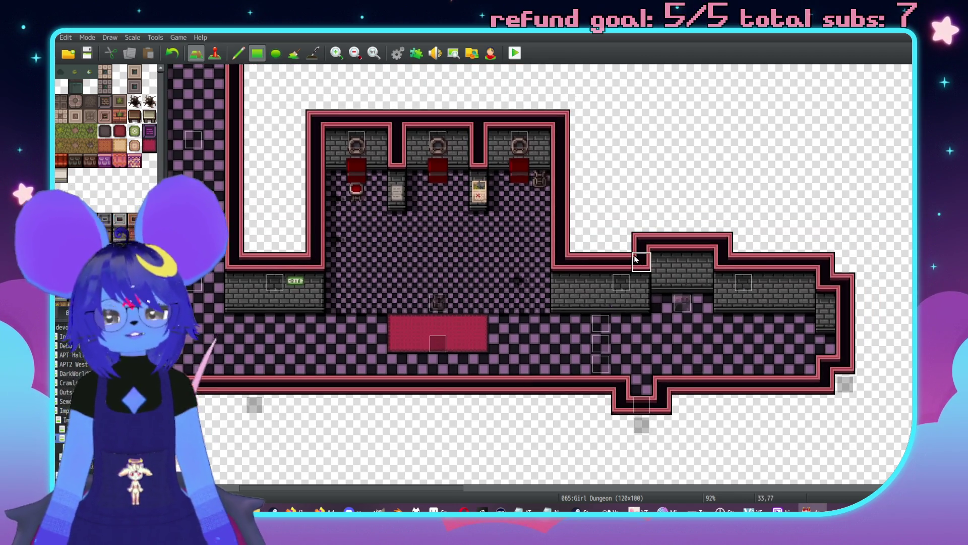
scroll(321, 293, down, 1)
scroll(321, 293, left, 1)
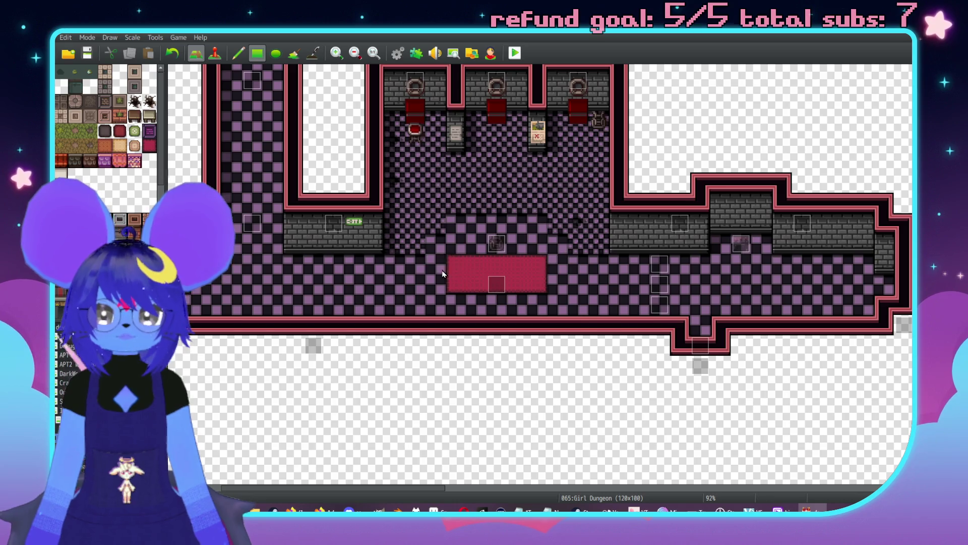
scroll(443, 274, left, 2)
scroll(442, 303, up, 3)
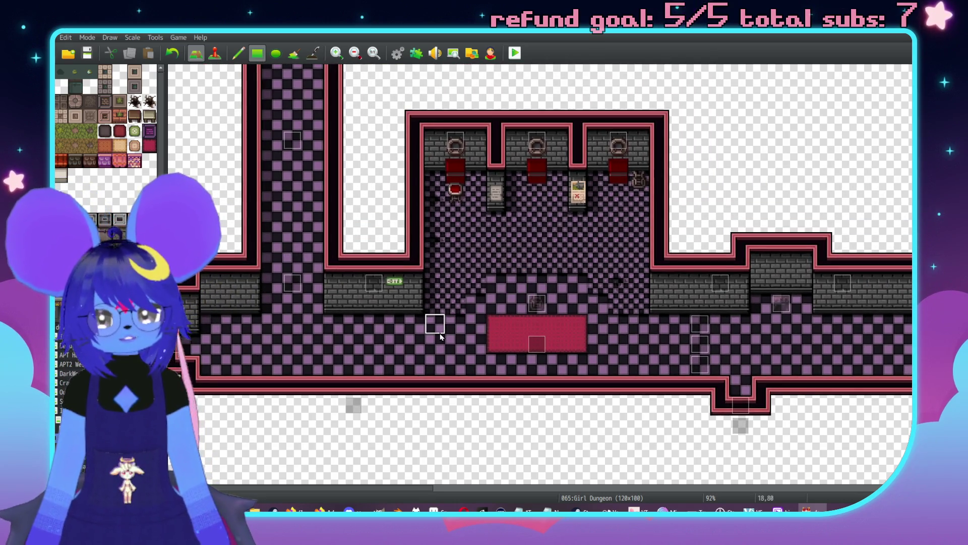
drag(484, 273, 578, 272)
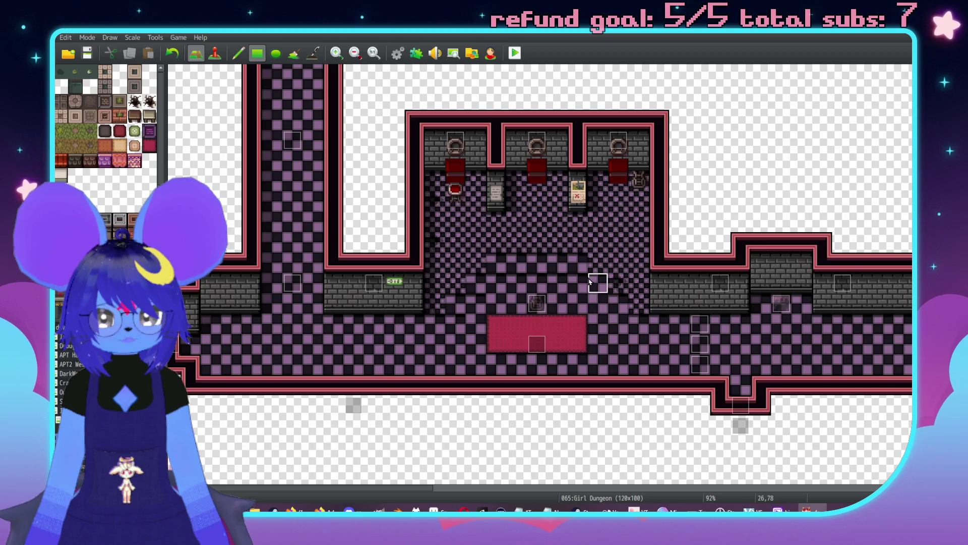
mouse_move(566, 283)
mouse_down()
mouse_move(490, 283)
mouse_move(519, 305)
mouse_move(557, 305)
mouse_up()
click(573, 325)
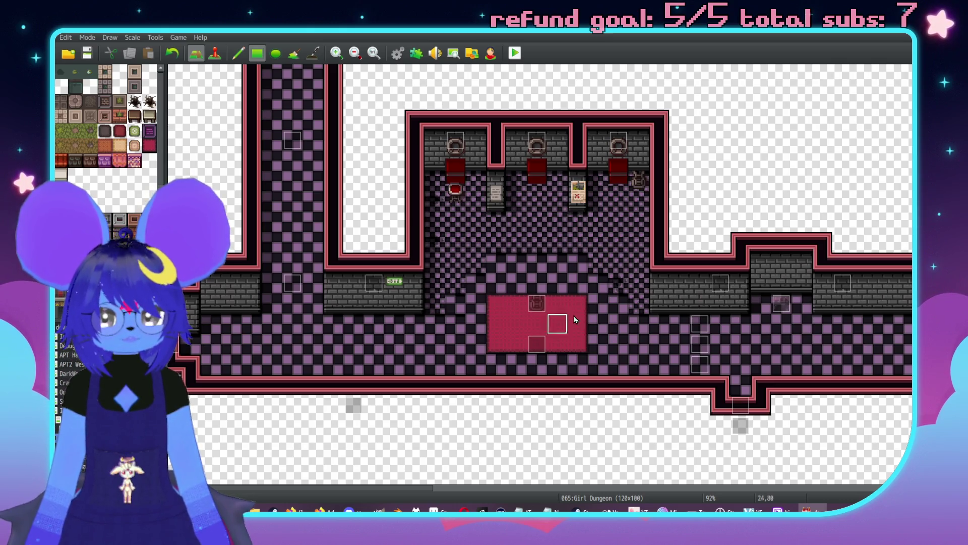
scroll(555, 293, down, 2)
scroll(655, 268, right, 3)
scroll(627, 282, left, 2)
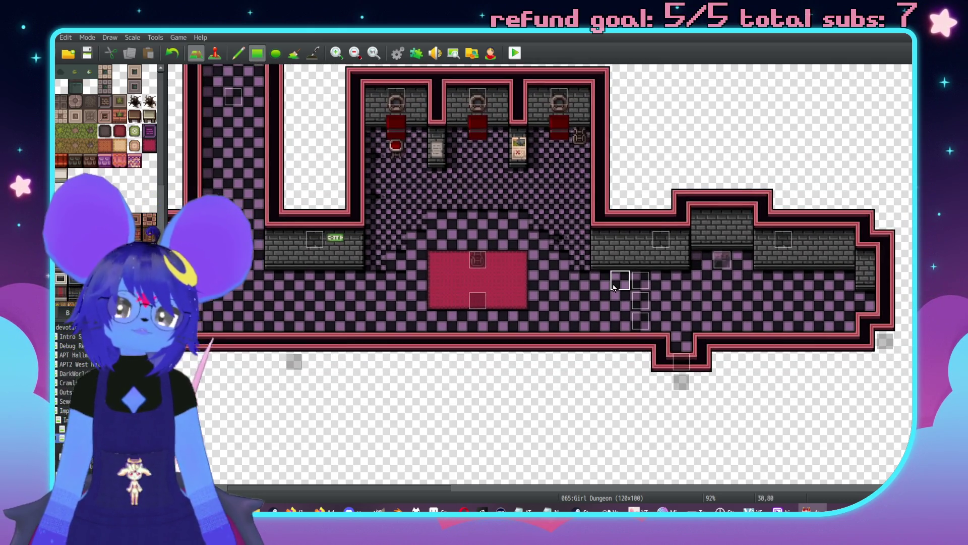
scroll(545, 243, left, 2)
scroll(554, 280, up, 3)
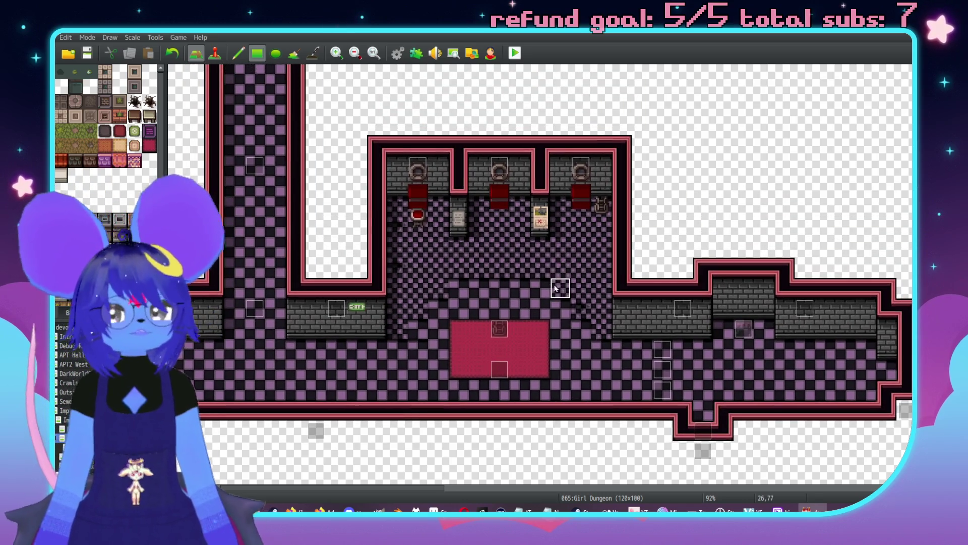
key(F8)
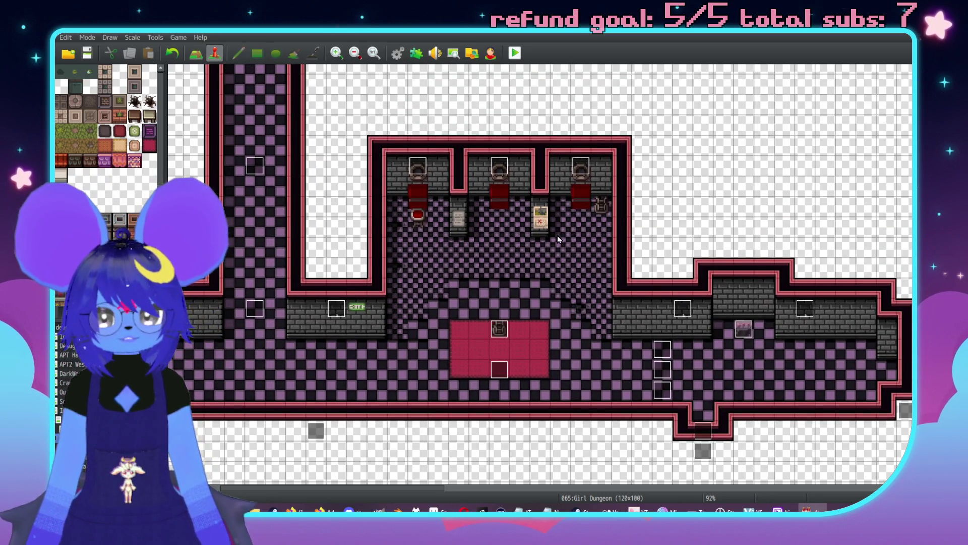
- Create a new event named CalendarCheck with Same as characters priority
double_click(539, 233)
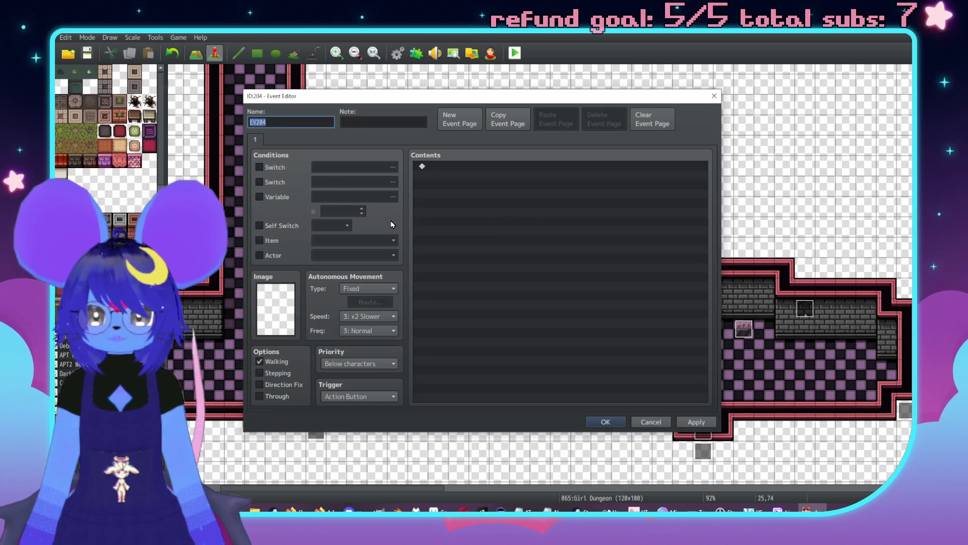
text(Calendar)
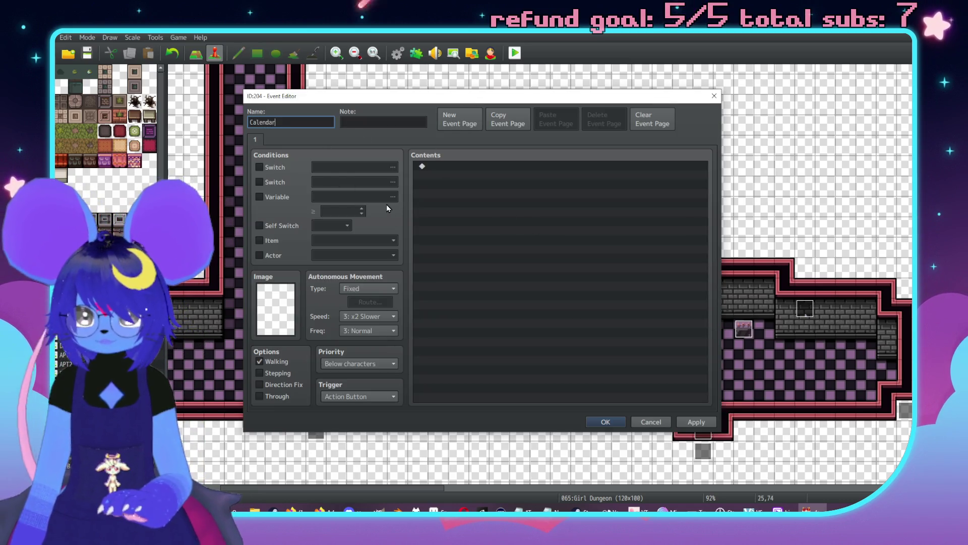
text(Check)
click(358, 364)
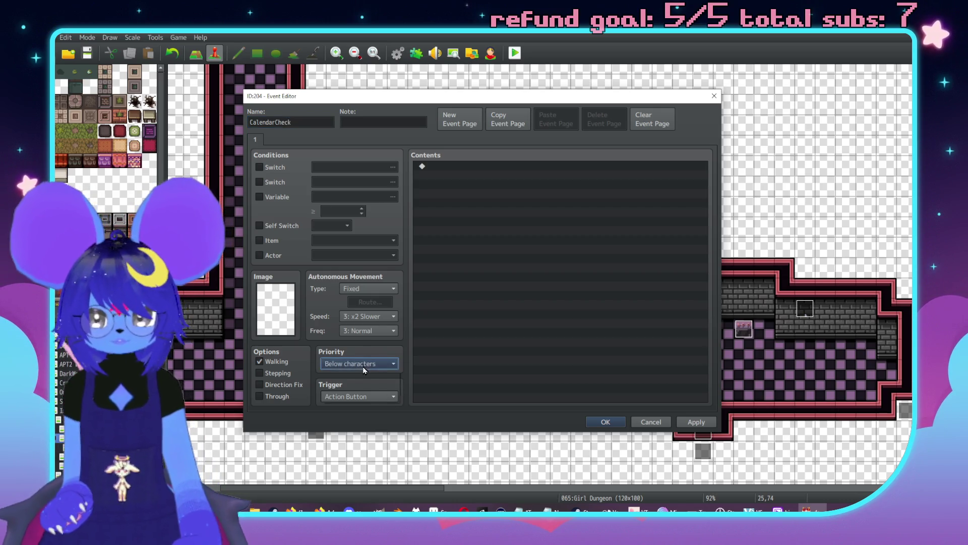
click(351, 386)
- Add a Show Text message starting 'A calendar of a sort showing timeslots for performances.'
double_click(432, 169)
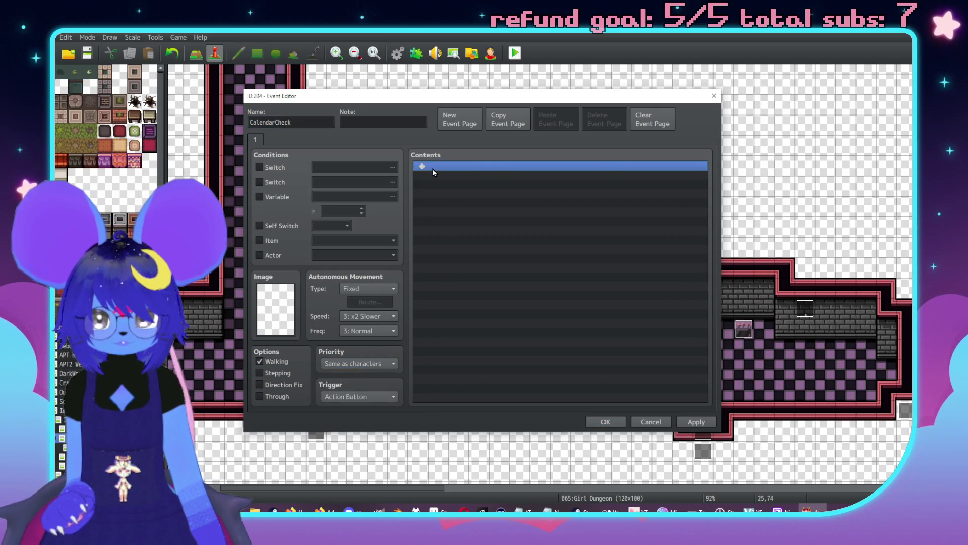
click(490, 168)
text(A calend)
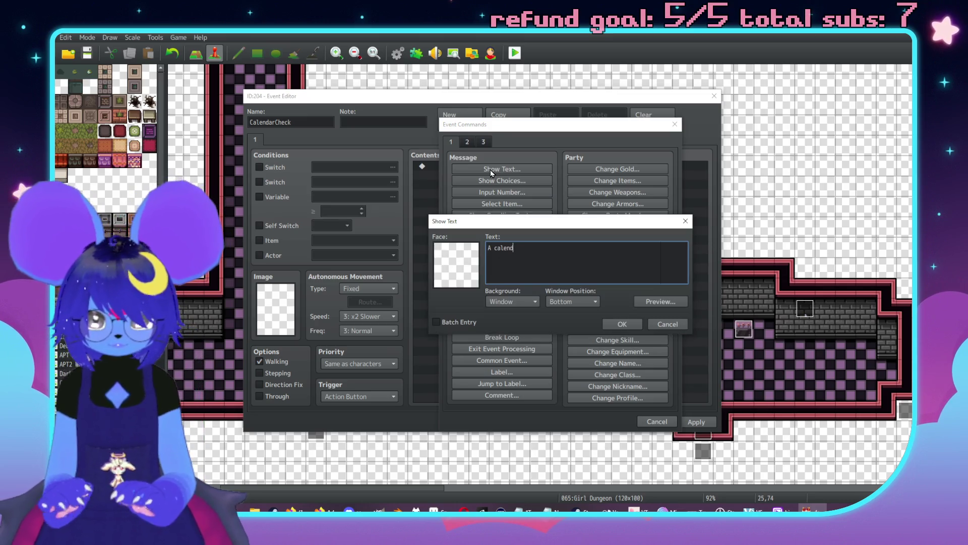
text(ar dec)
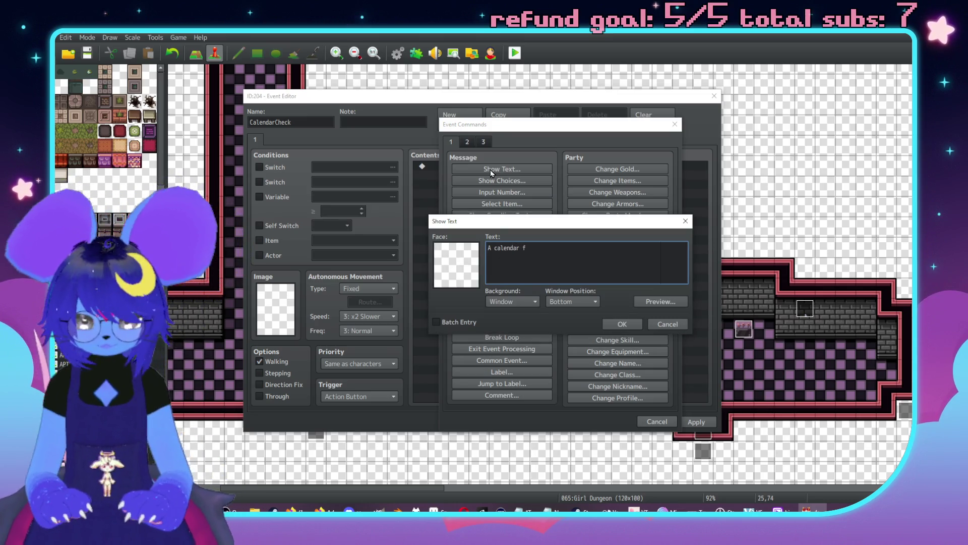
key(BackSpace)
key(BackSpace)
key(BackSpace)
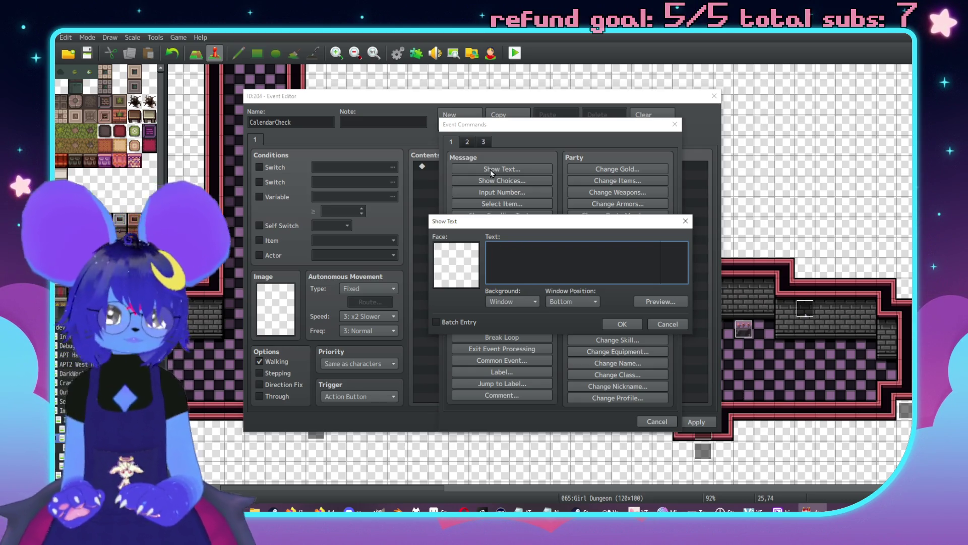
text(A calendar of a sort )
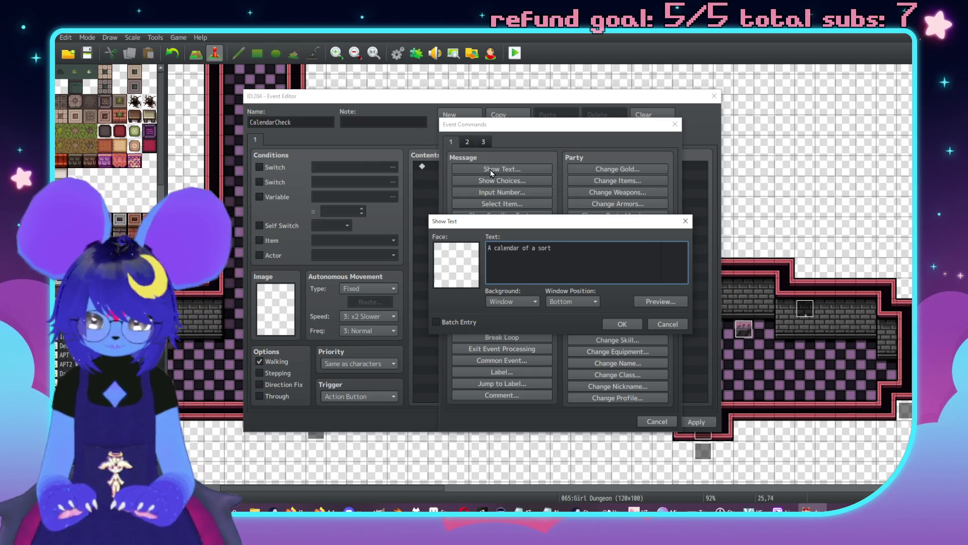
text(showing ti)
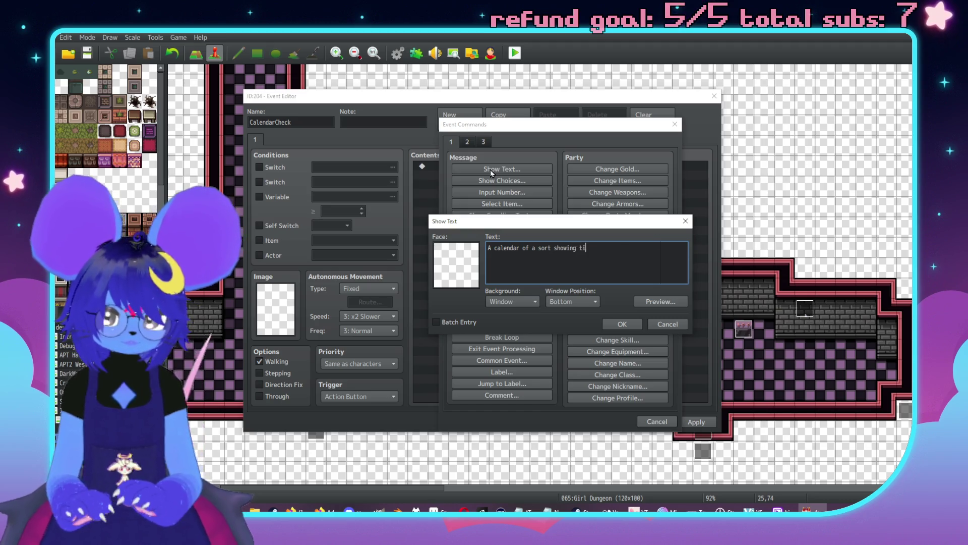
text(meslots for)
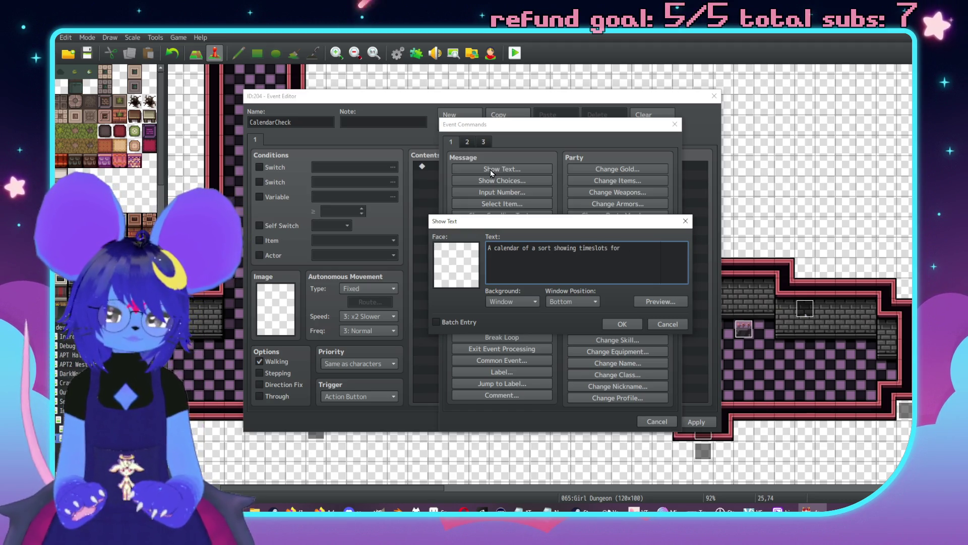
key(Return)
text(per)
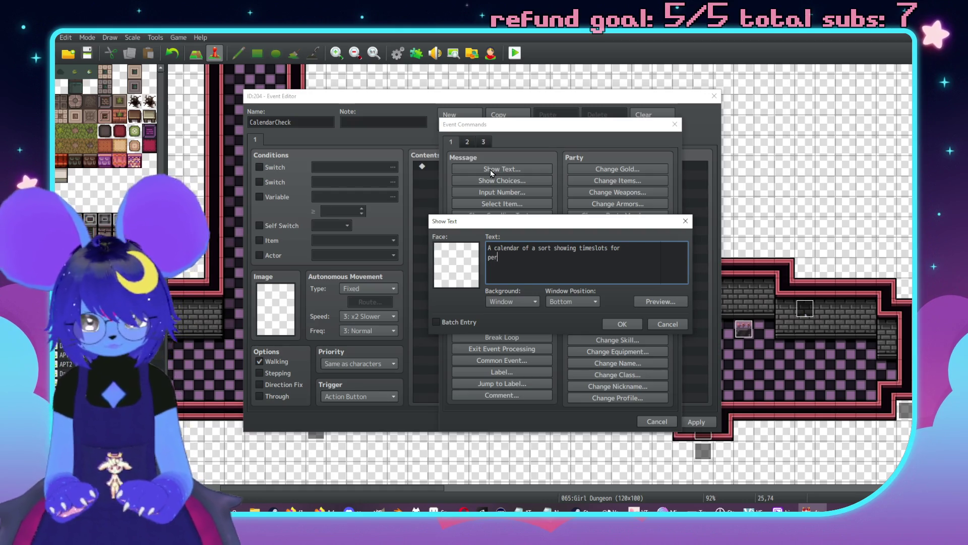
text(formances.\. )
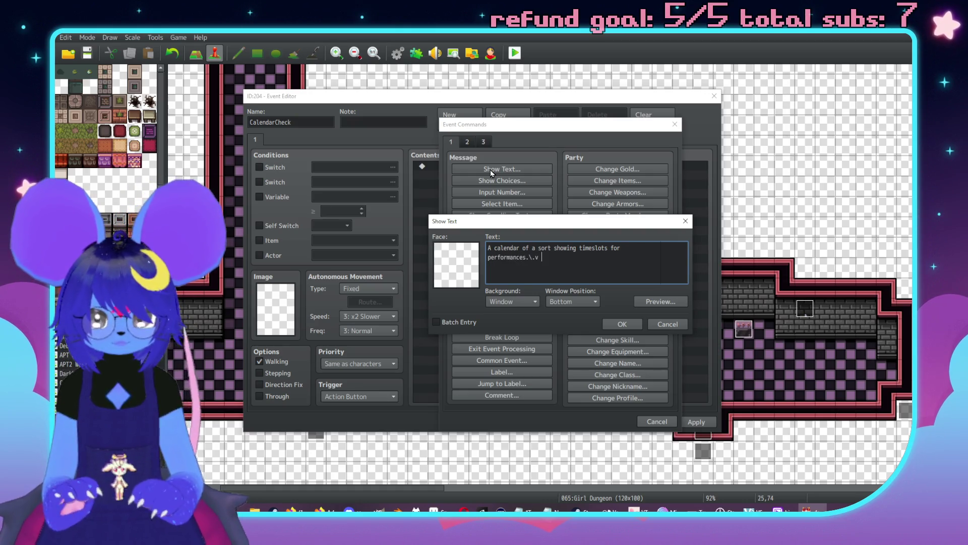
text(I don't r)
text(ecogniz)
text(he)
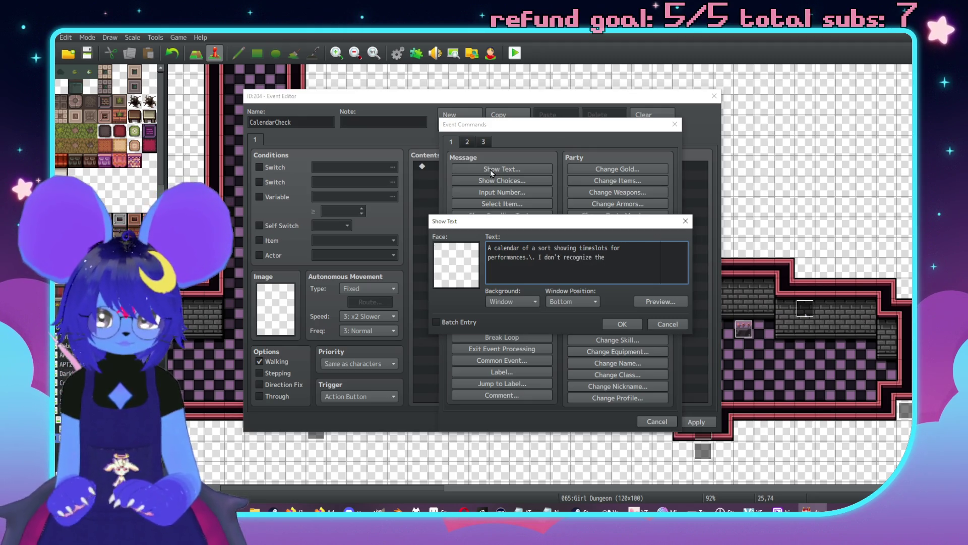
text( symbols d)
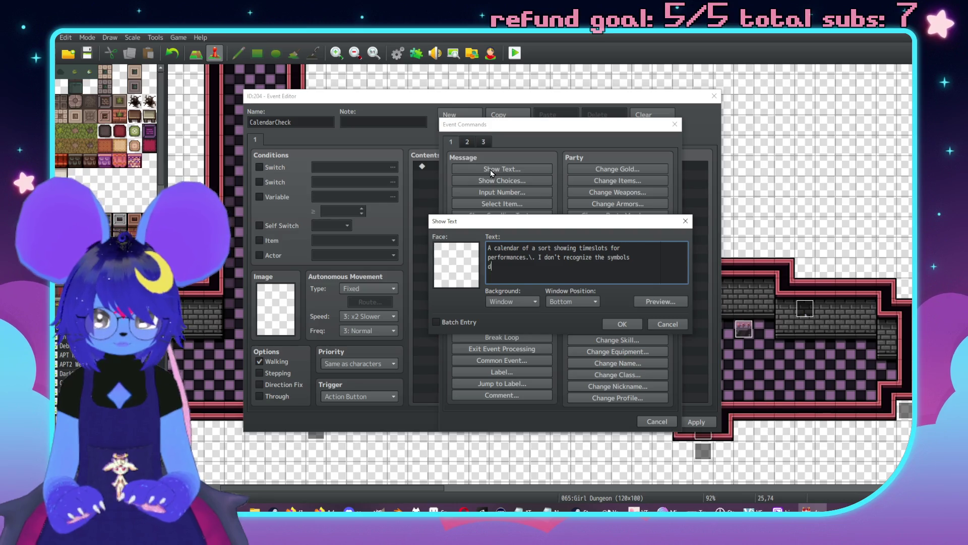
text(enoting days bey)
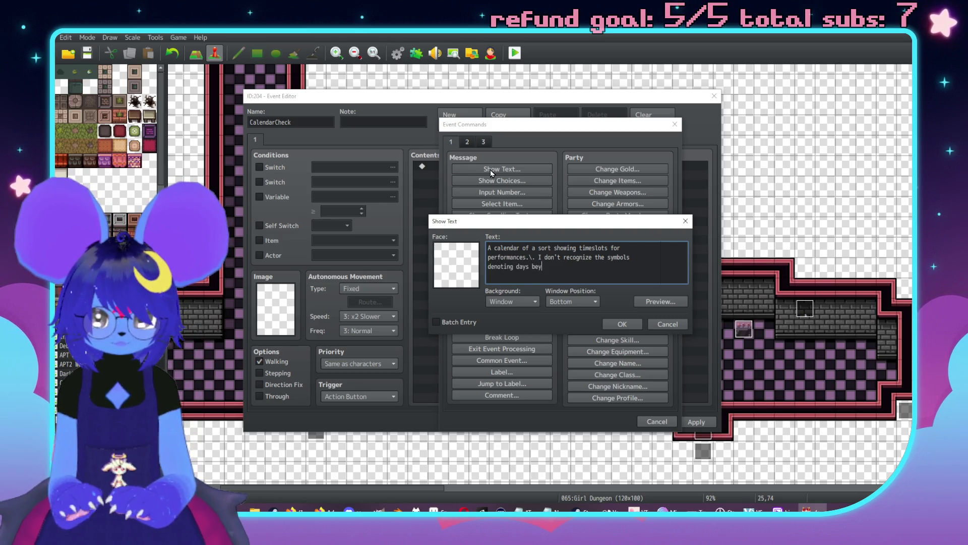
text(ond that they're )
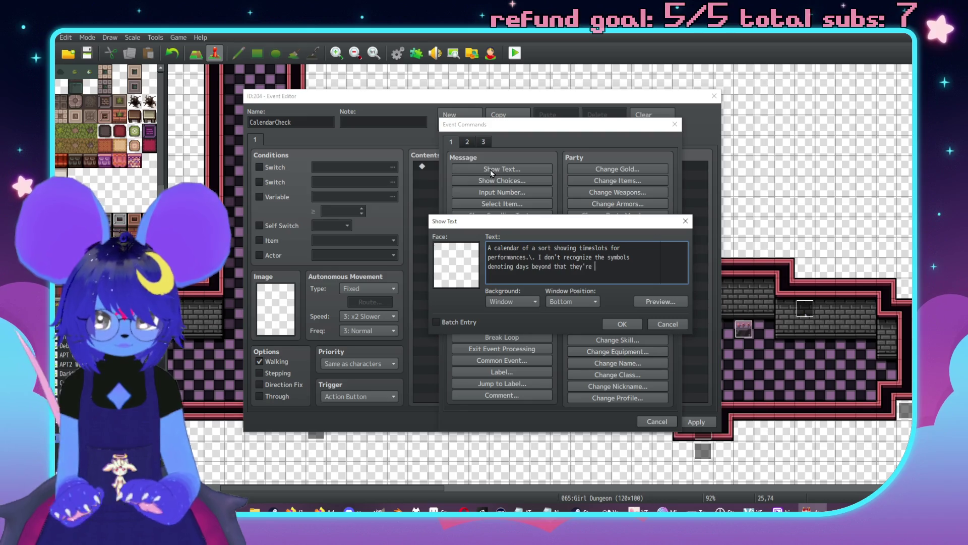
text(alchemi)
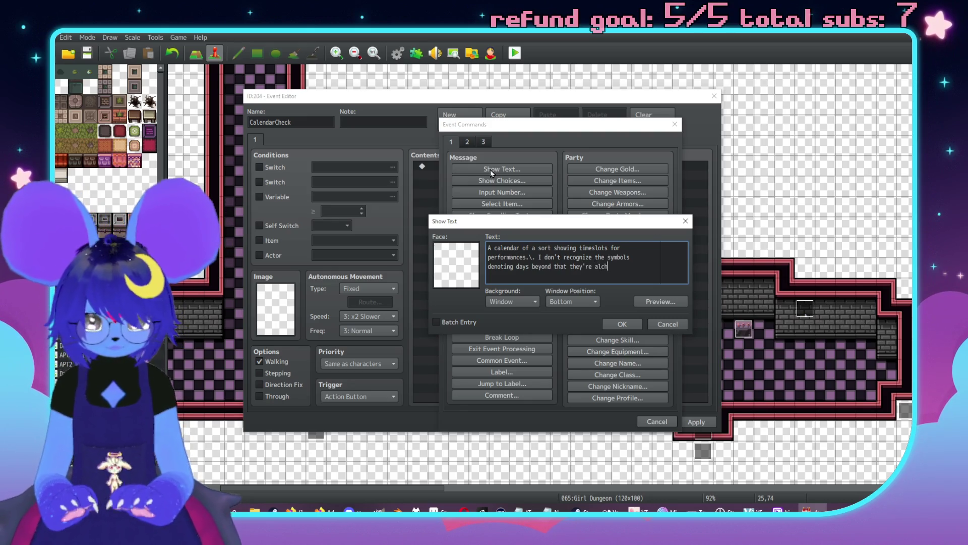
- Fix the message's line breaks and wording so it ends '...alchemical script.'
key(Up)
key(Up)
key(End)
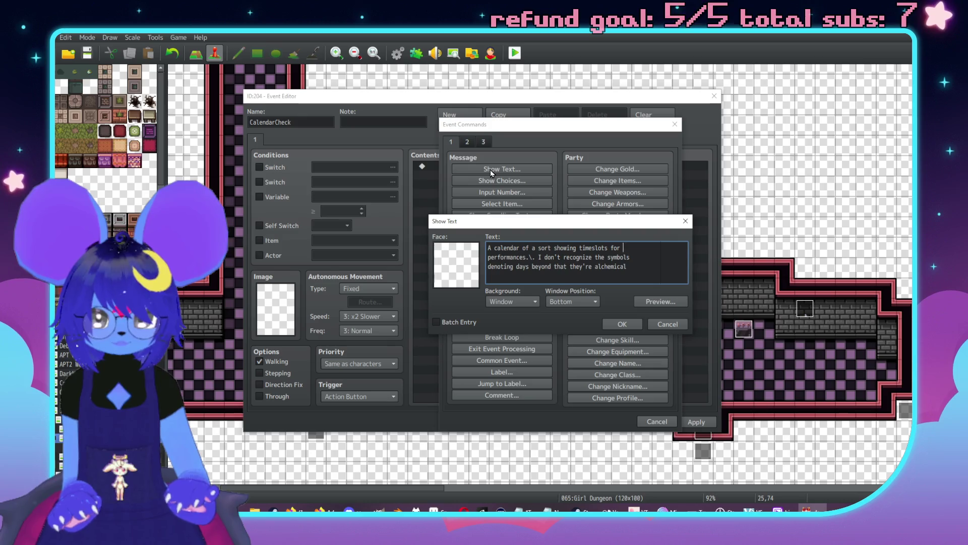
text(perform)
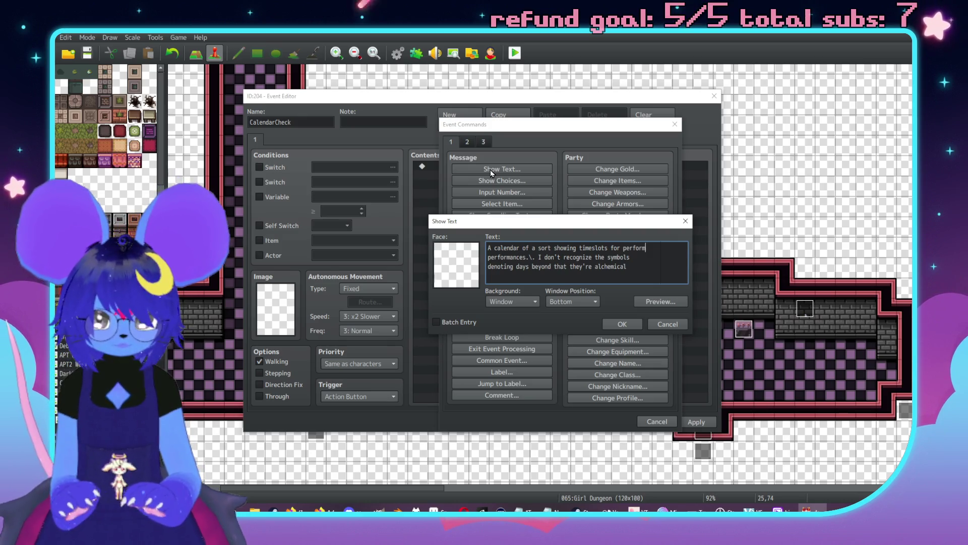
text(wes)
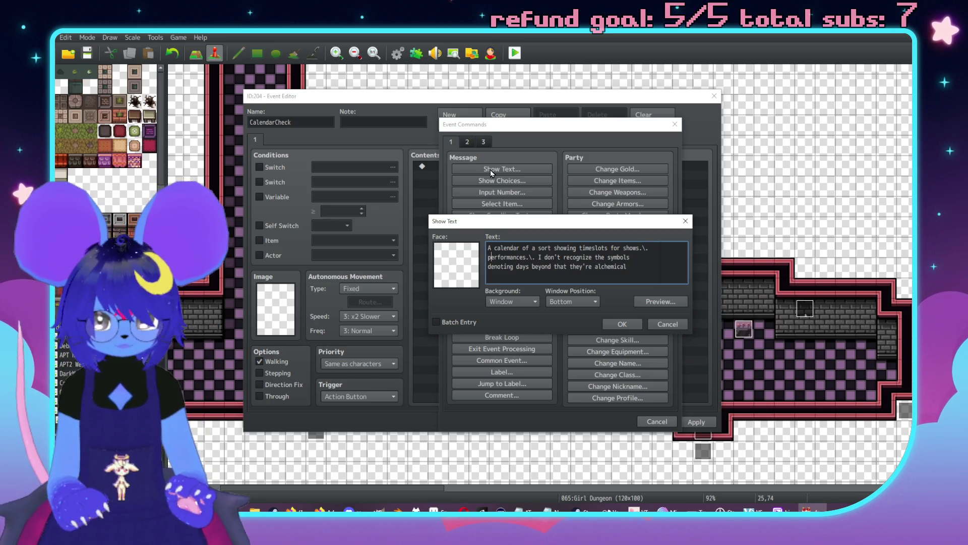
key(BackSpace)
key(BackSpace)
key(BackSpace)
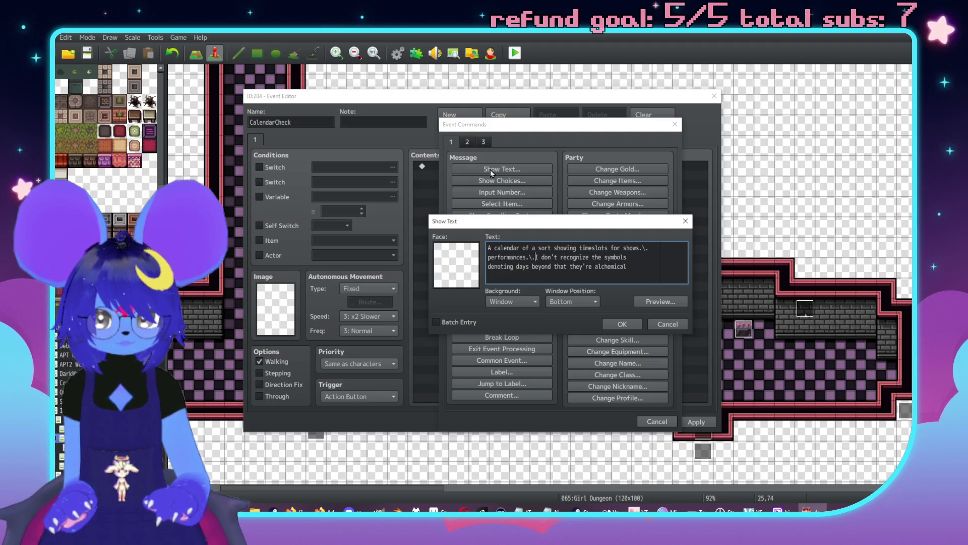
key(Delete)
key(Down)
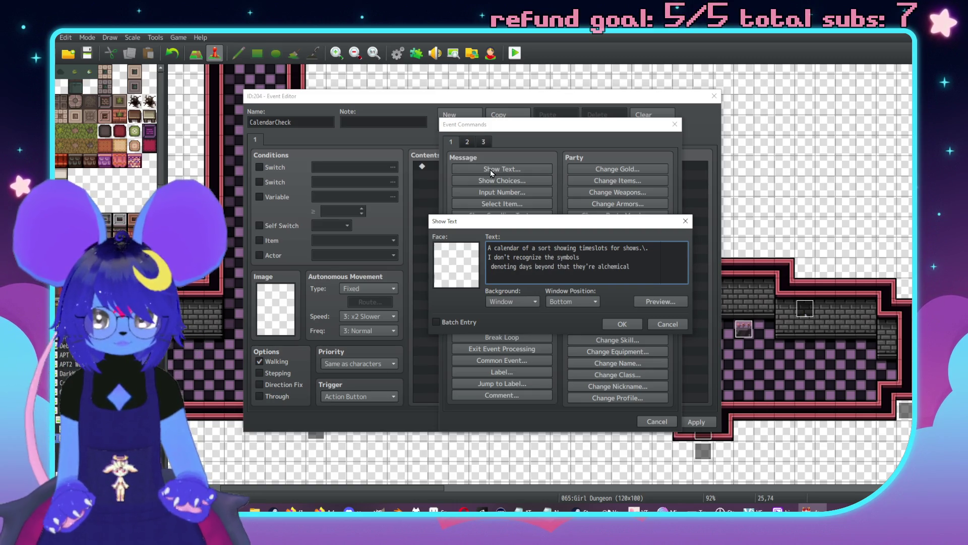
key(Home)
key(BackSpace)
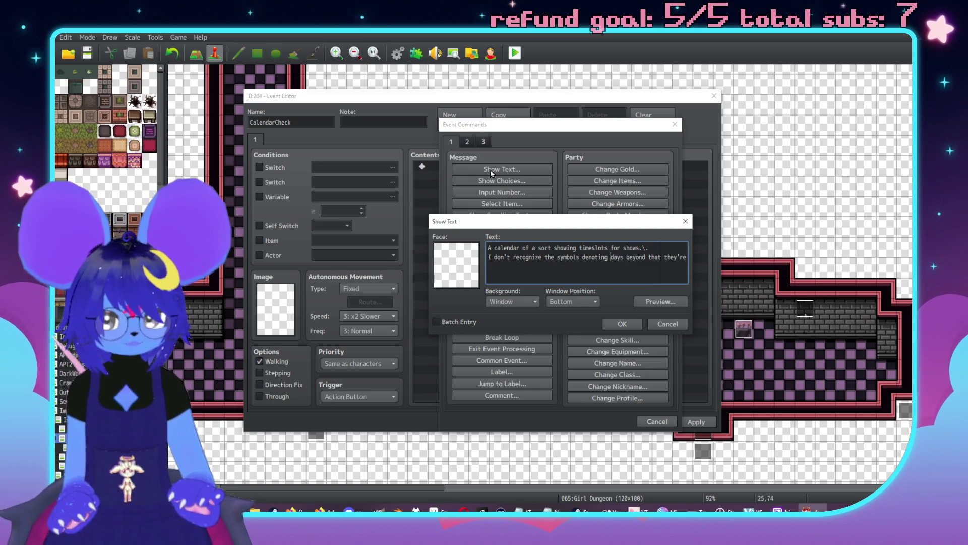
key(ctrl+Right)
key(ctrl+Right)
key(Return)
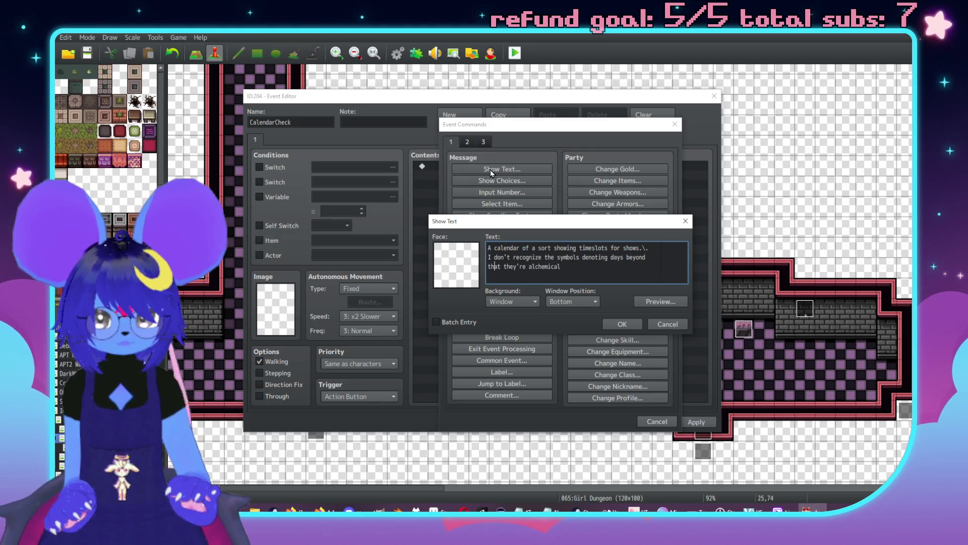
text(soe ki)
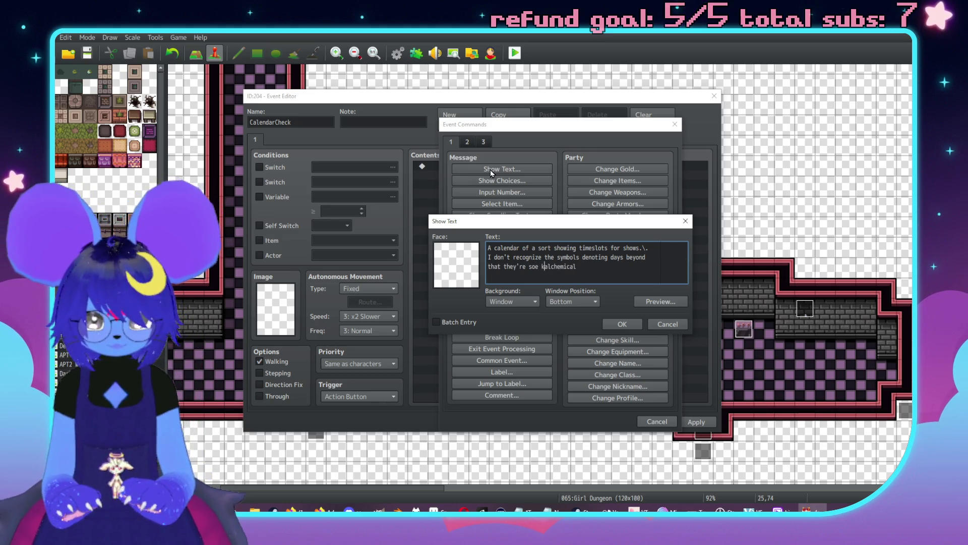
key(BackSpace)
key(BackSpace)
key(Left)
key(Left)
text(m)
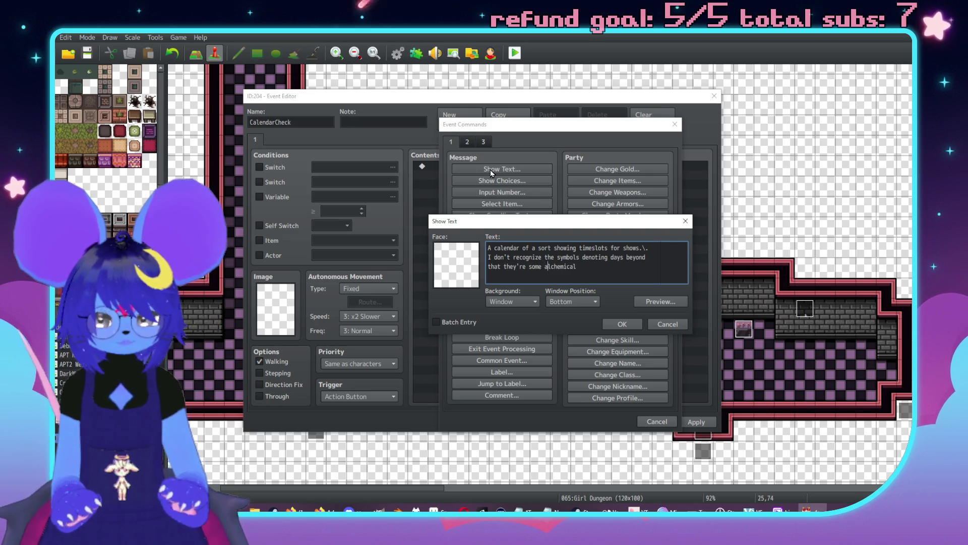
key(End)
text(script.)
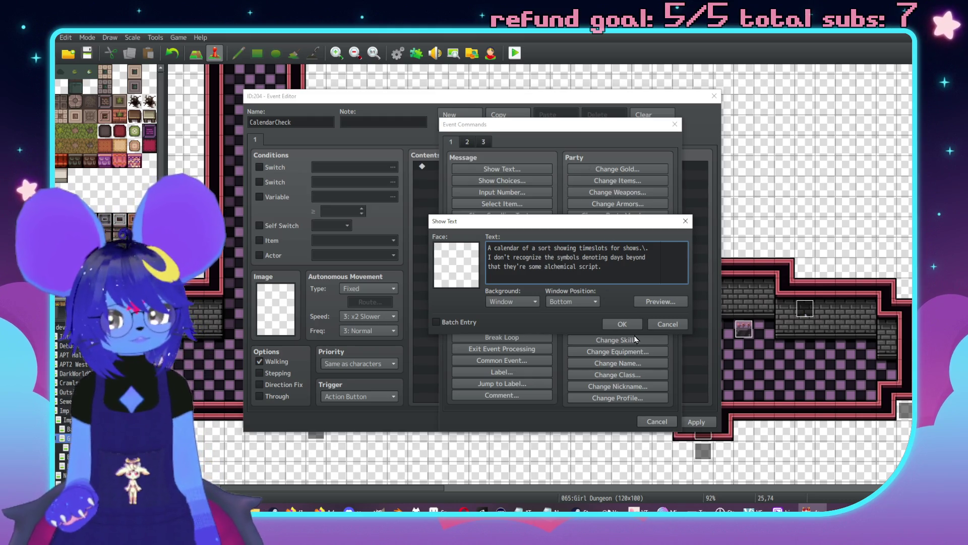
- Confirm the calendar message and apply and close the CalendarCheck event
click(621, 325)
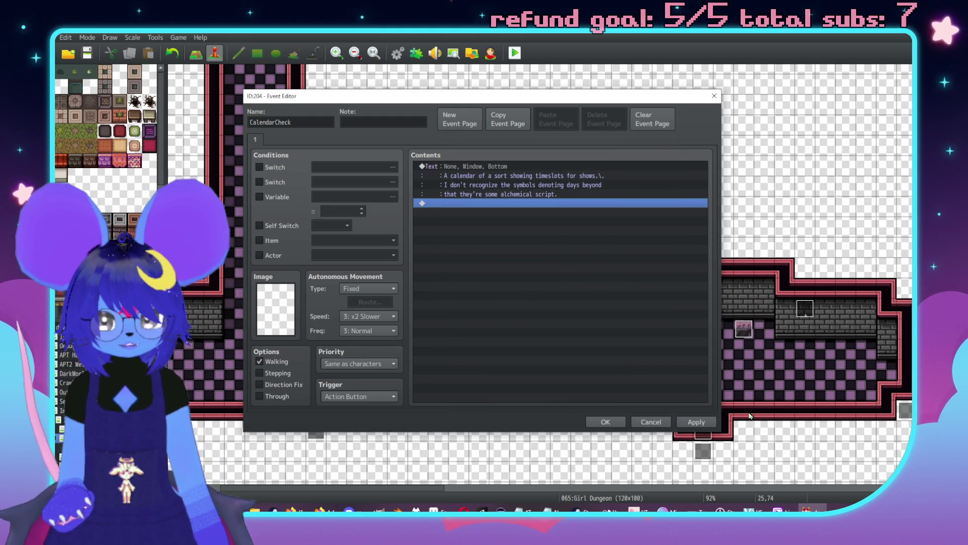
click(696, 422)
click(615, 420)
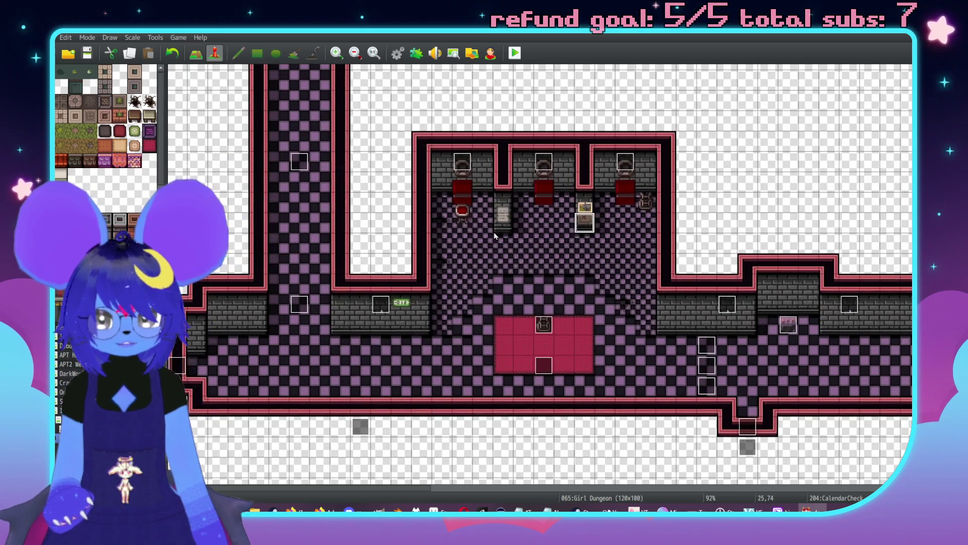
- Create a new event with a Show Text message describing a worn paper reading 'THINK FAT GET FAT'
double_click(503, 233)
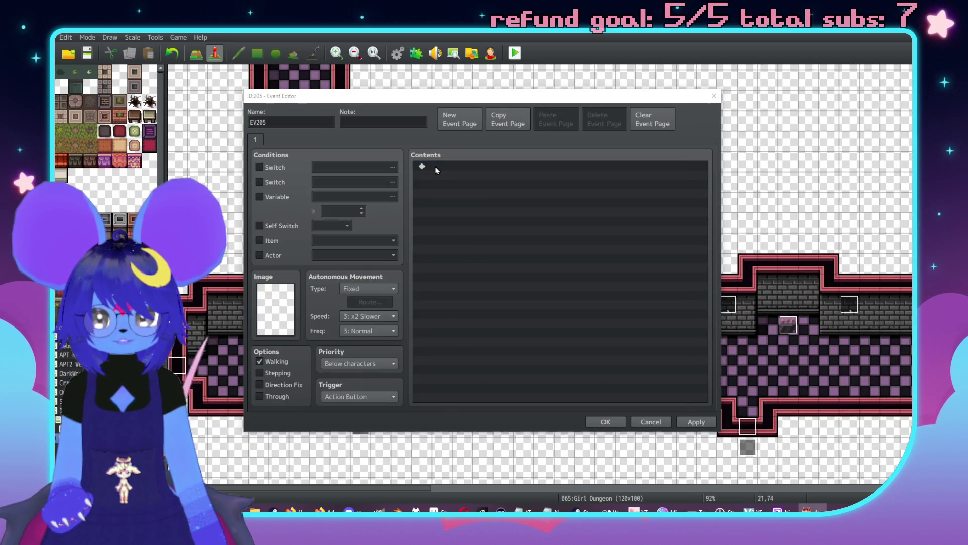
double_click(432, 169)
click(473, 173)
text(THIN)
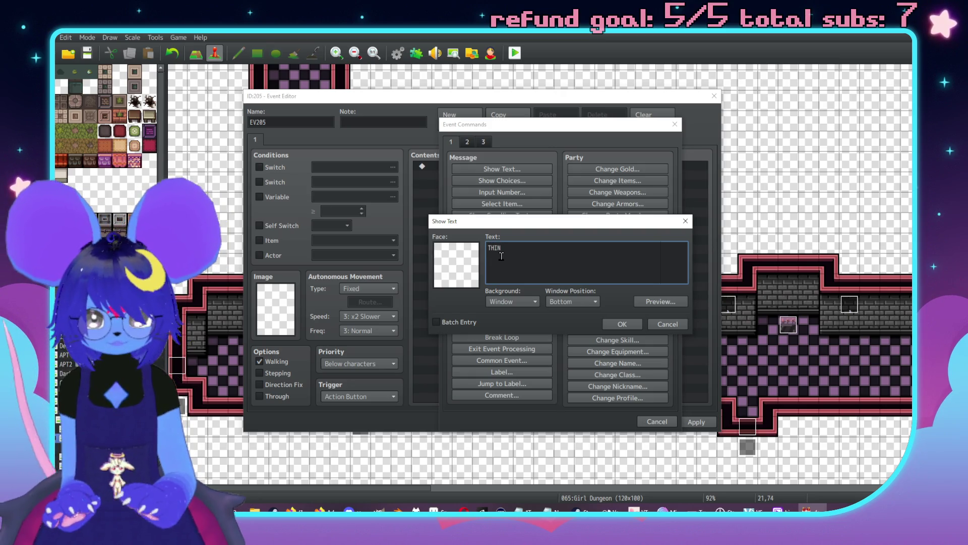
key(BackSpace)
key(BackSpace)
key(BackSpace)
text(A)
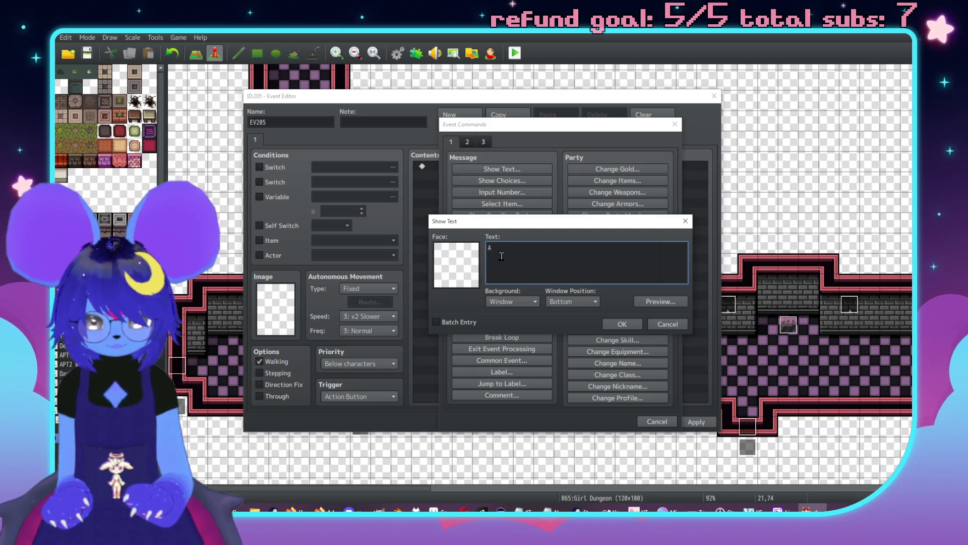
text( worn)
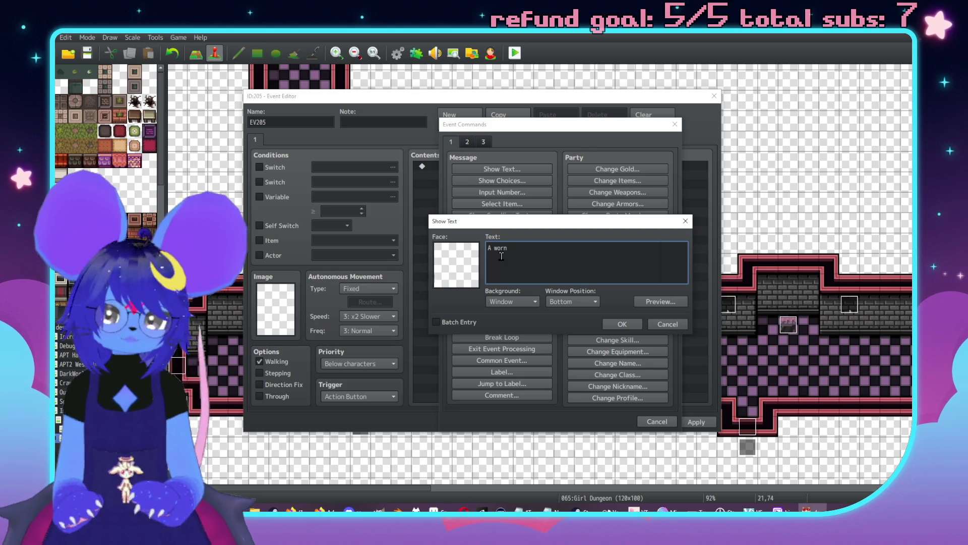
key(BackSpace)
key(BackSpace)
key(BackSpace)
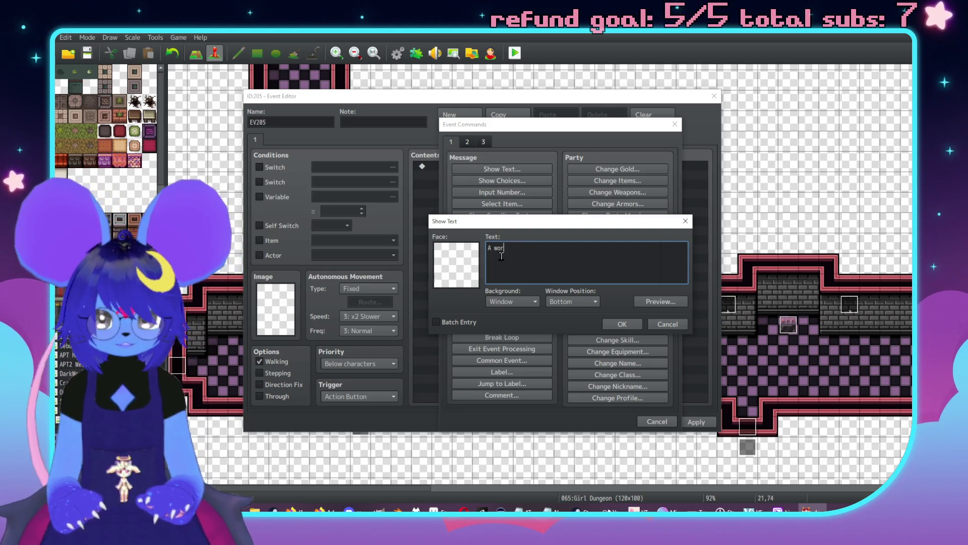
text(posted piece of)
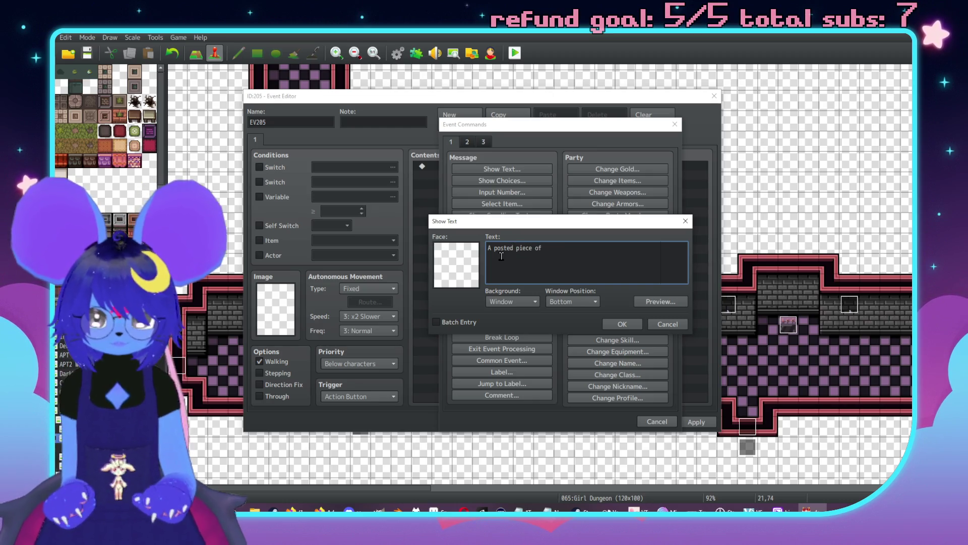
text( paper with wr)
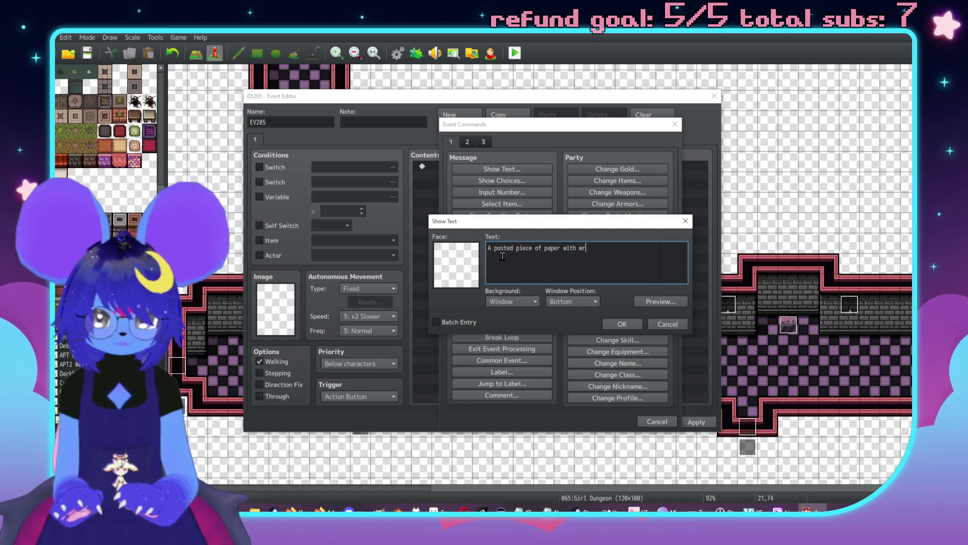
text(iting o)
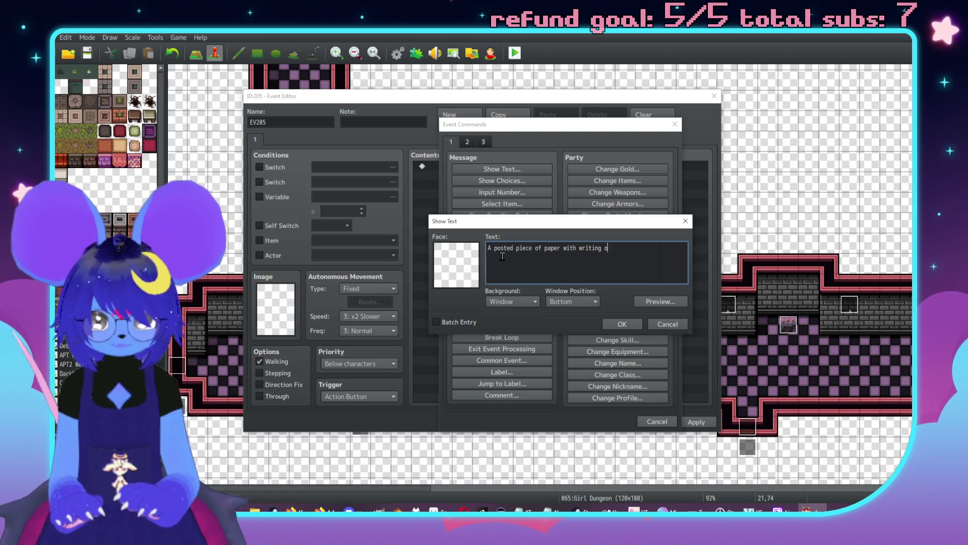
text(n it.\.)
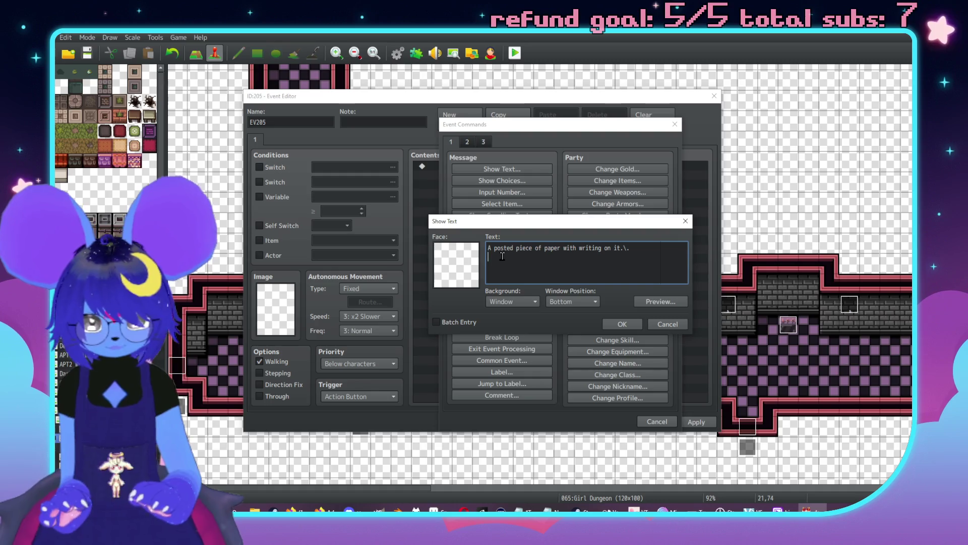
text(THINK FAT GET FAT".)
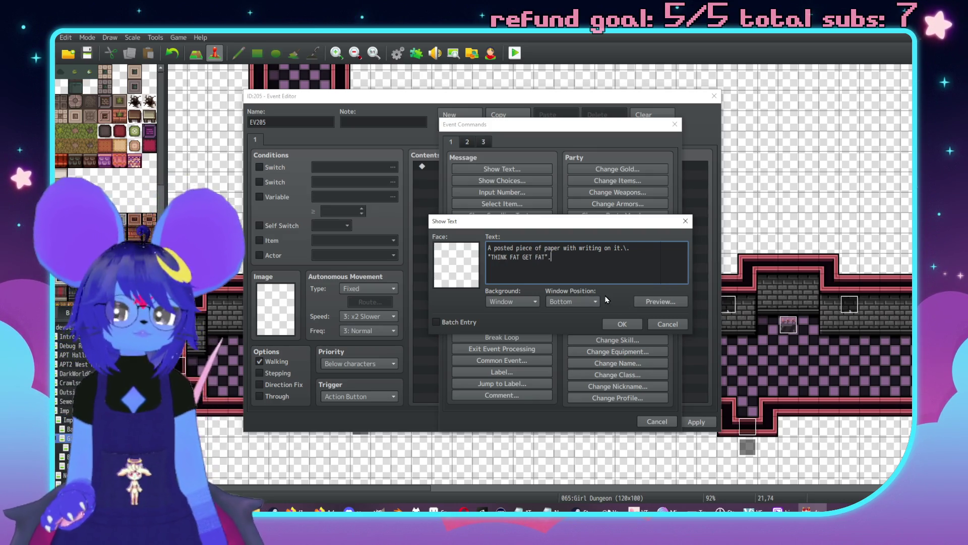
click(615, 324)
- Set the poster event to Same as characters priority and name it fatposter
click(359, 363)
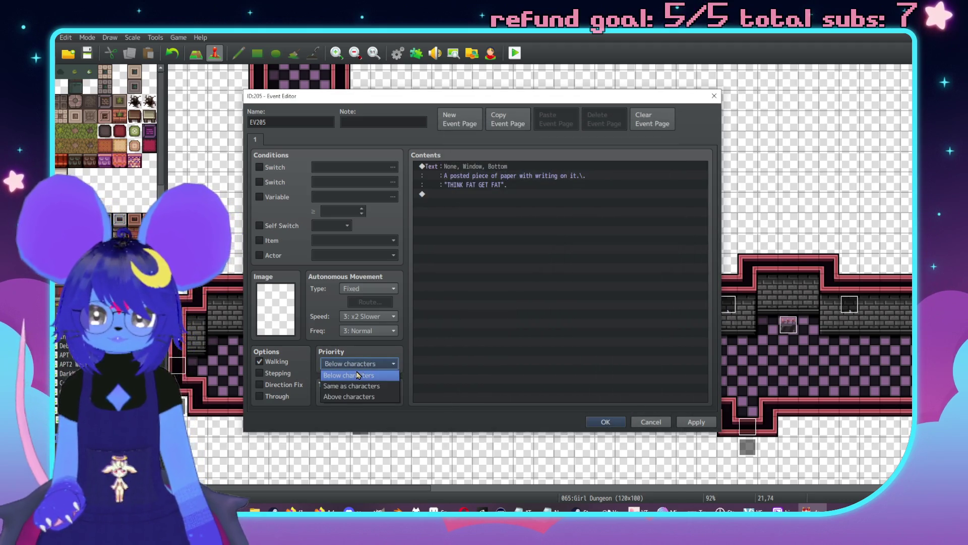
click(348, 398)
click(382, 364)
click(368, 382)
click(699, 422)
double_click(279, 124)
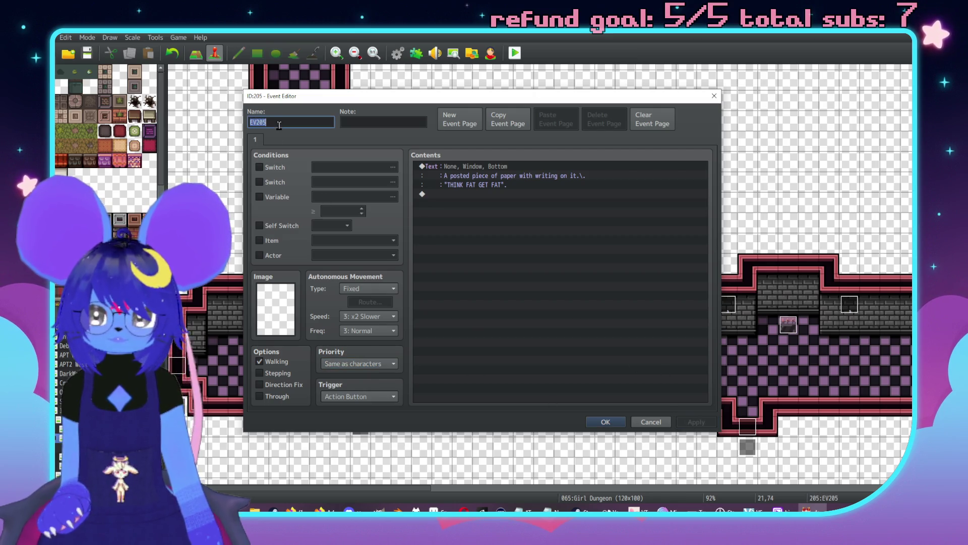
text(fatposter)
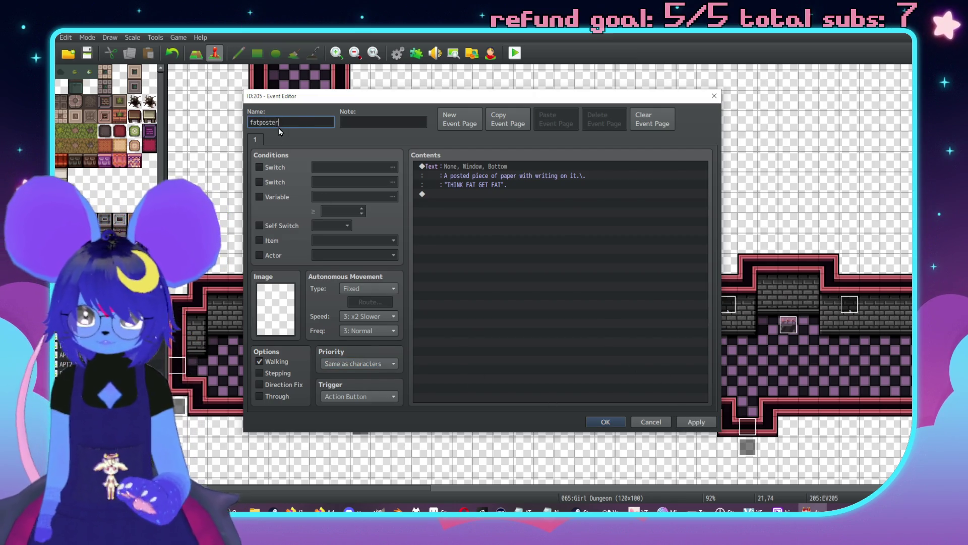
key(Return)
middle_click(547, 224)
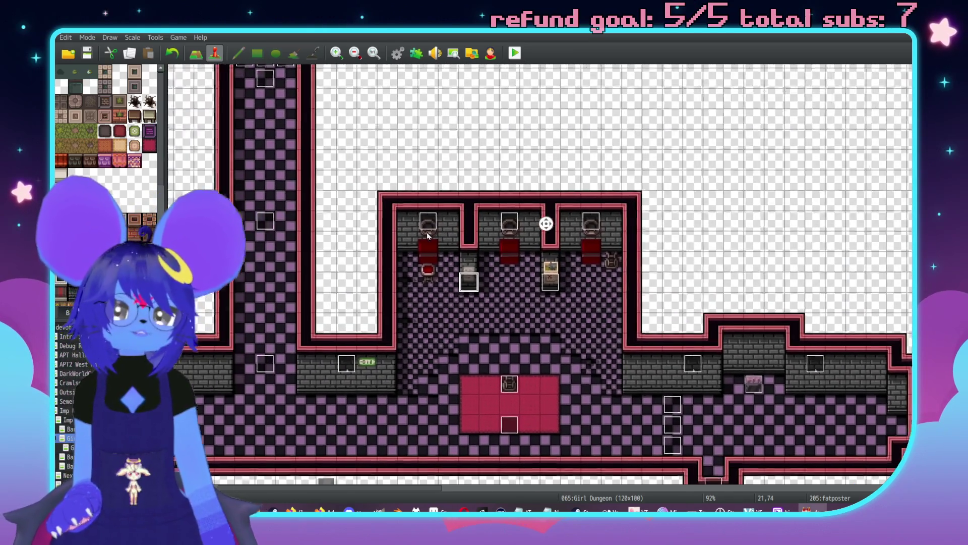
- Drag the Lightsource event one tile left in the stage room
middle_click(431, 209)
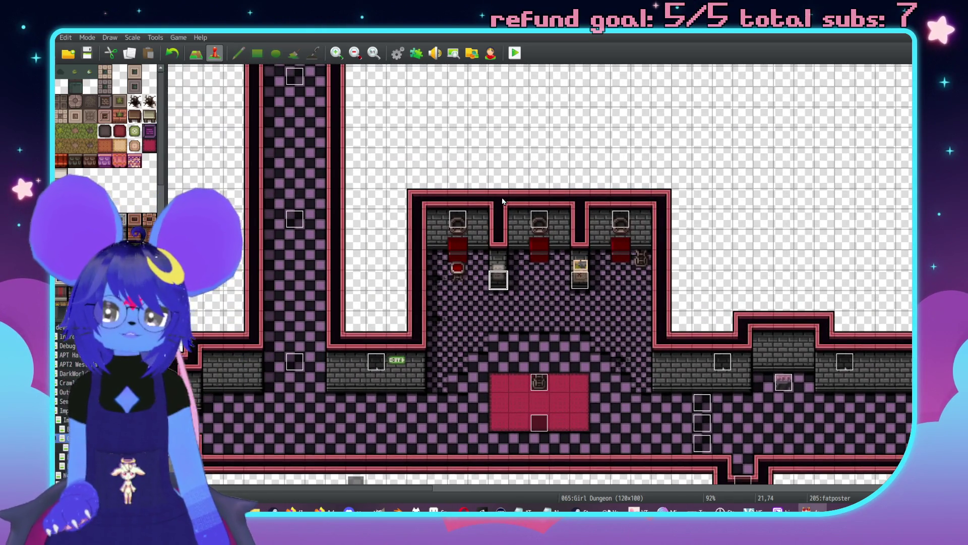
key(F5)
middle_click(590, 274)
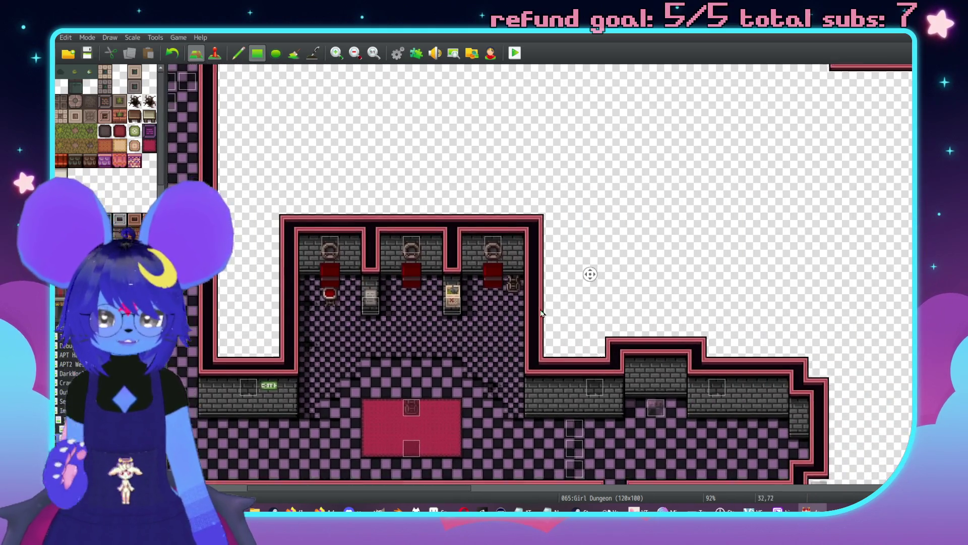
middle_click(535, 310)
middle_click(590, 337)
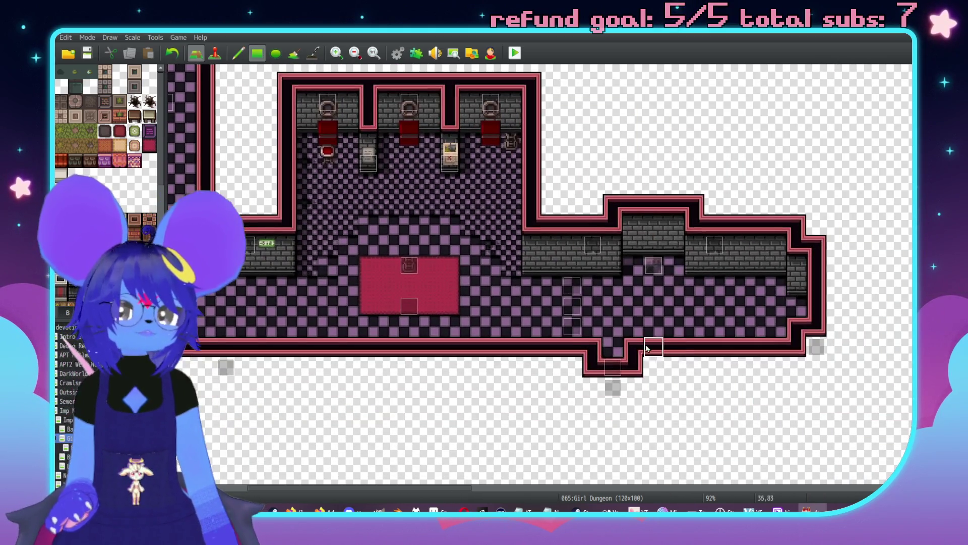
middle_click(627, 348)
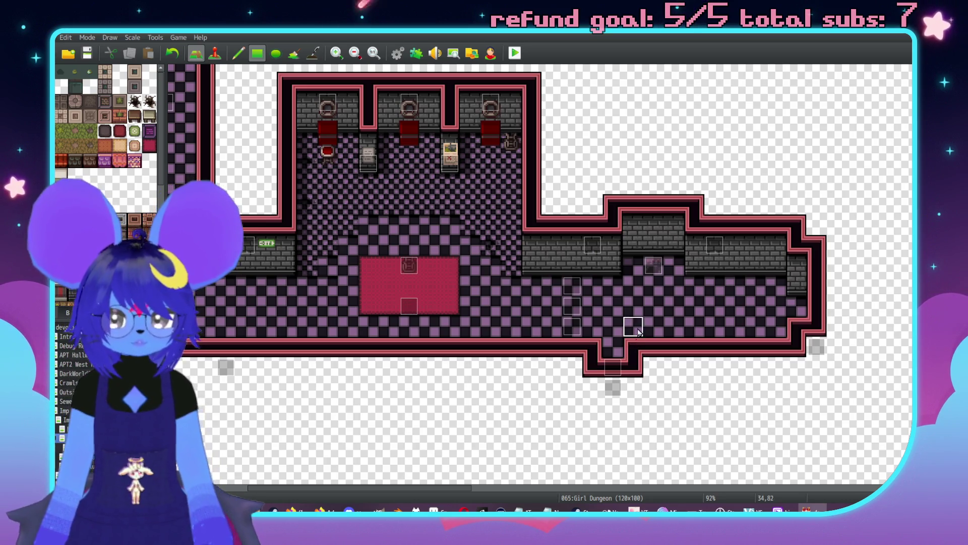
middle_click(634, 324)
key(F8)
drag(573, 270, 554, 269)
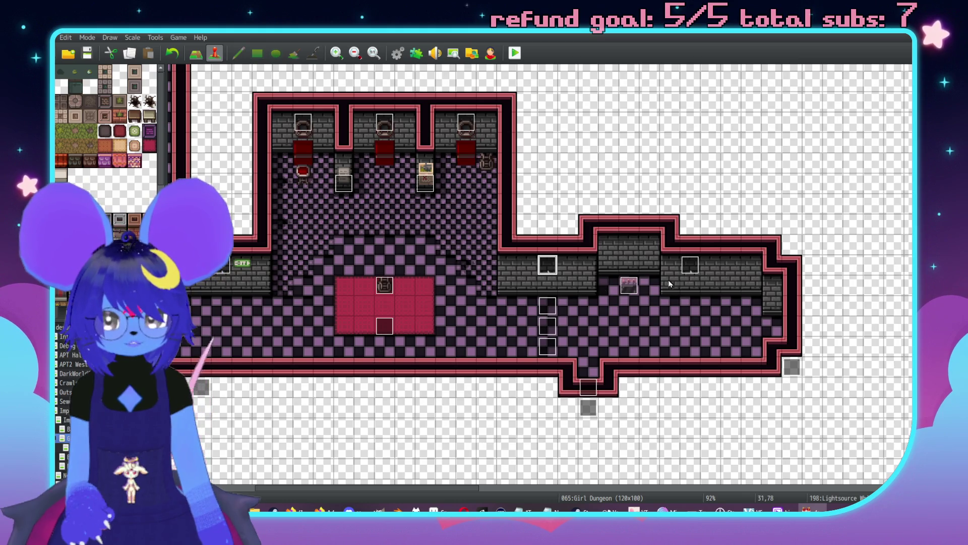
- Return to tile mode and pan around the upper corridor and stage room to review the map
key(F5)
scroll(694, 318, down, 3)
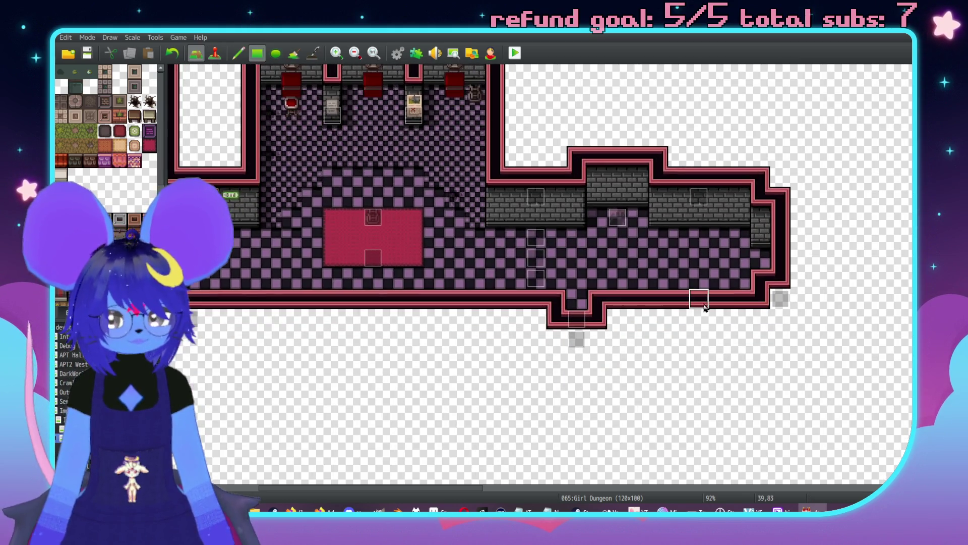
scroll(696, 341, left, 3)
scroll(699, 361, left, 2)
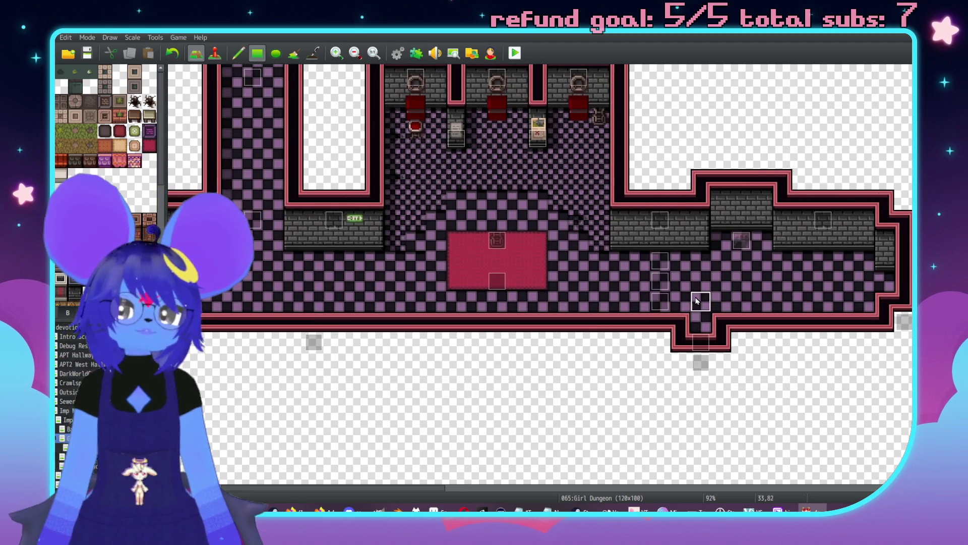
middle_click(709, 301)
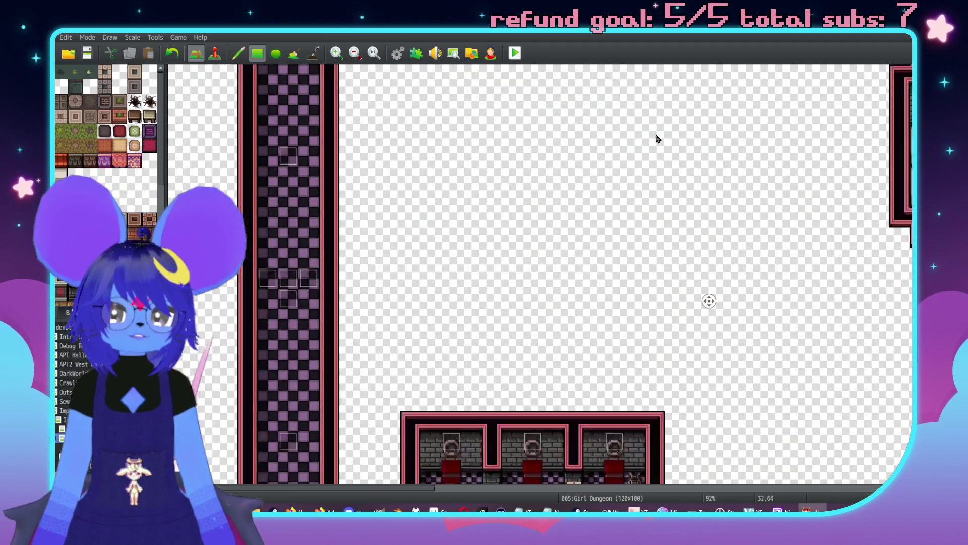
middle_click(644, 245)
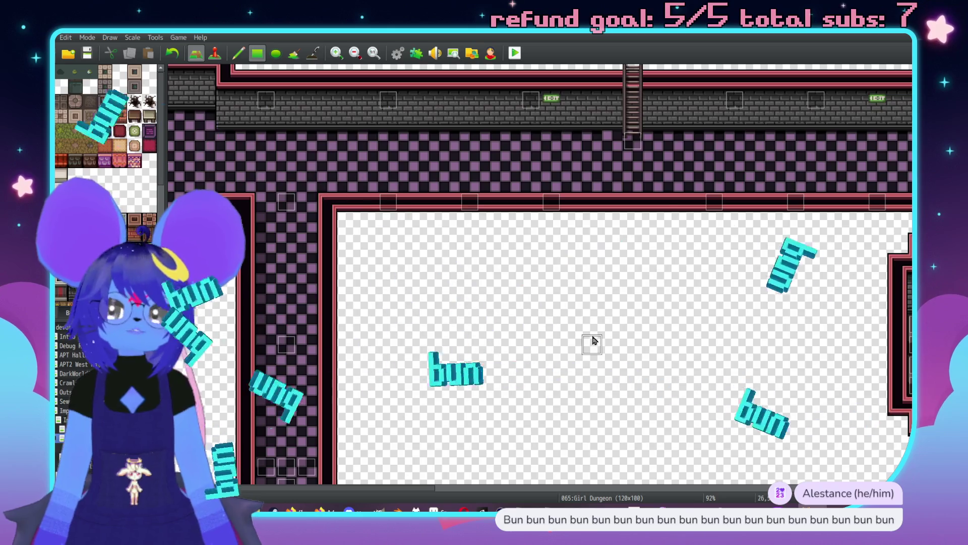
middle_click(628, 323)
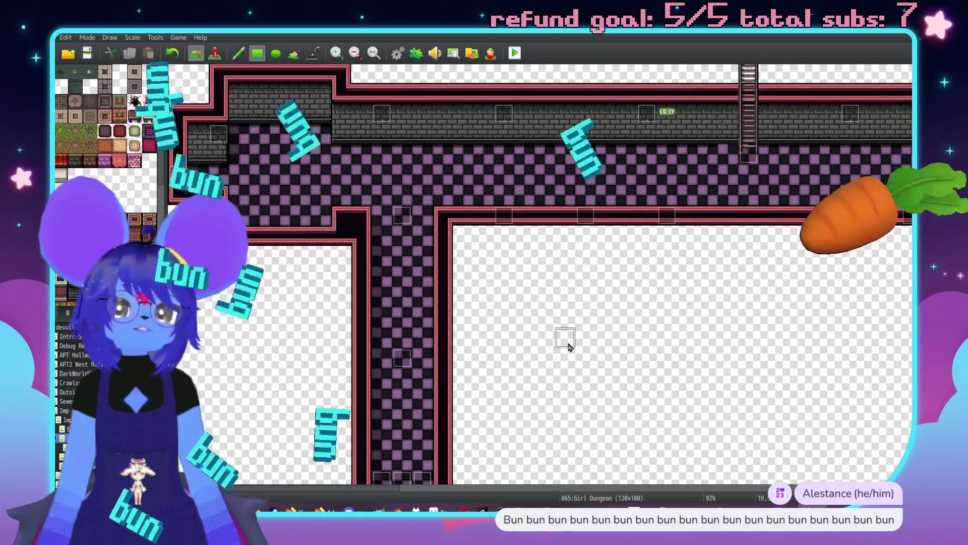
middle_click(751, 292)
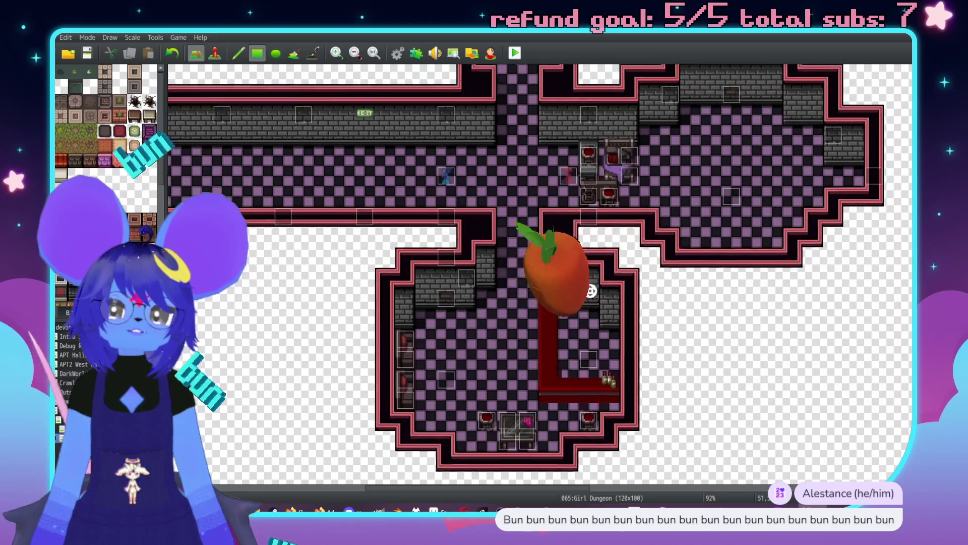
middle_click(582, 256)
middle_click(582, 256)
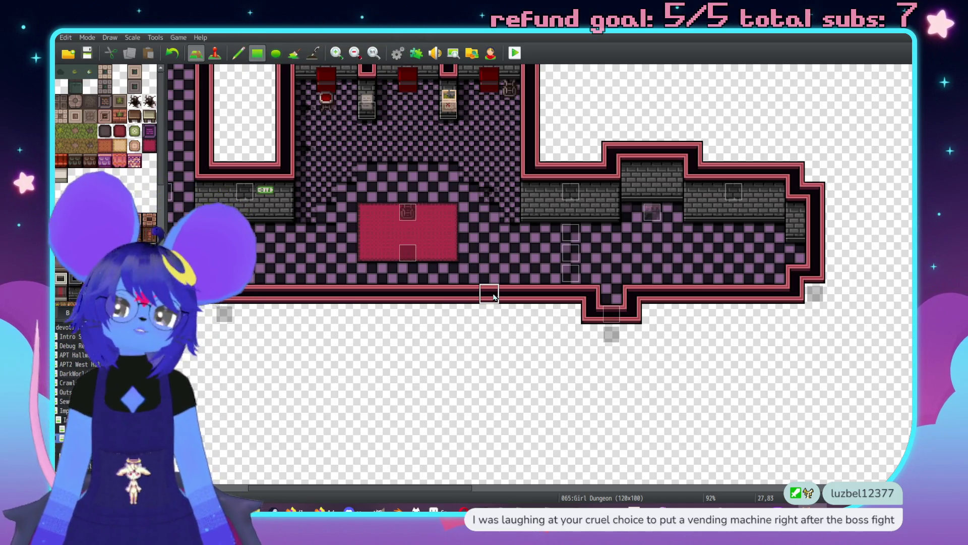
middle_click(534, 308)
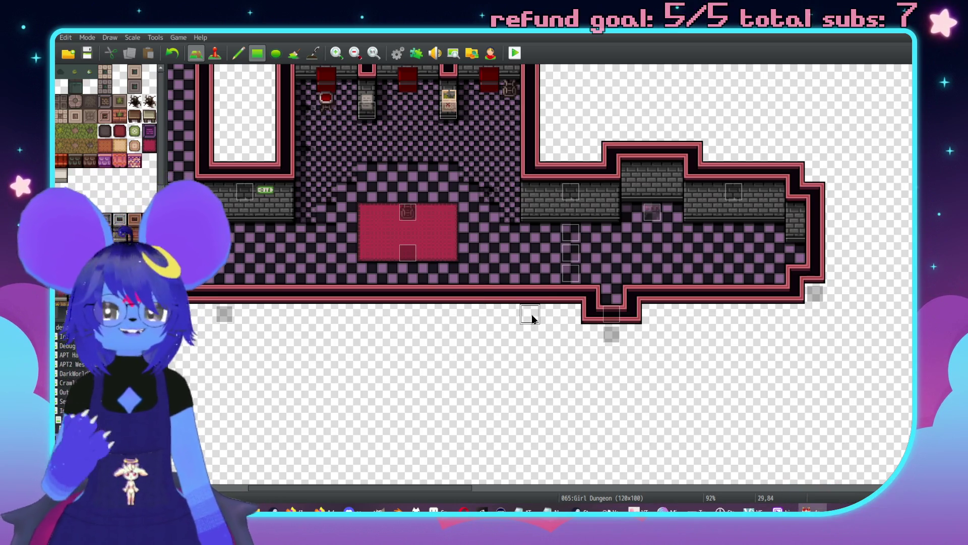
middle_click(489, 192)
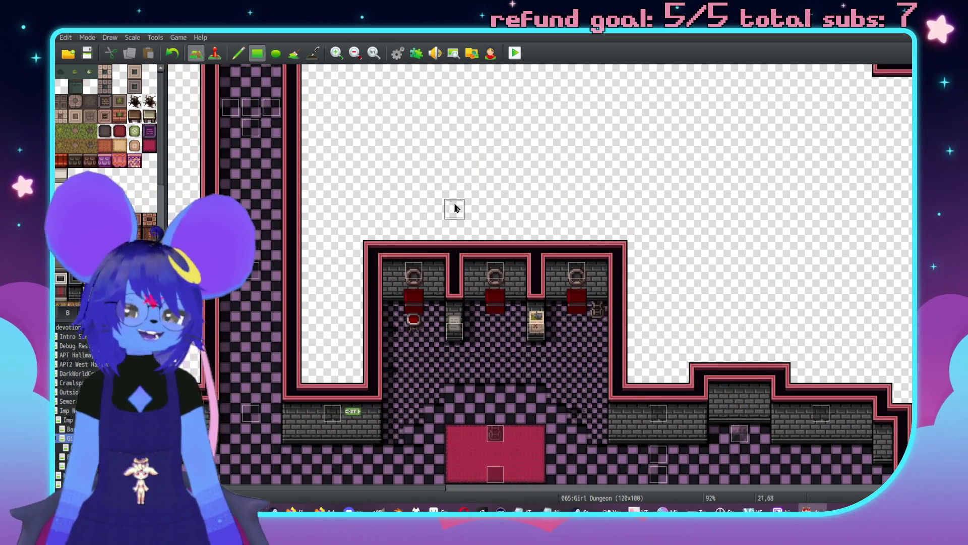
middle_click(731, 237)
middle_click(745, 232)
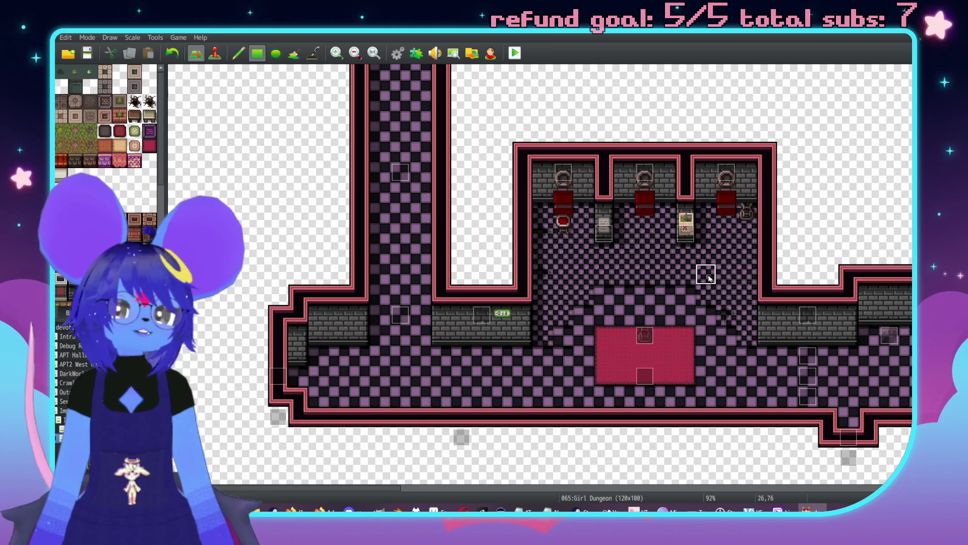
scroll(555, 291, right, 10)
scroll(555, 291, up, 4)
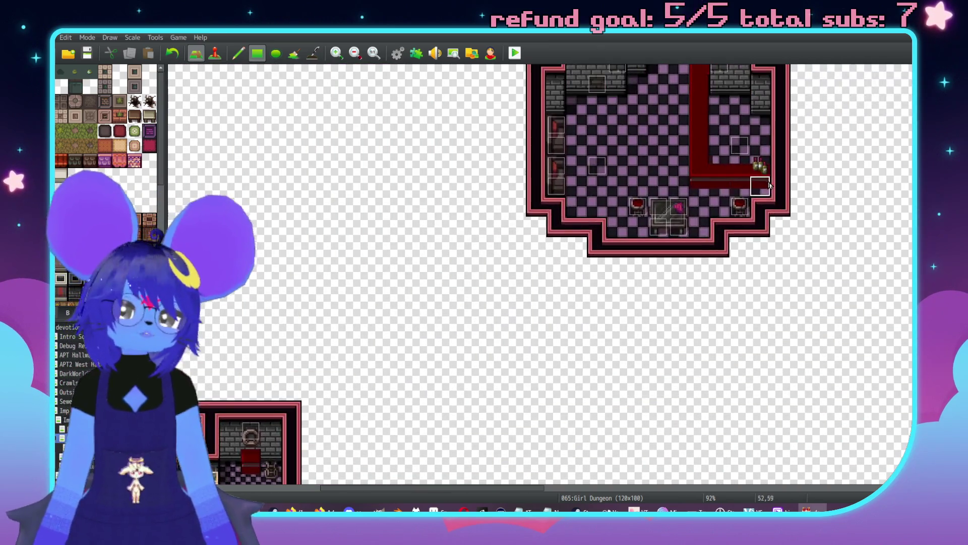
middle_click(574, 269)
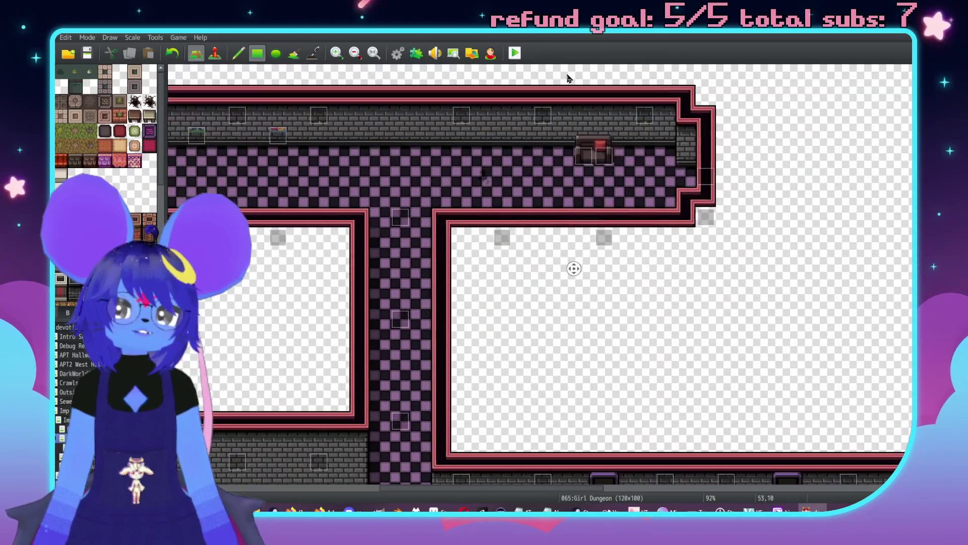
middle_click(597, 176)
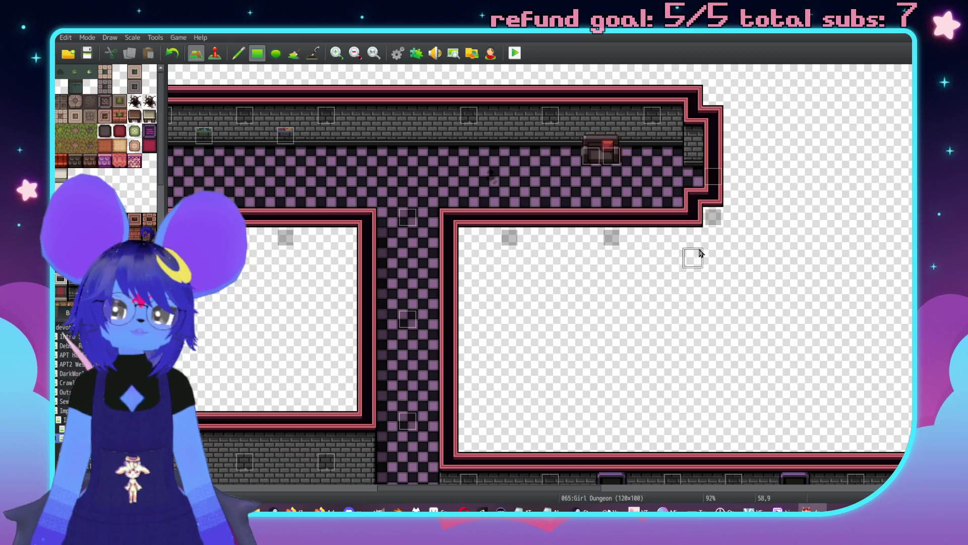
middle_click(676, 281)
middle_click(604, 305)
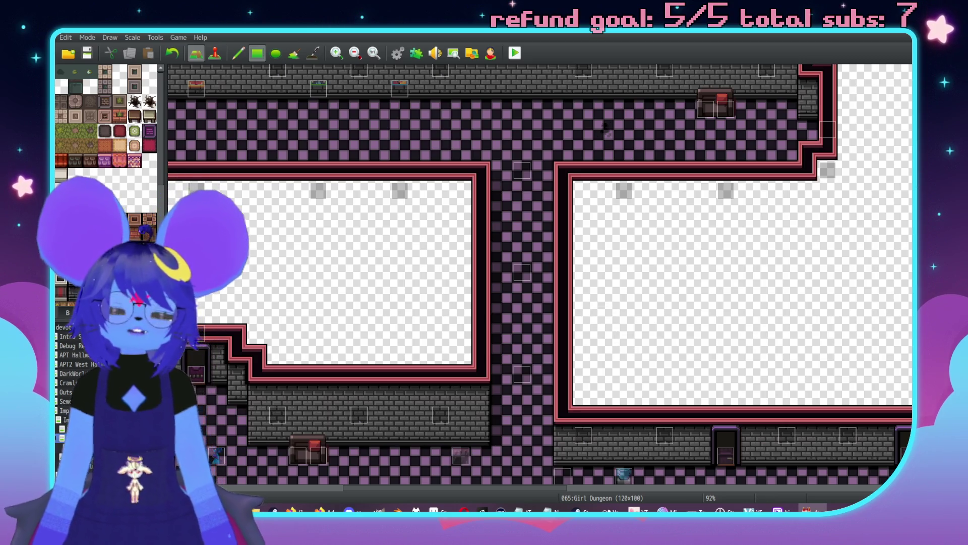
middle_click(763, 318)
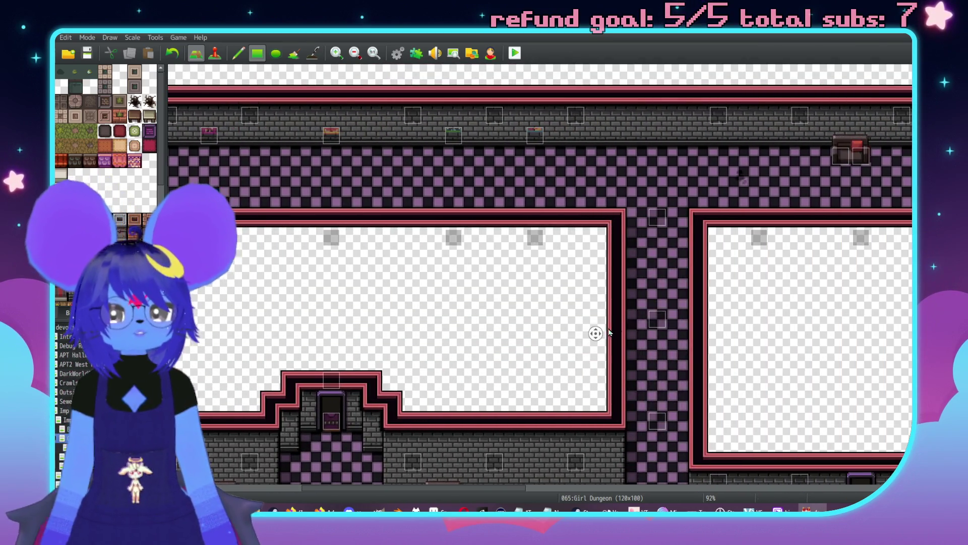
middle_click(838, 278)
middle_click(833, 288)
middle_click(508, 257)
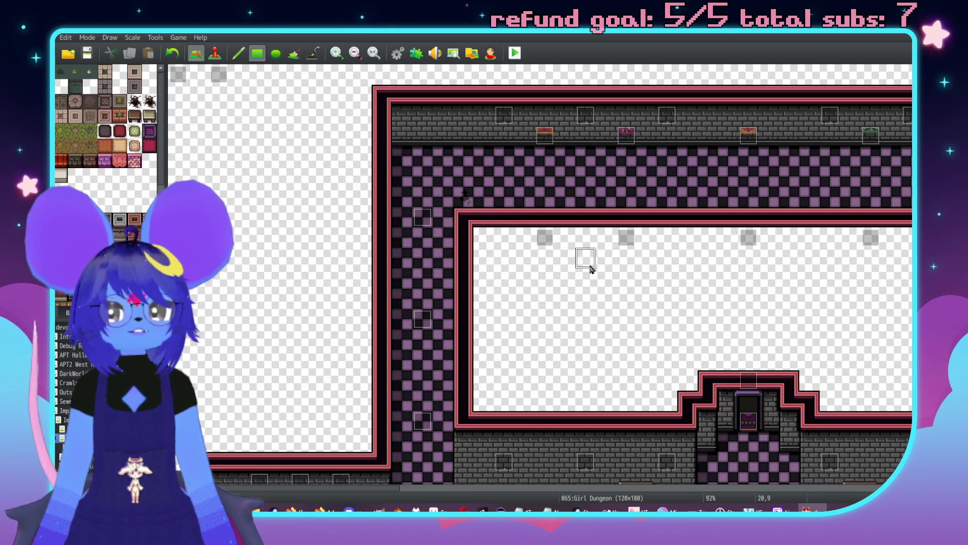
middle_click(502, 233)
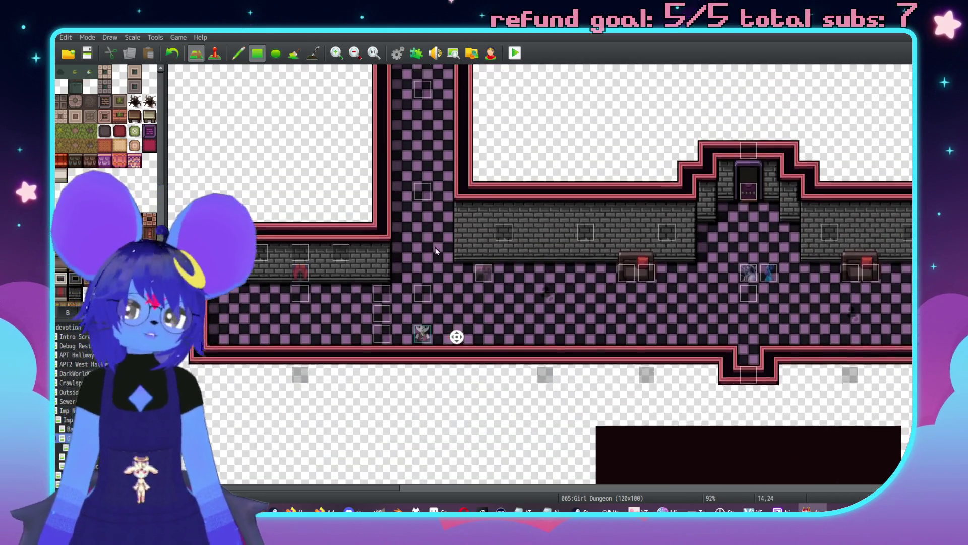
middle_click(437, 253)
middle_click(435, 259)
middle_click(600, 275)
middle_click(525, 242)
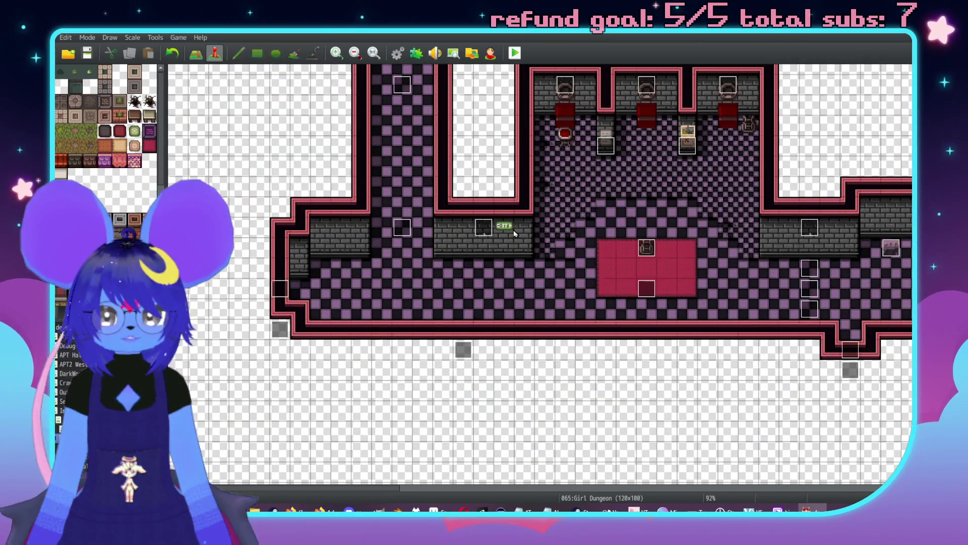
middle_click(505, 230)
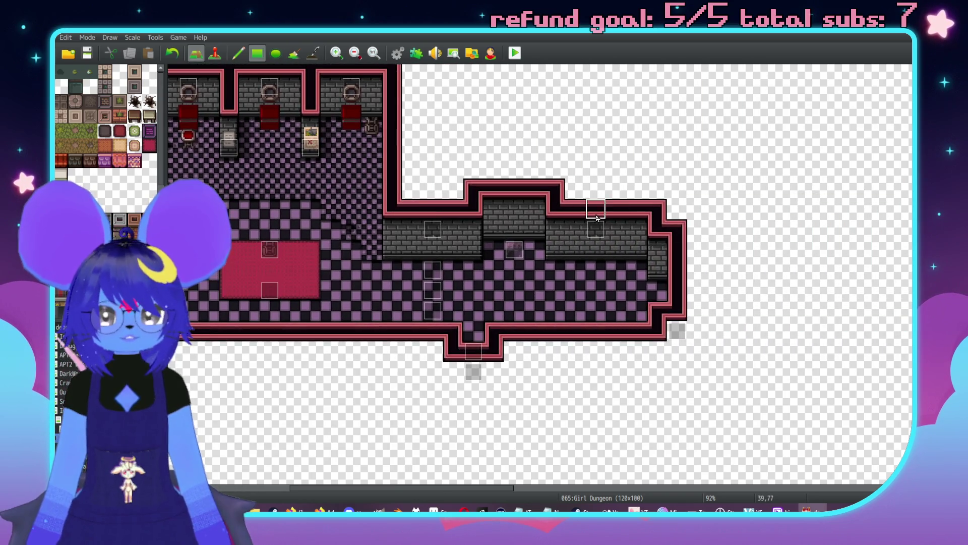
middle_click(475, 302)
middle_click(286, 284)
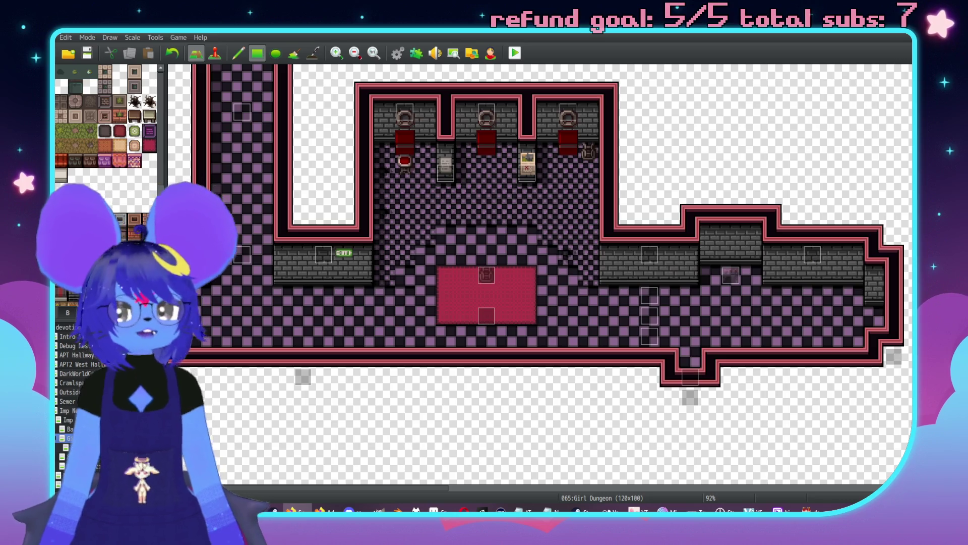
scroll(486, 254, up, 3)
scroll(555, 248, right, 5)
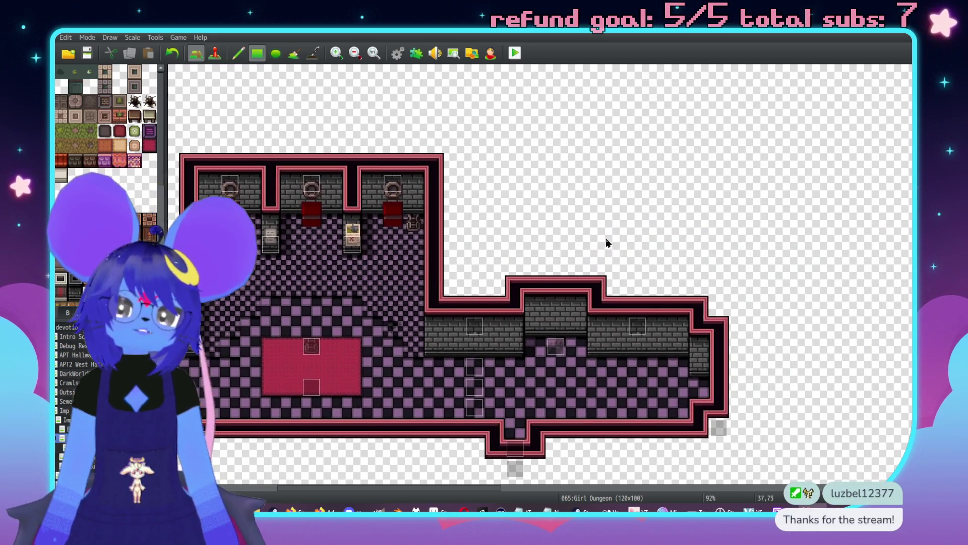